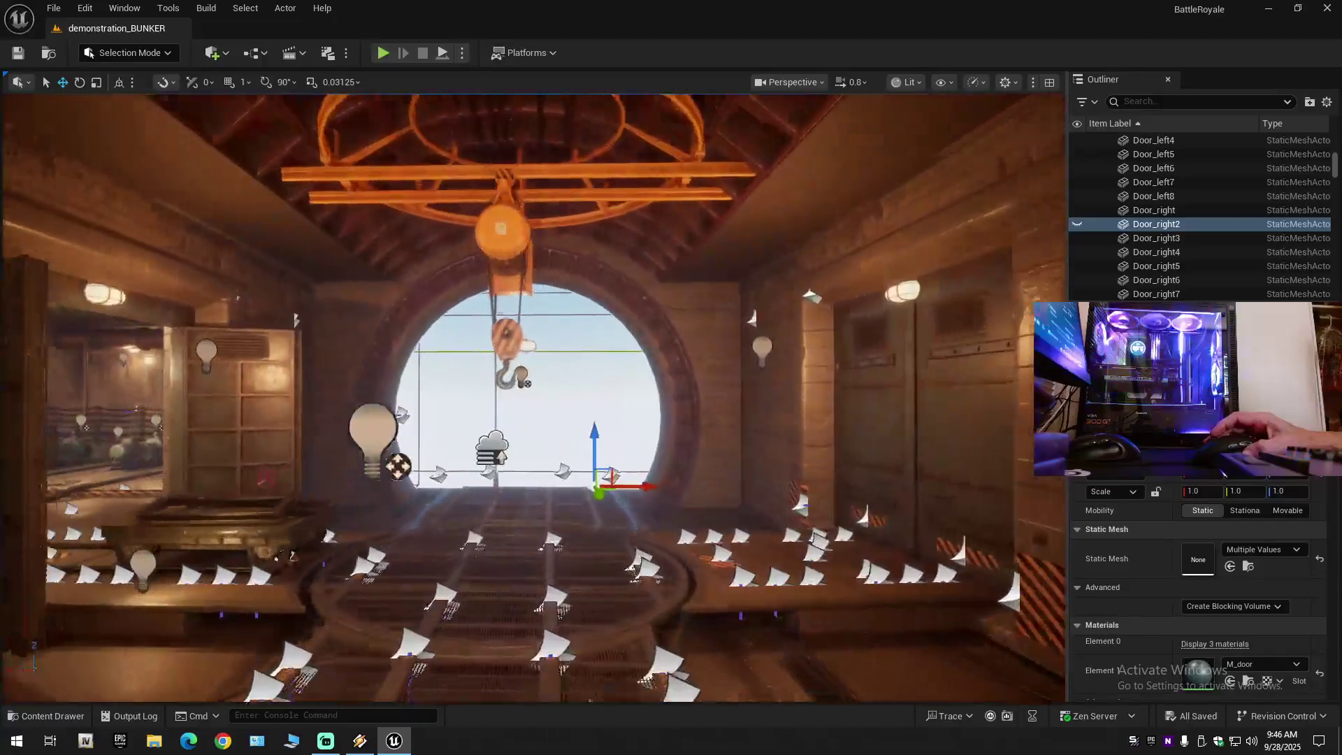
Focus on Door_right2 and fly down the tunnel toward the round bunker door.
key(f)
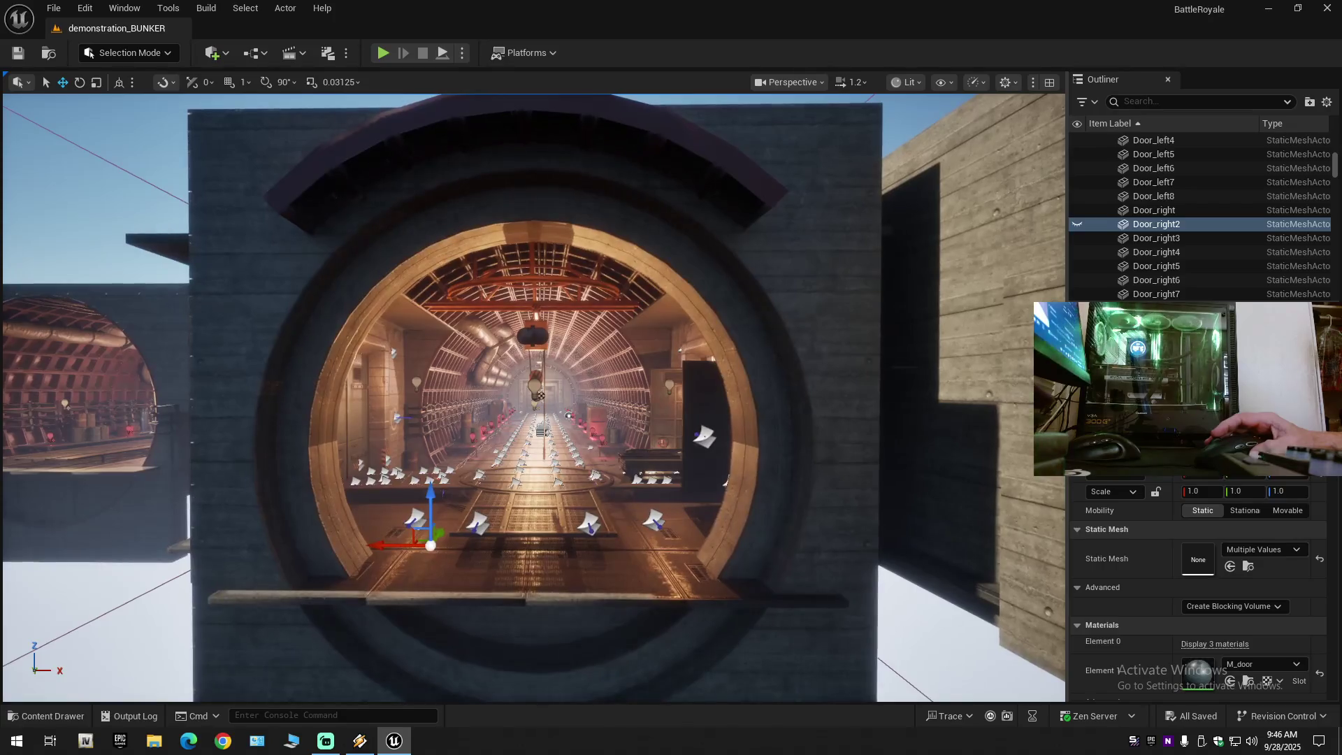
scroll(533, 398, up, 3)
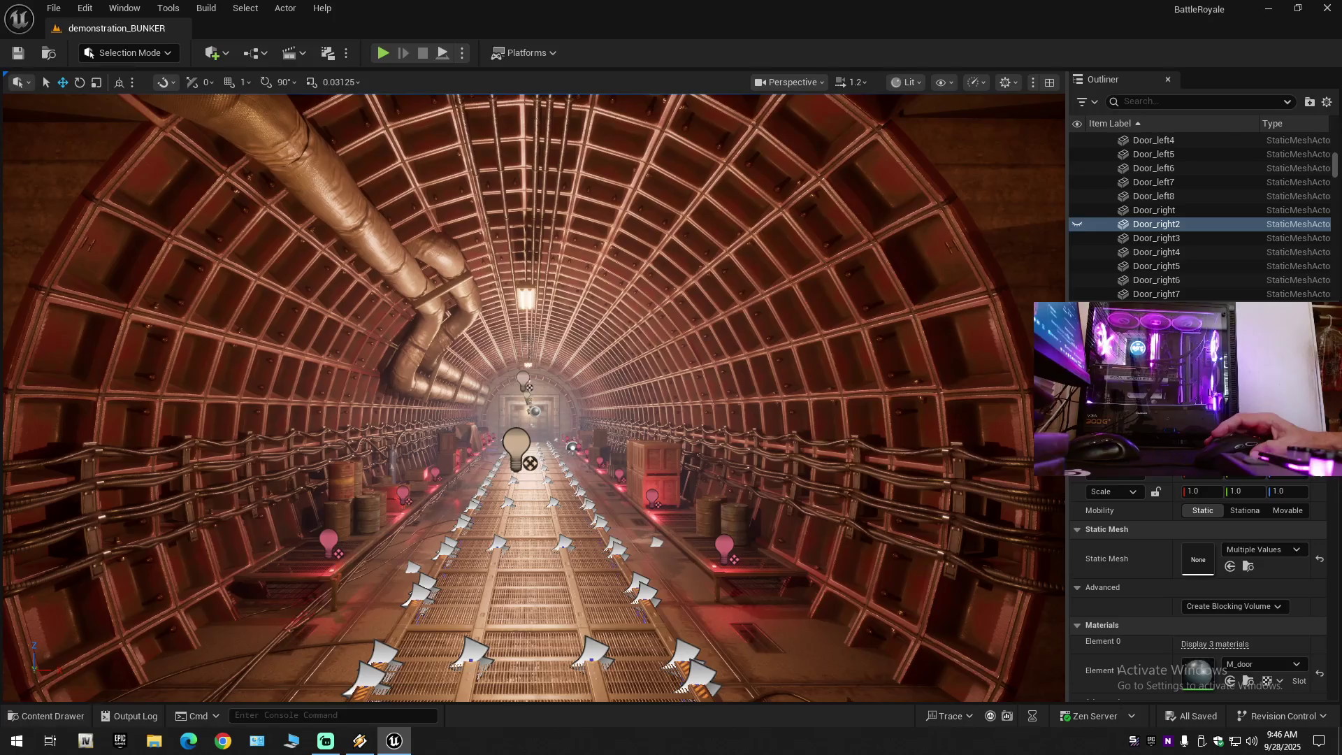
scroll(533, 399, down, 1)
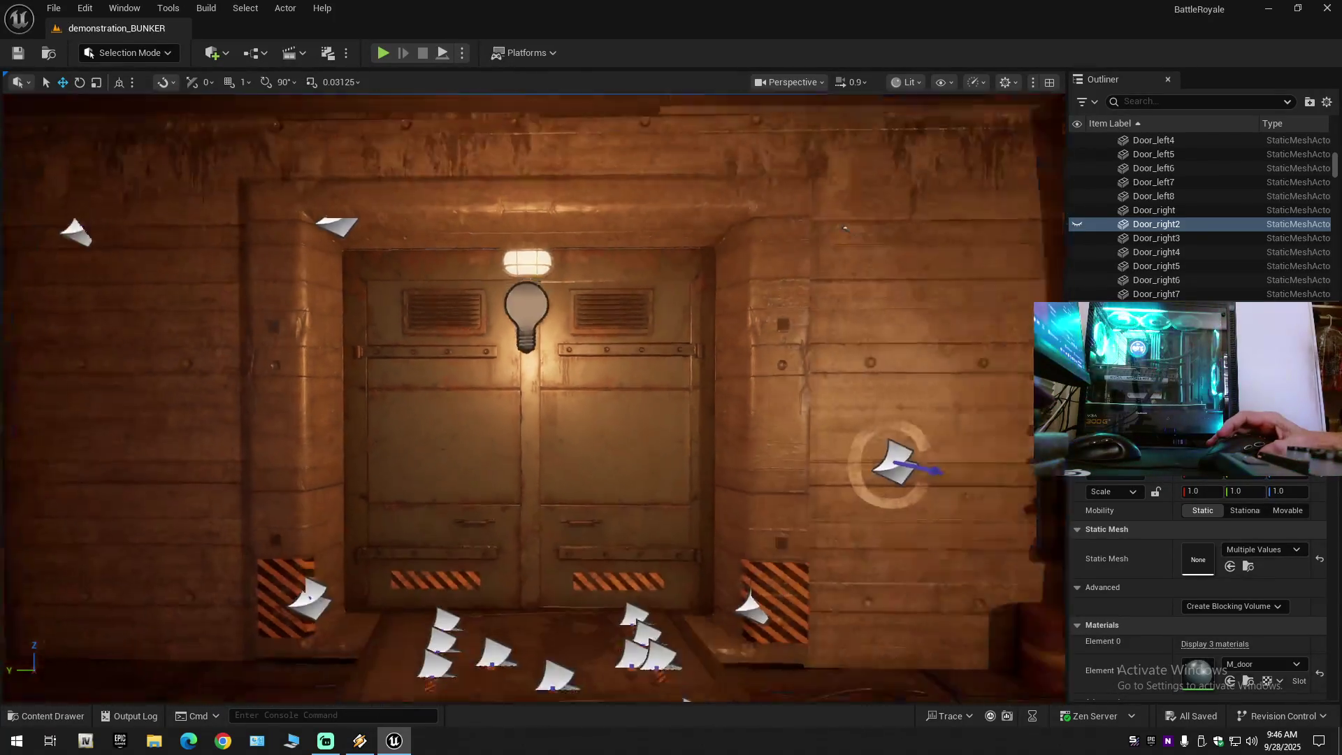
drag(532, 399, 672, 398)
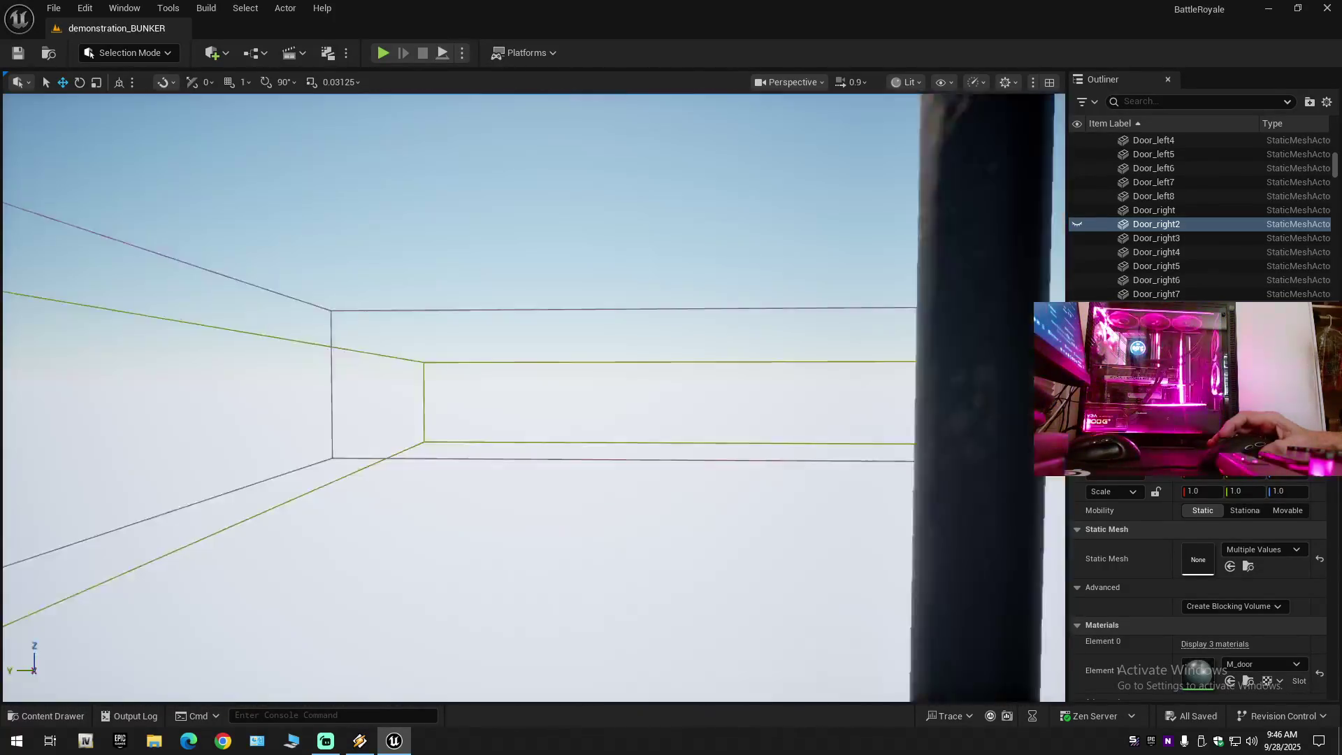
drag(673, 398, 673, 388)
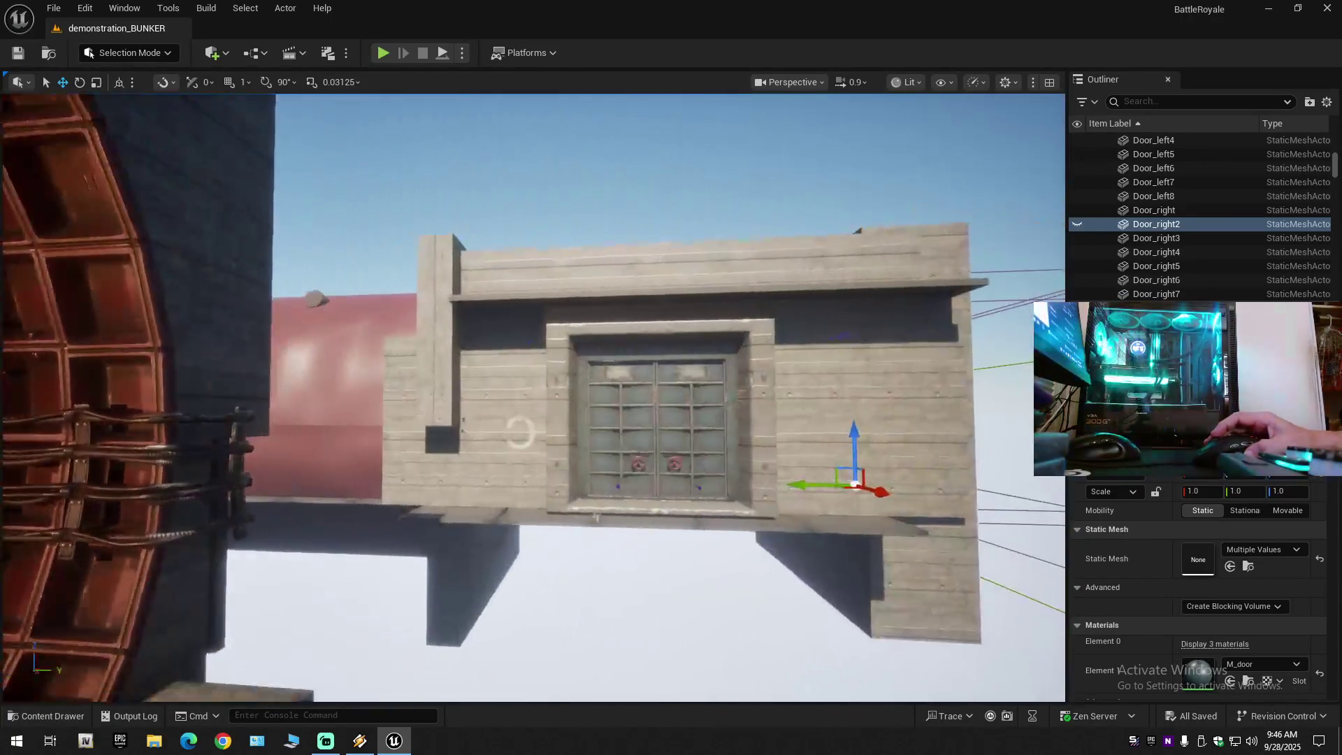
mouse_move(672, 388)
mouse_down()
mouse_move(692, 350)
mouse_move(839, 350)
mouse_move(839, 300)
mouse_up()
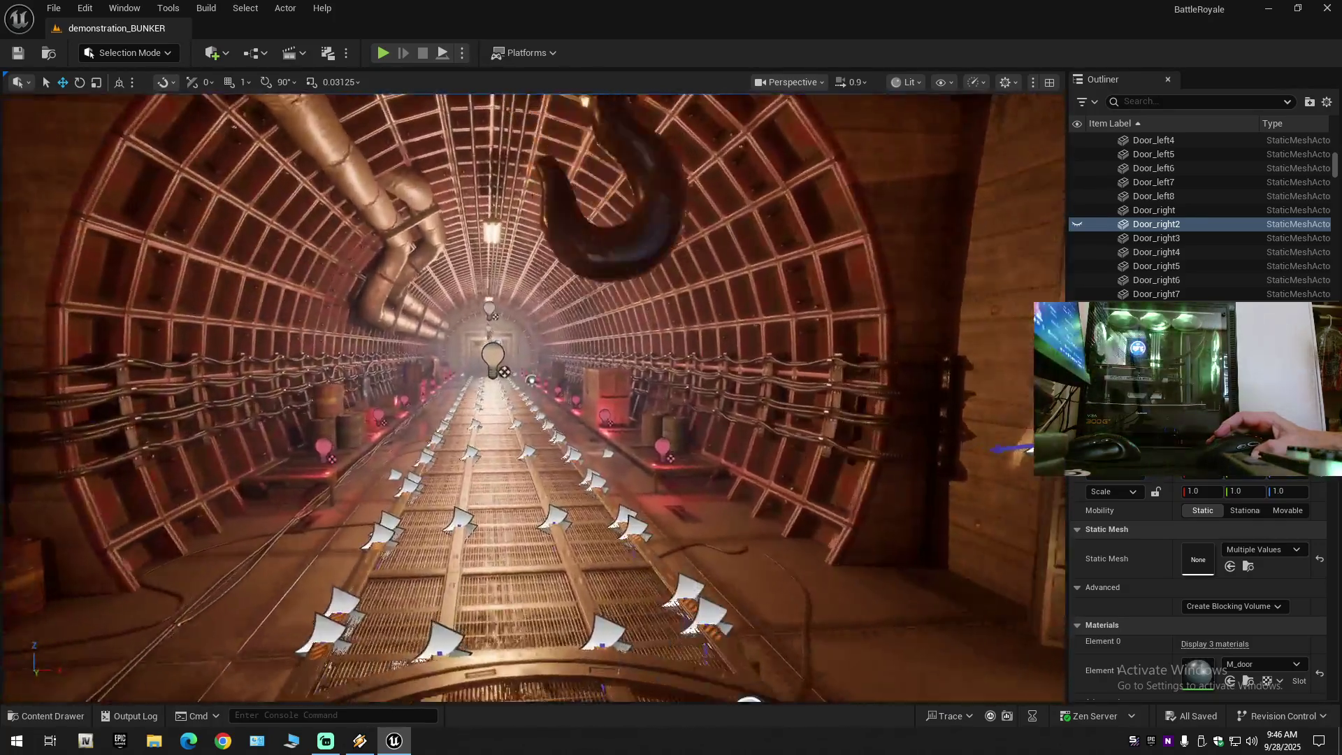
drag(839, 301, 818, 304)
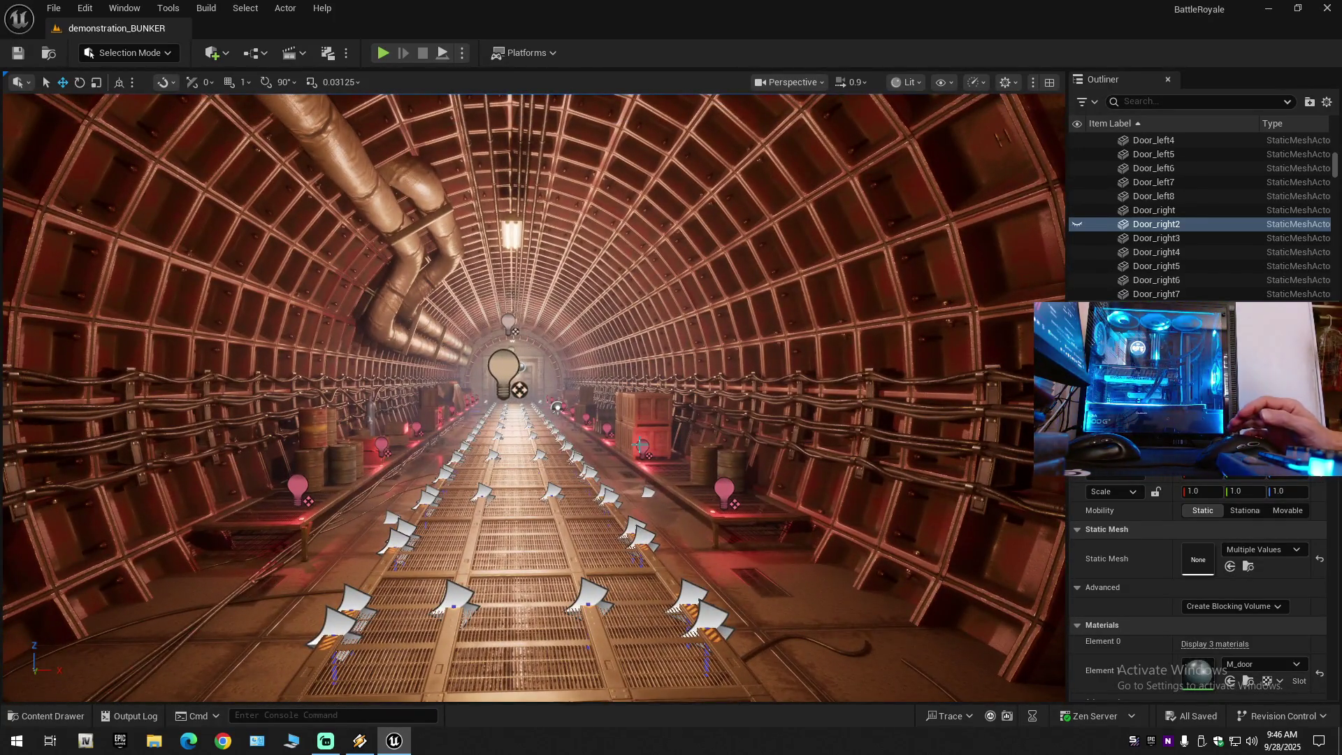
drag(633, 470, 653, 414)
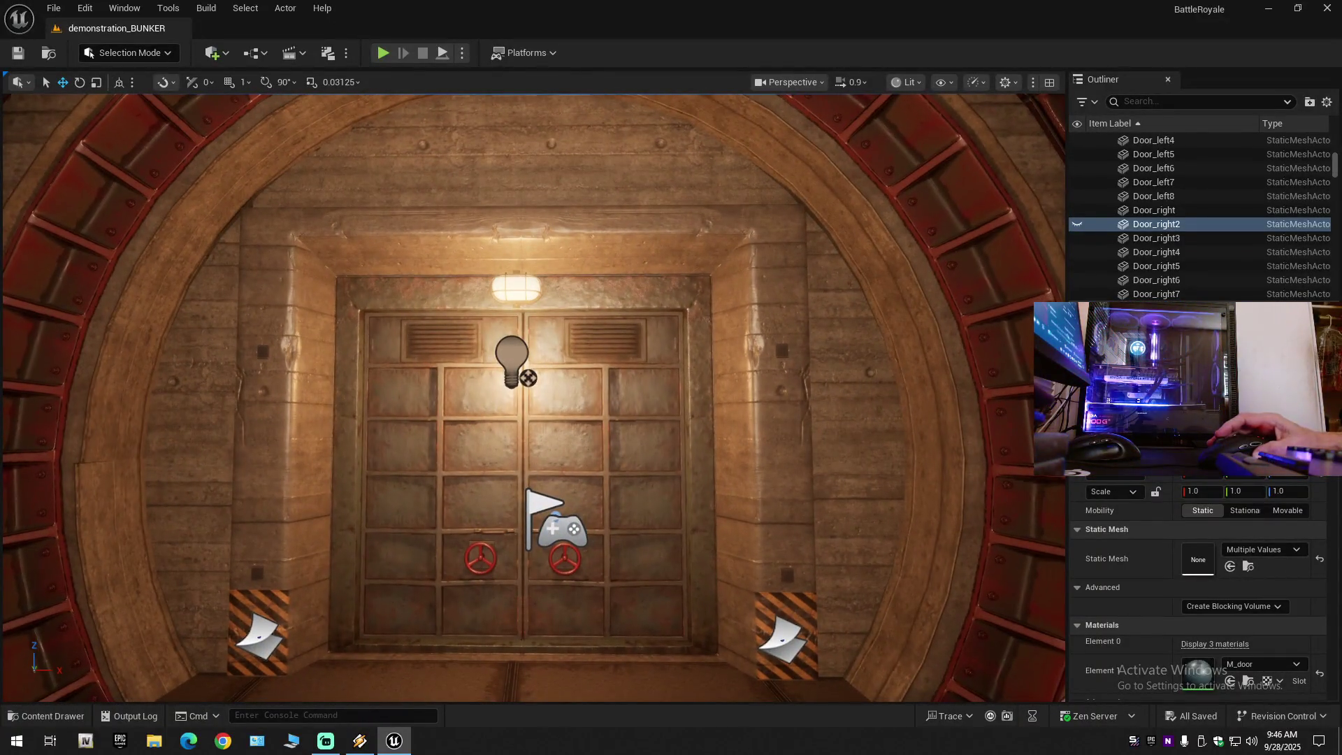
drag(634, 490, 634, 489)
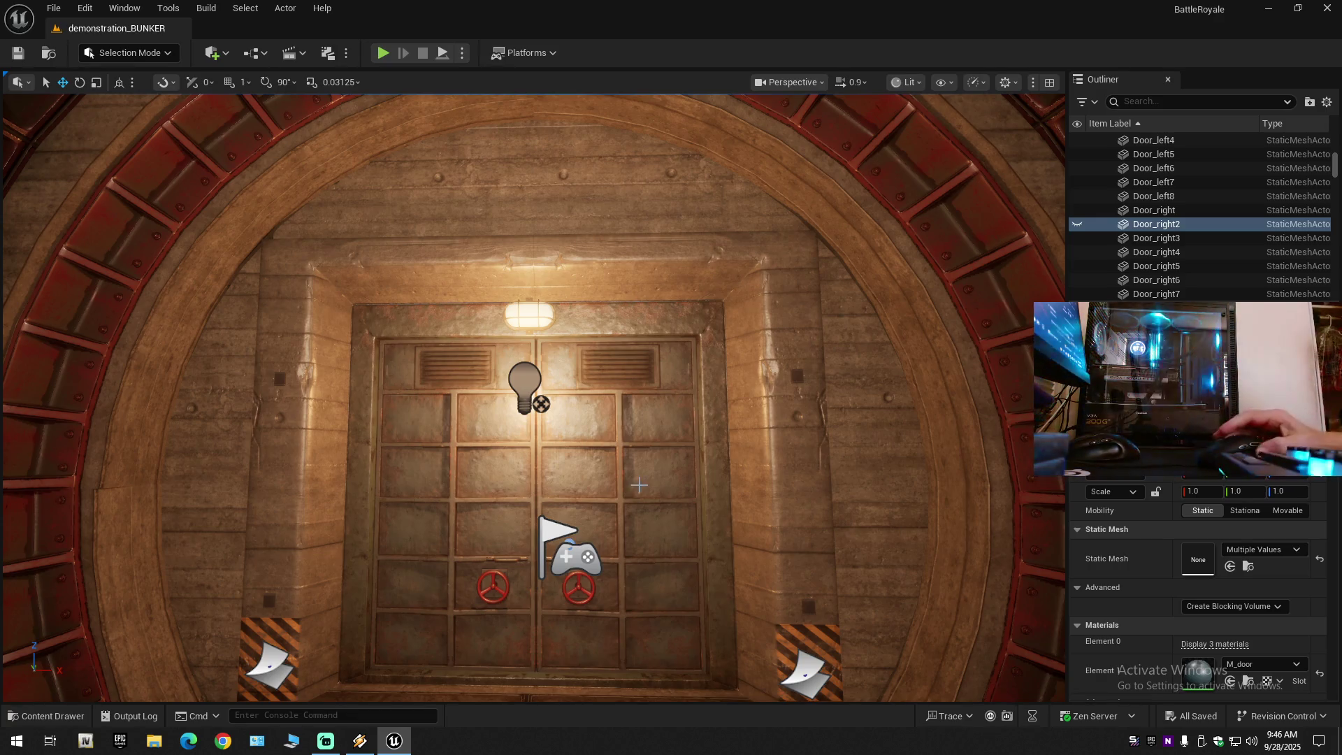
drag(659, 510, 659, 559)
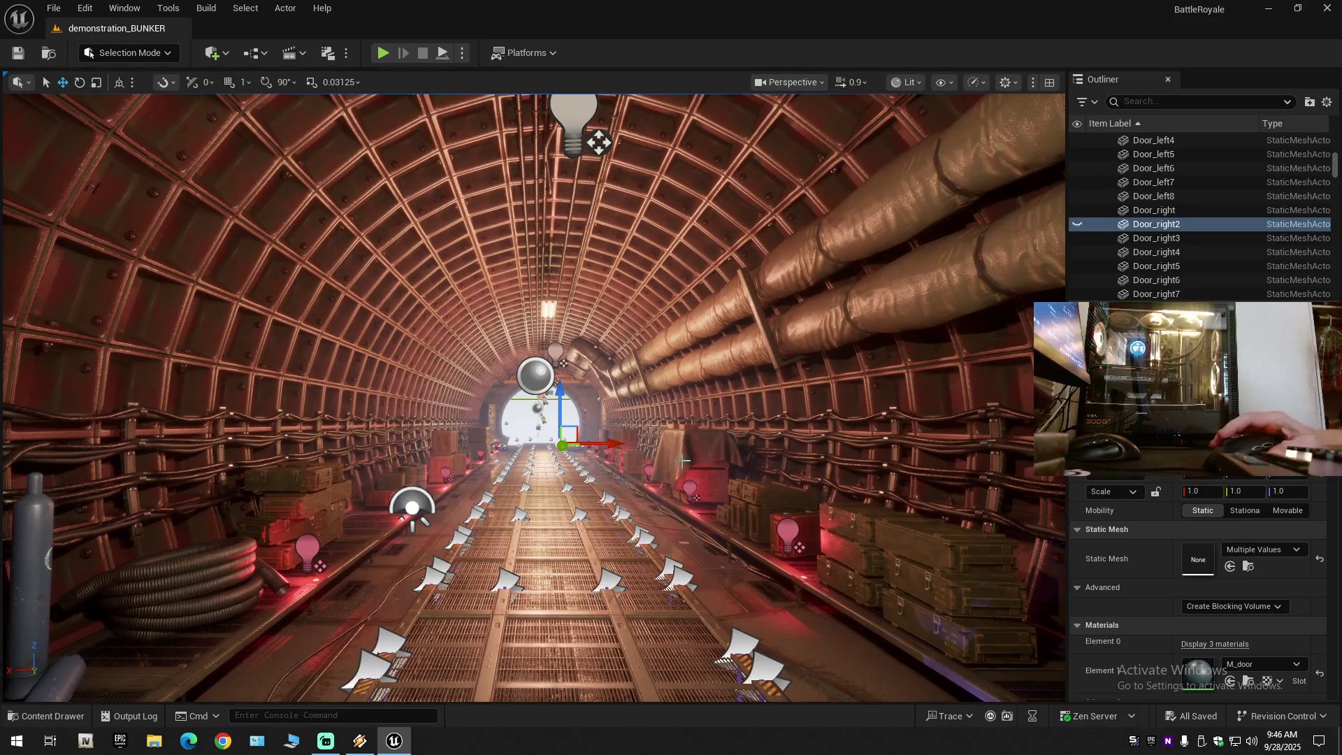
mouse_move(659, 559)
mouse_down()
mouse_move(621, 307)
mouse_move(661, 308)
mouse_move(608, 308)
mouse_move(671, 314)
mouse_move(664, 326)
mouse_move(610, 300)
mouse_move(605, 263)
mouse_up()
Continue through the round door down the rail tunnel and look back from the opposite side.
key(Escape)
scroll(671, 314, down, 2)
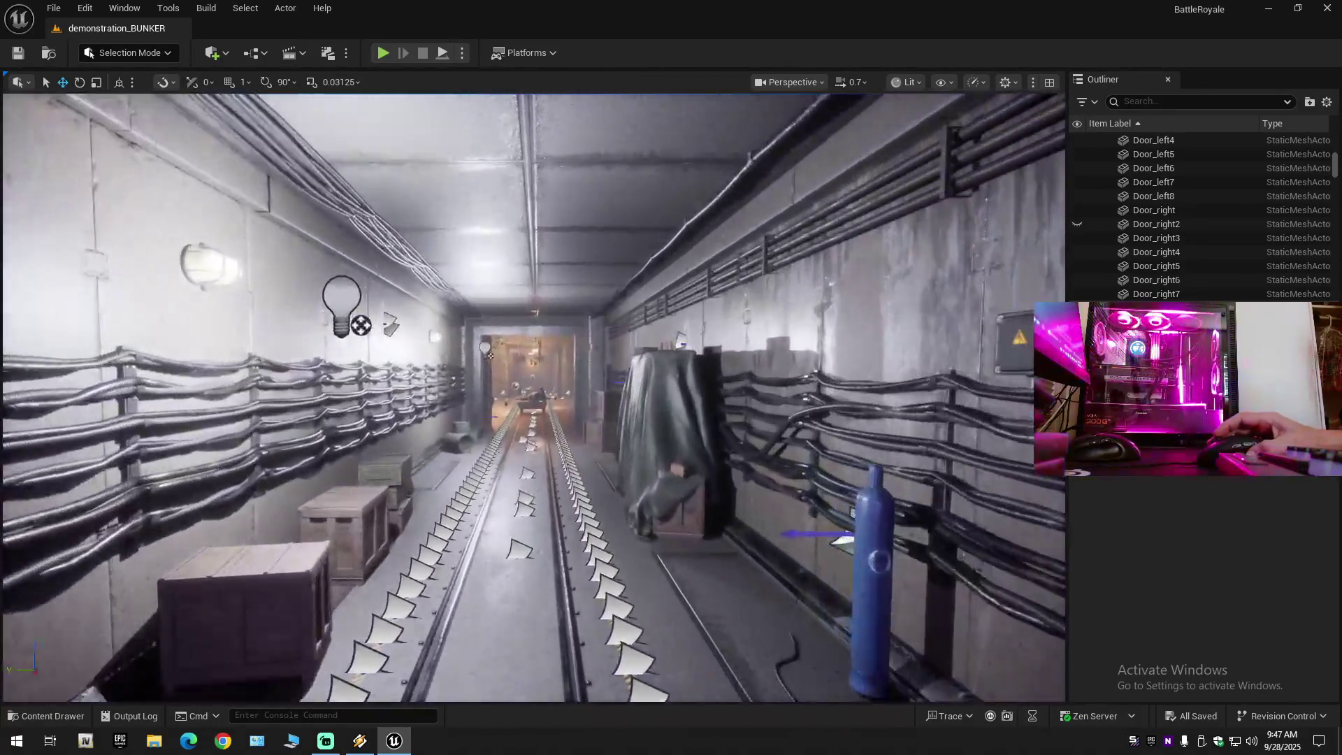
drag(604, 262, 606, 257)
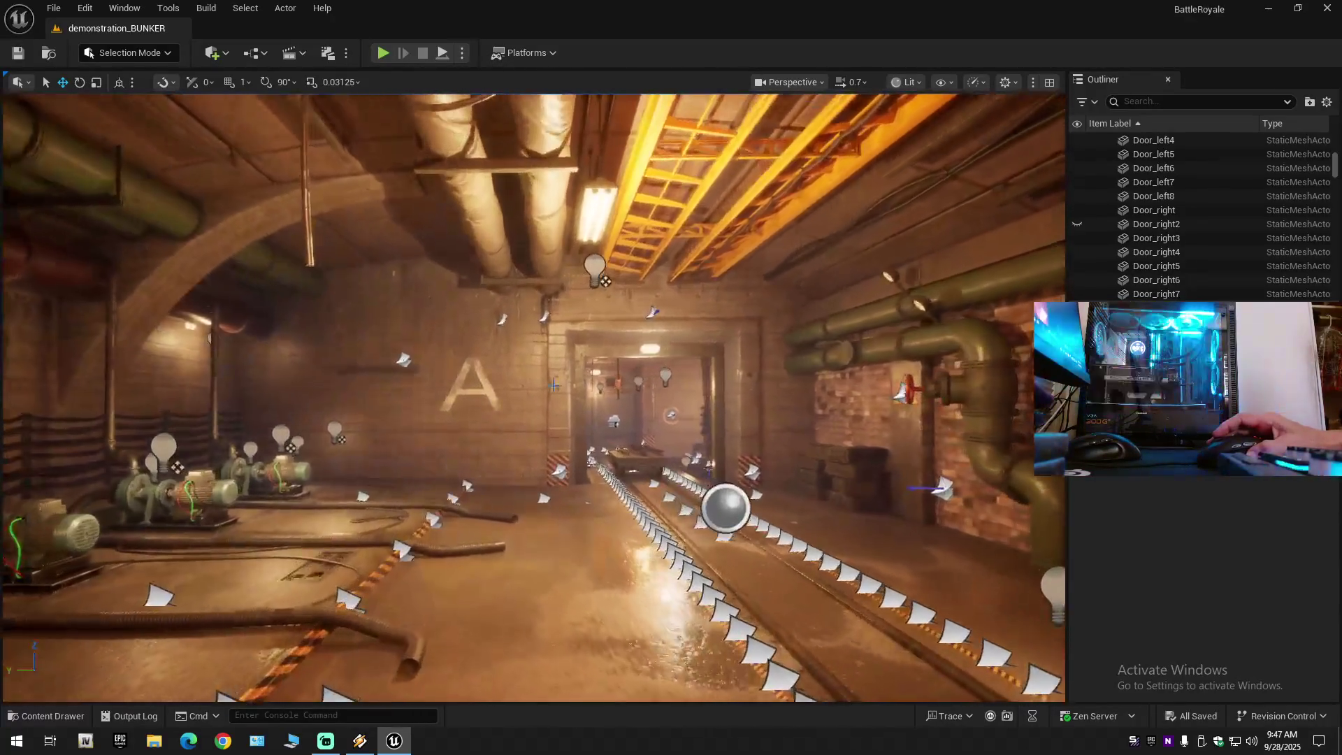
drag(606, 257, 607, 255)
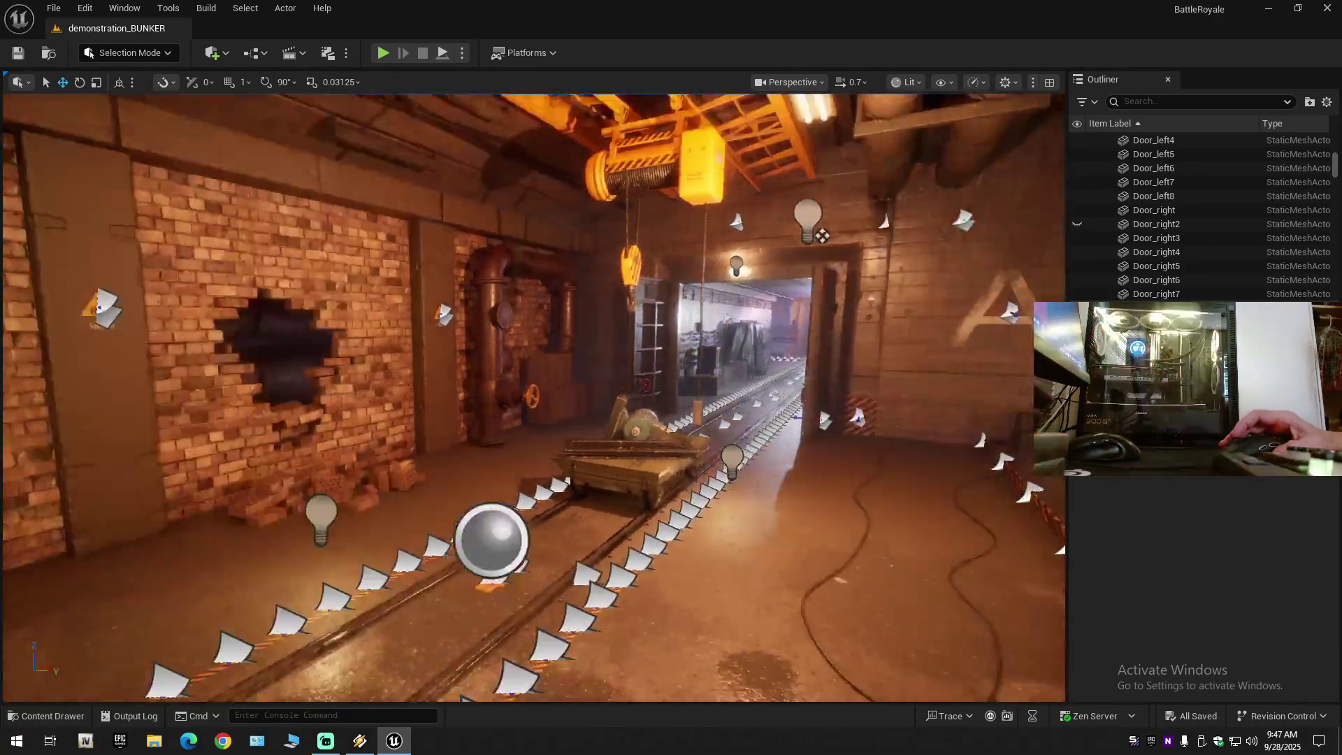
drag(822, 236, 822, 235)
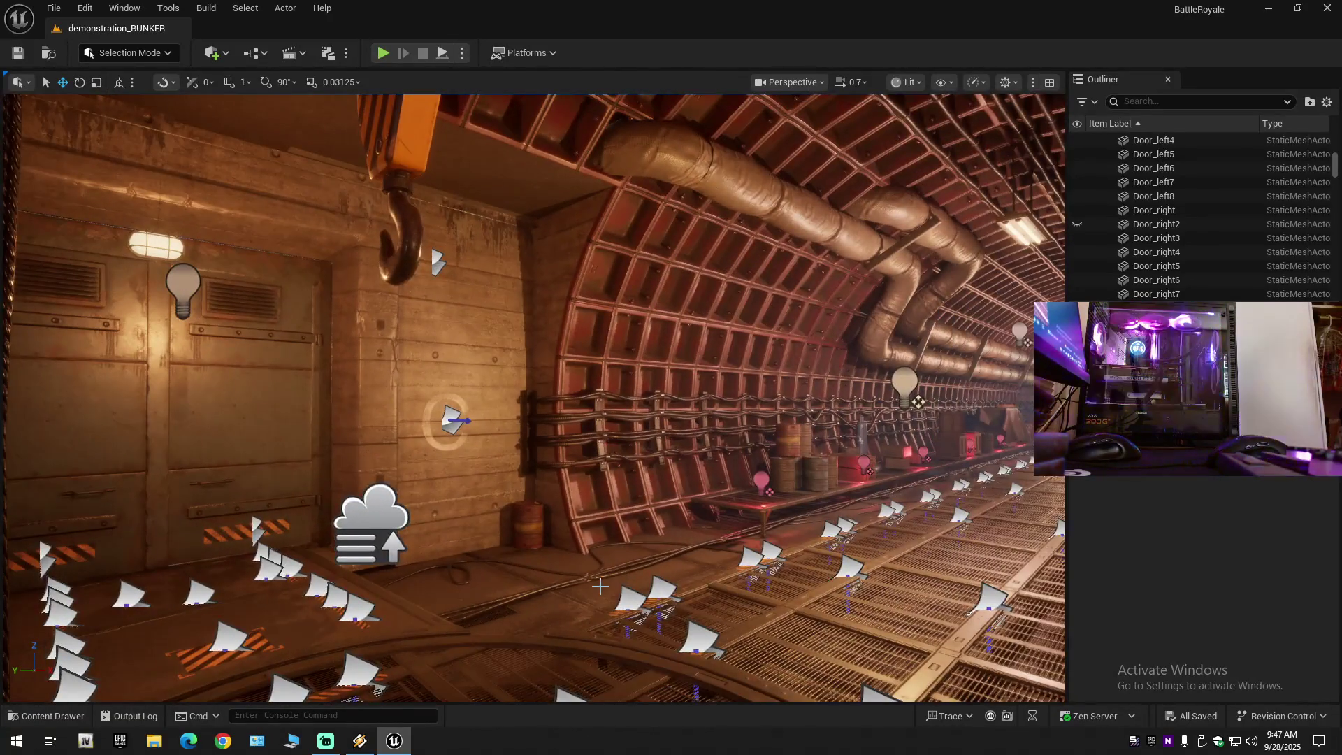
drag(822, 236, 822, 236)
Select the crane_crane2 mesh and pull back to an overview of the whole bunker.
click(510, 377)
scroll(822, 235, up, 2)
scroll(577, 414, up, 1)
drag(577, 415, 578, 415)
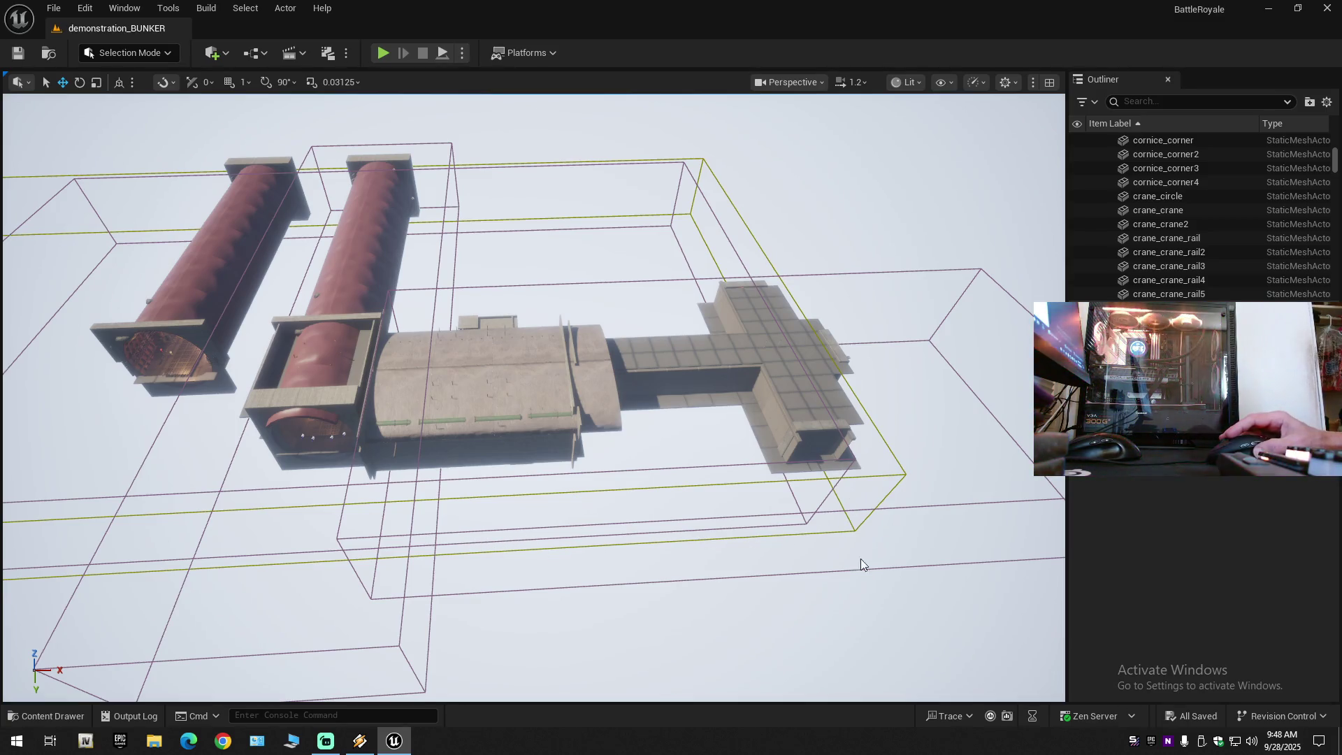
drag(732, 556, 732, 555)
scroll(732, 555, down, 1)
scroll(733, 556, down, 1)
scroll(733, 556, down, 2)
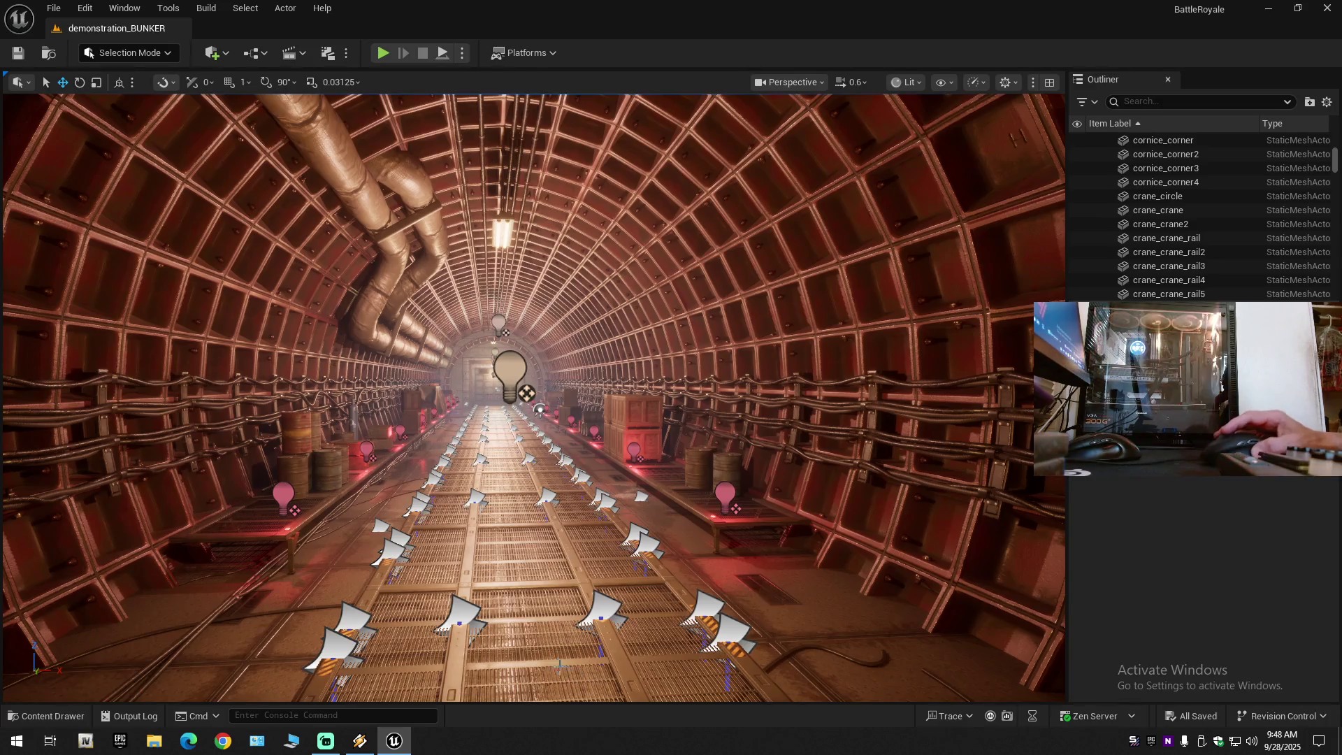
drag(489, 544, 488, 543)
scroll(488, 543, up, 1)
scroll(488, 543, down, 1)
Undo the accidental move of the water pump motor in the A-sign room.
drag(255, 553, 254, 553)
click(210, 446)
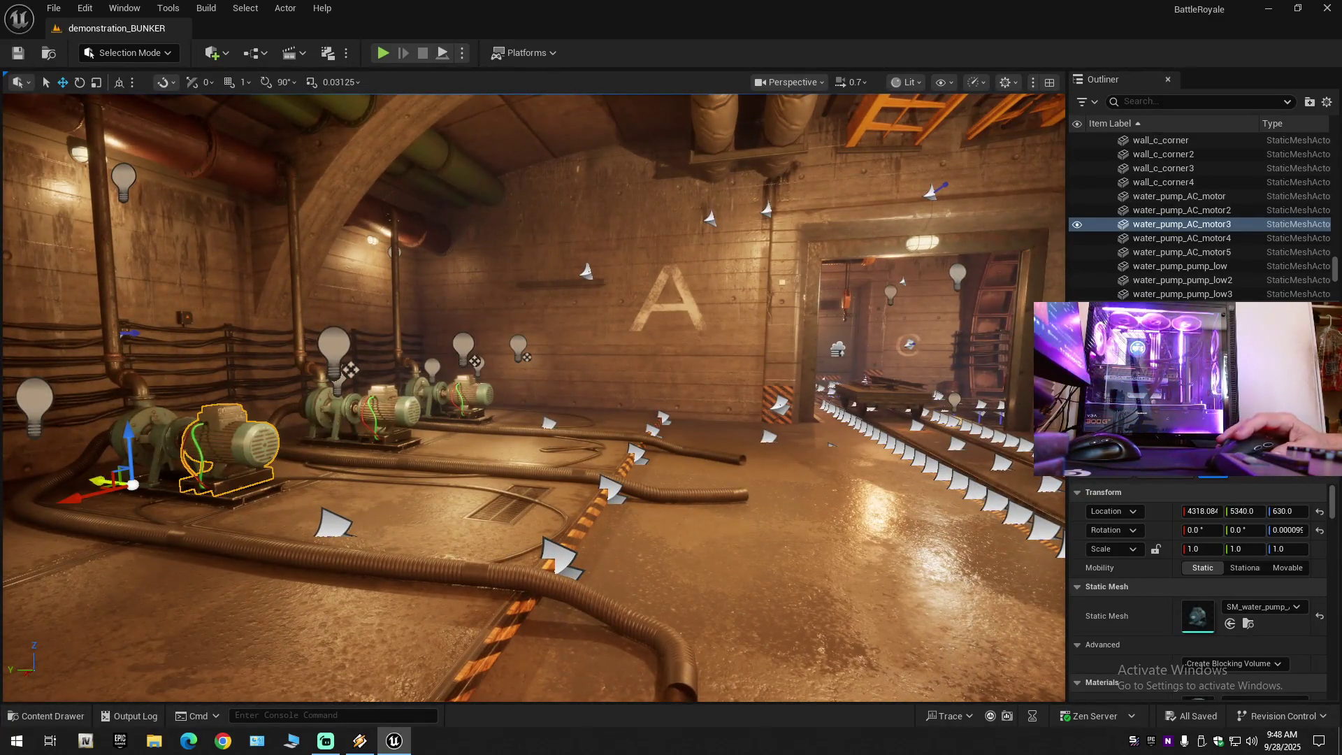
key(ctrl+z)
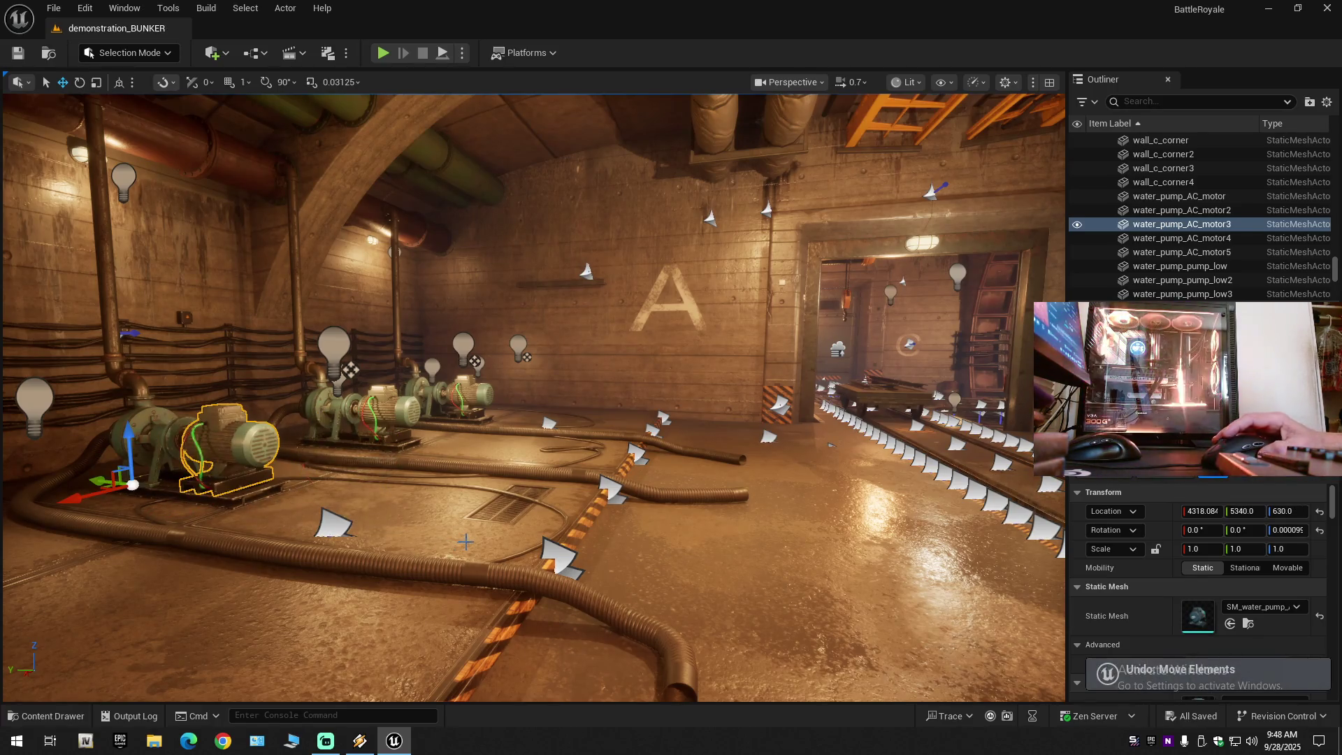
drag(463, 542, 462, 542)
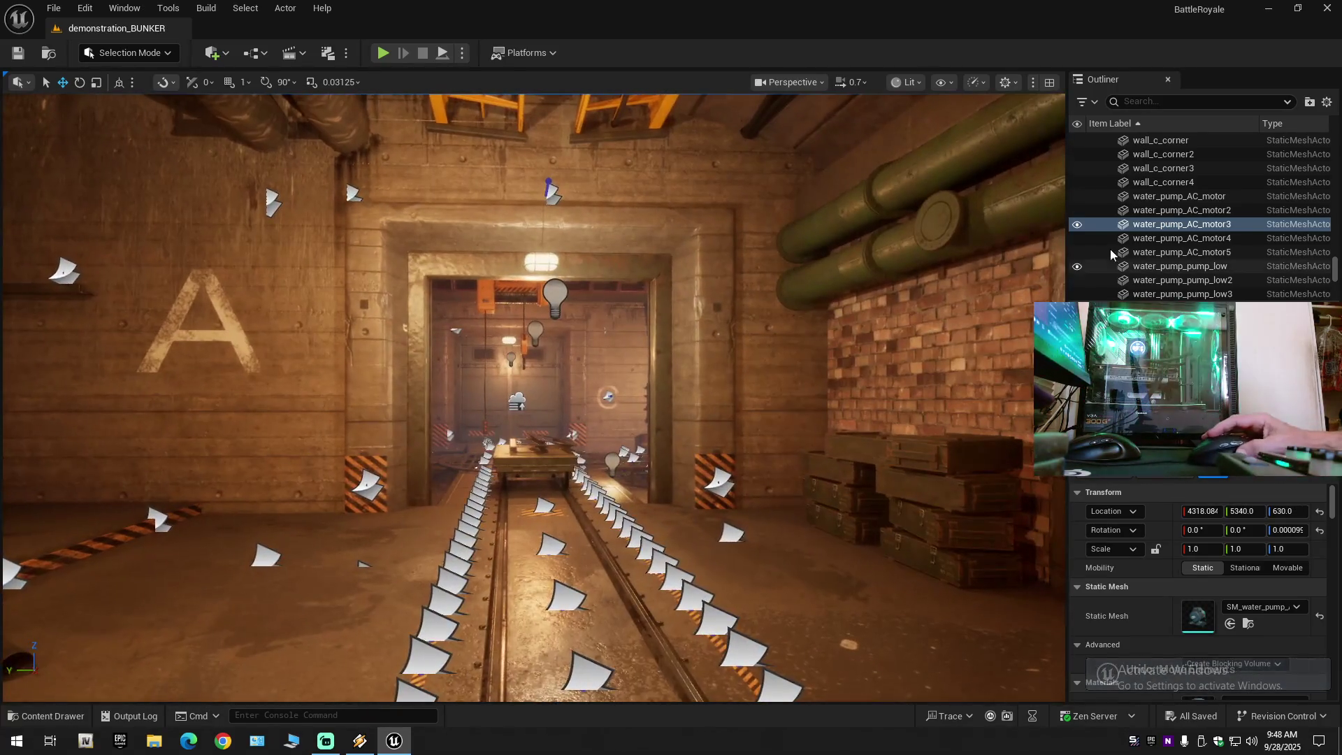
Collapse the whole Outliner tree, then expand just the level's top folders.
click(1326, 103)
click(1267, 171)
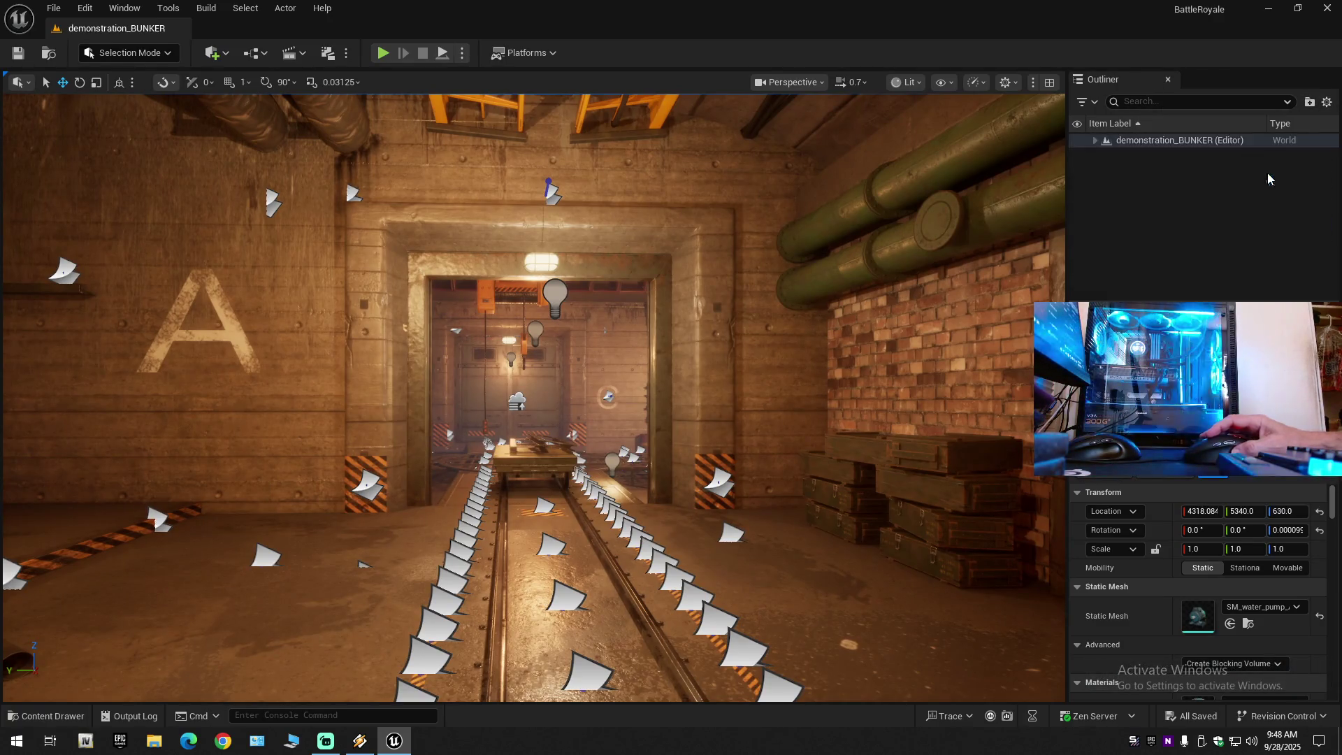
click(1095, 140)
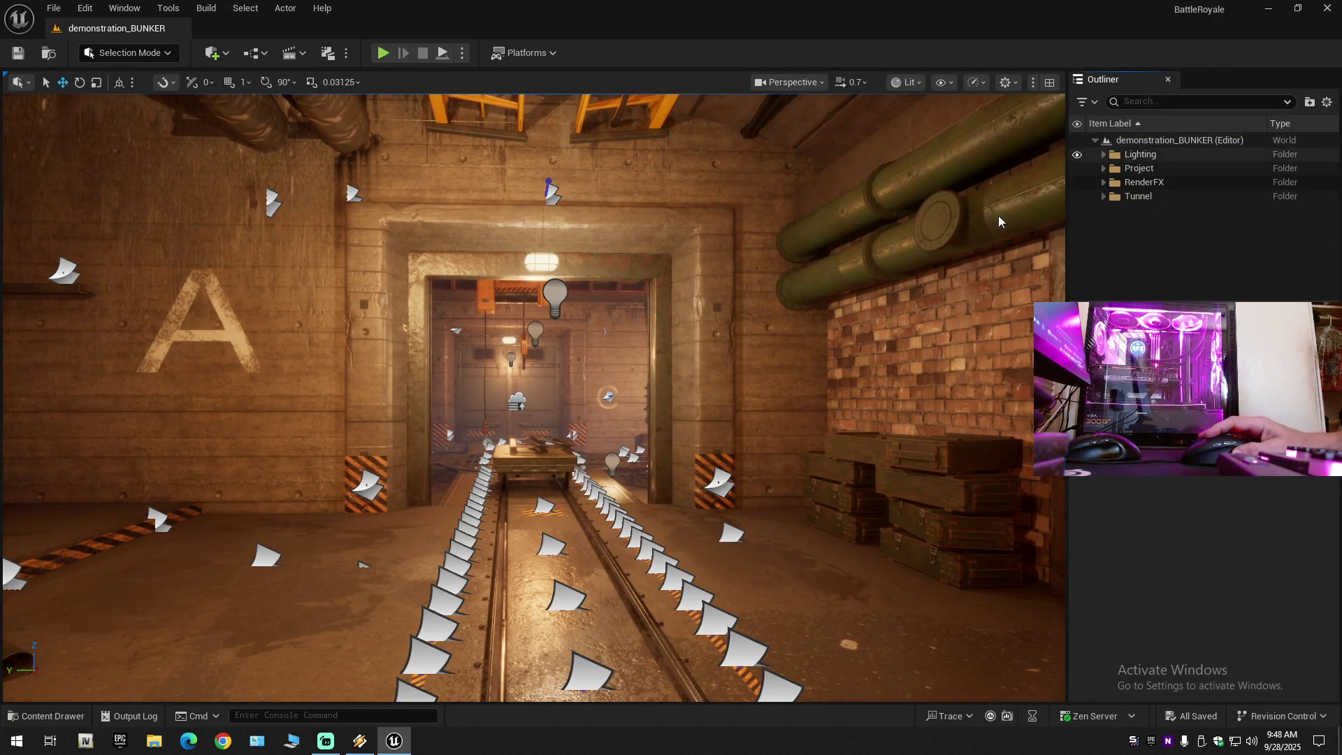
Fly past the crane winch and red pipes, then pull back to view the whole bunker.
key(w)
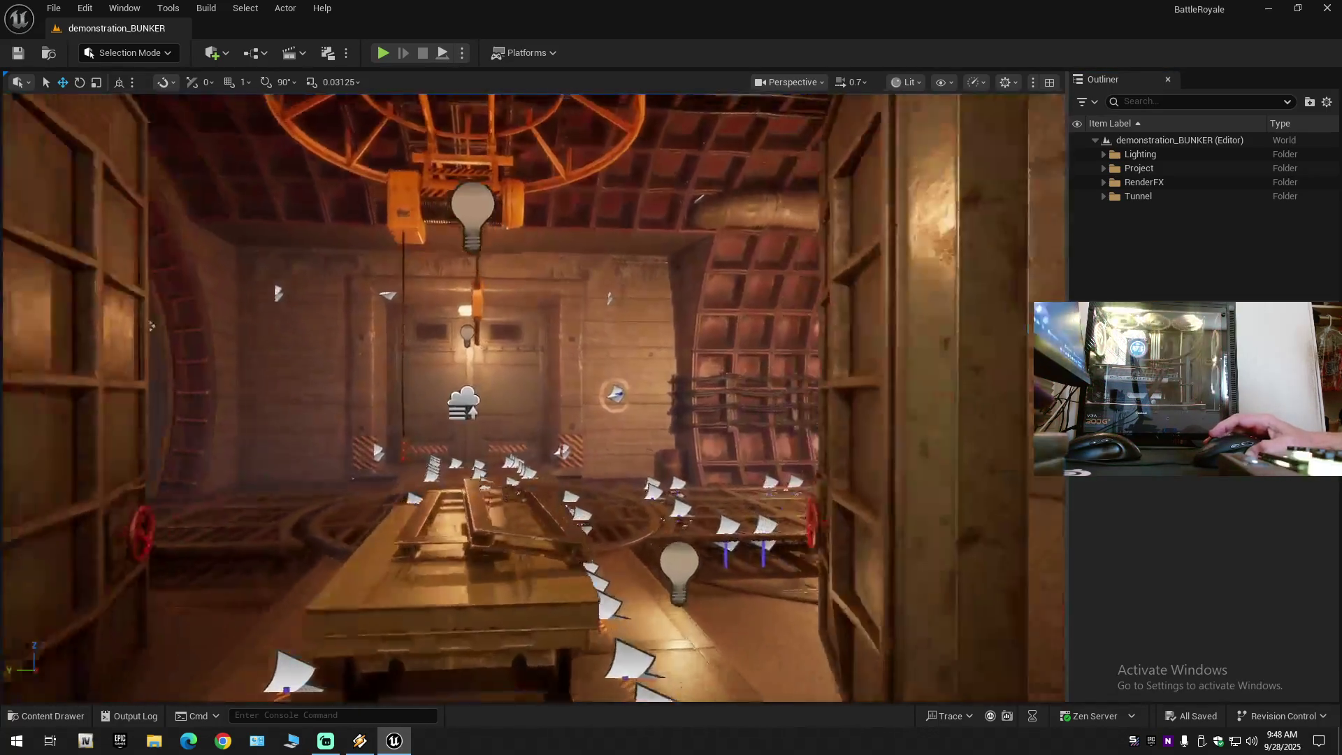
key(w)
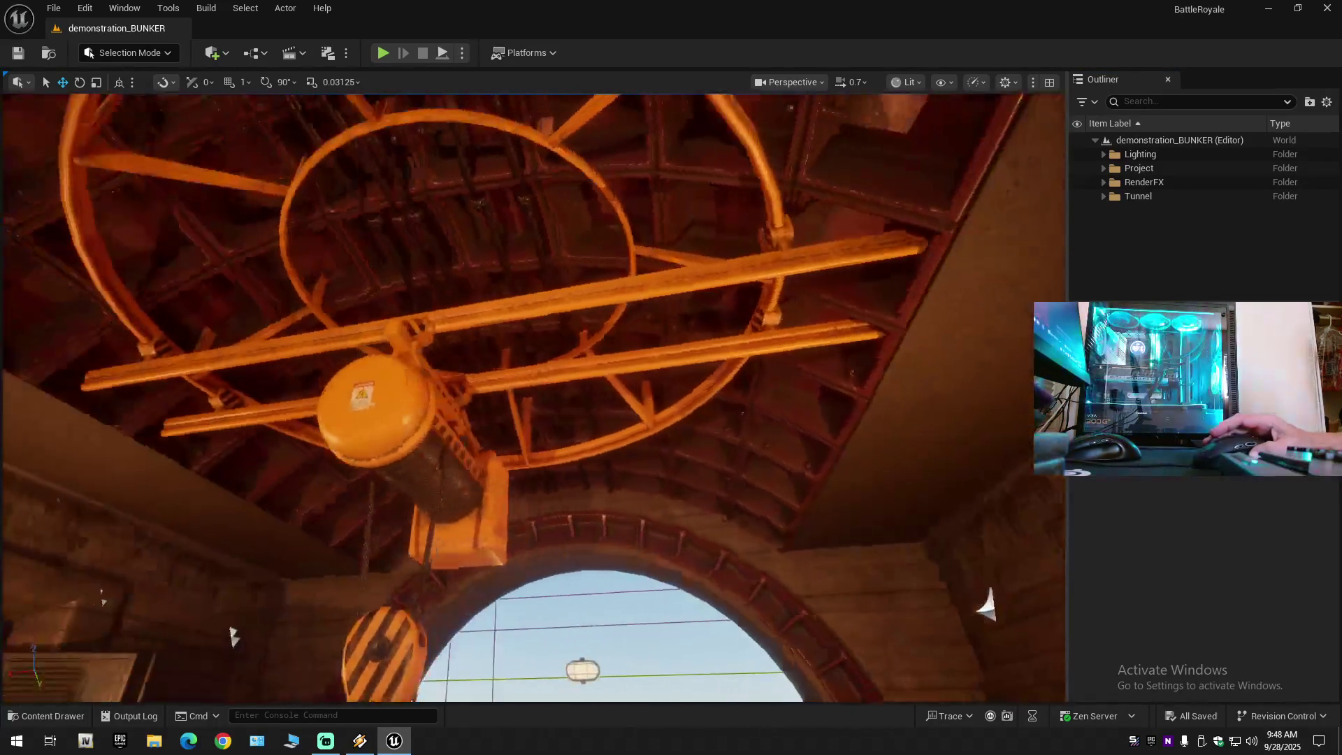
key(w)
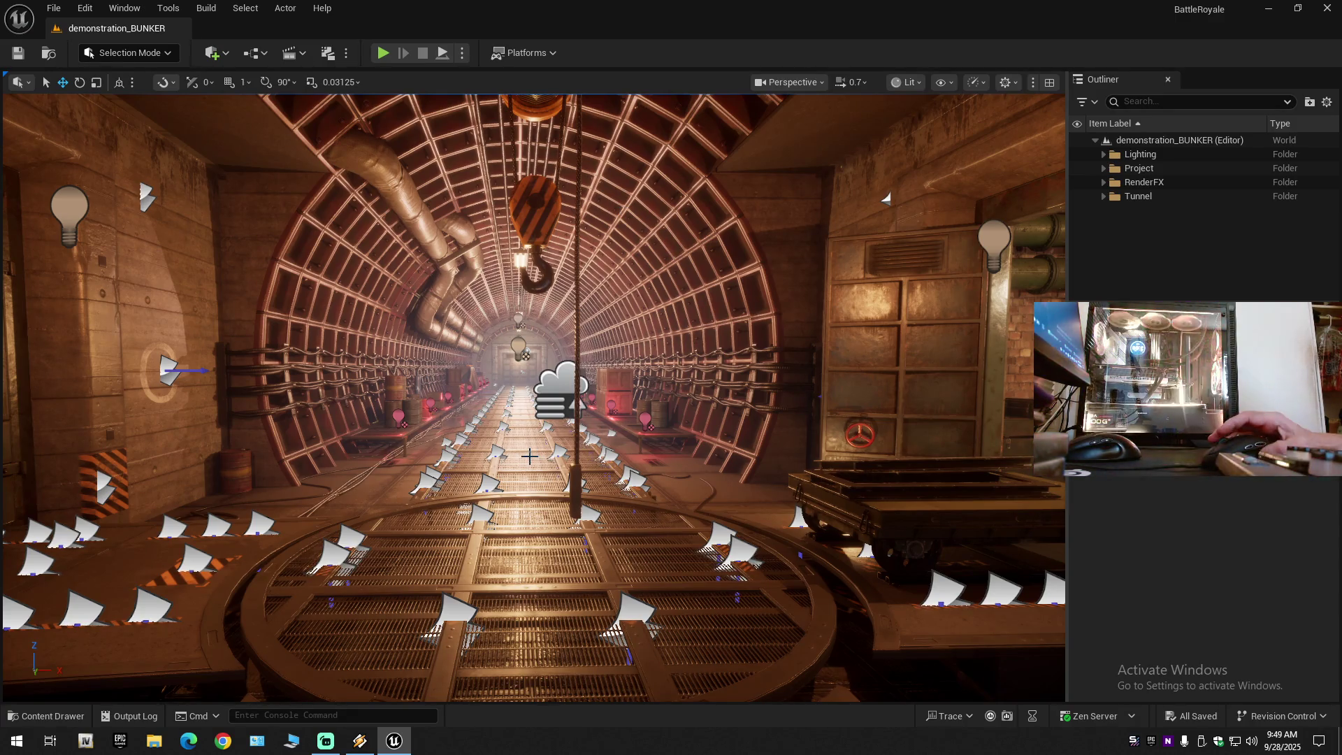
scroll(529, 456, up, 3)
drag(529, 456, 529, 360)
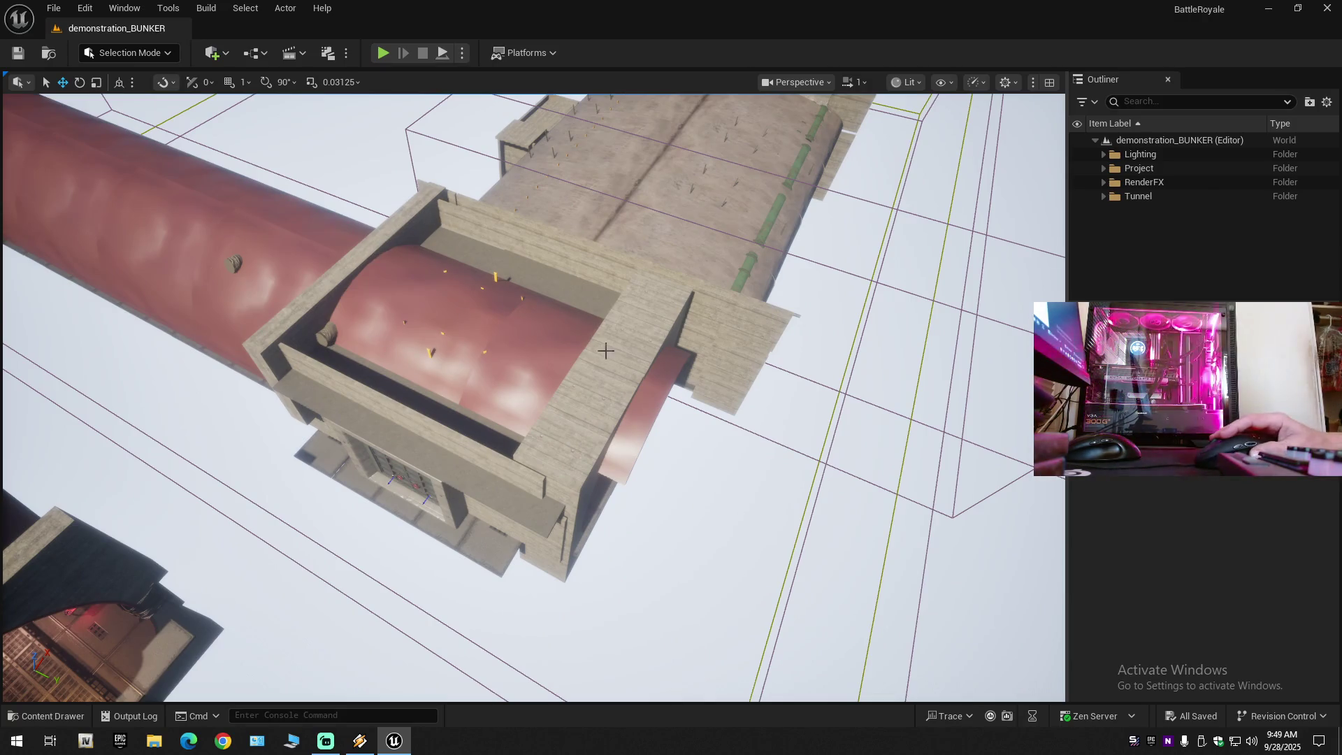
drag(483, 432, 489, 468)
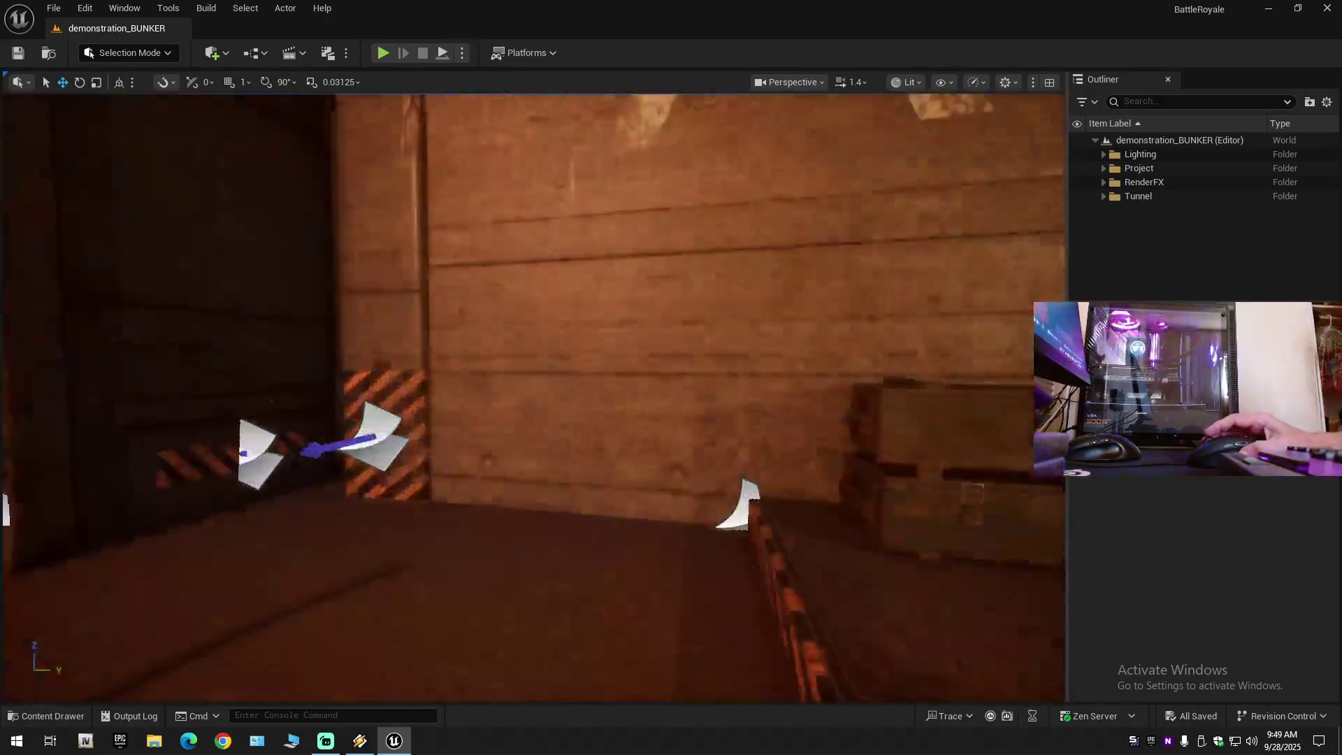
scroll(600, 322, down, 1)
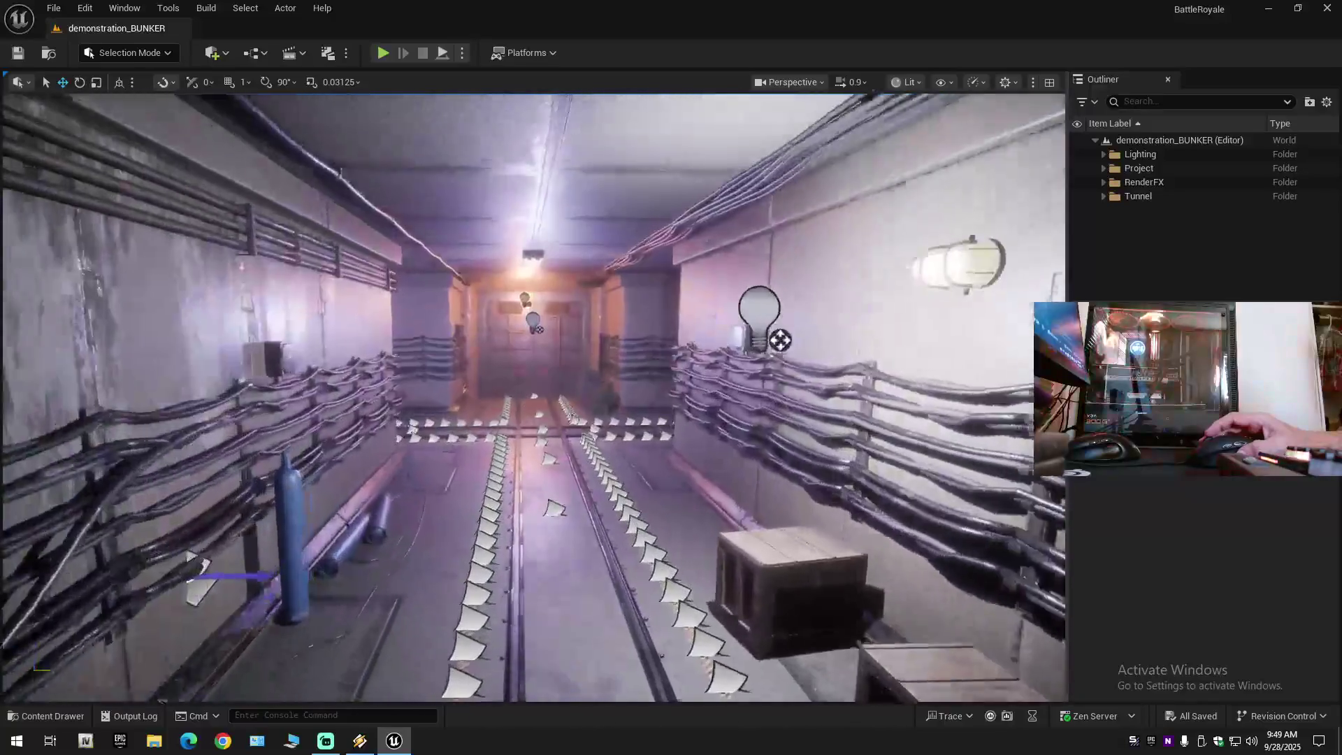
scroll(533, 397, down, 1)
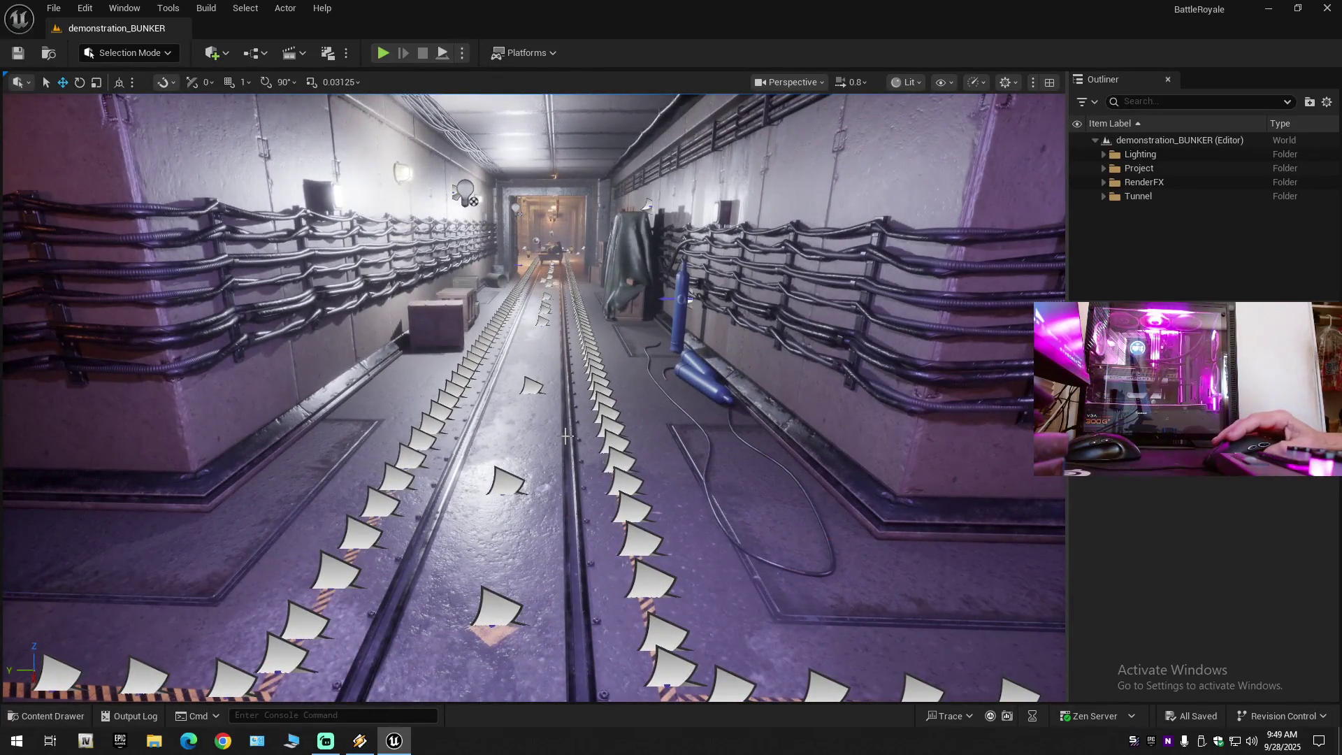
Select the extra rail pieces through rail_cross and hide them.
click(566, 436)
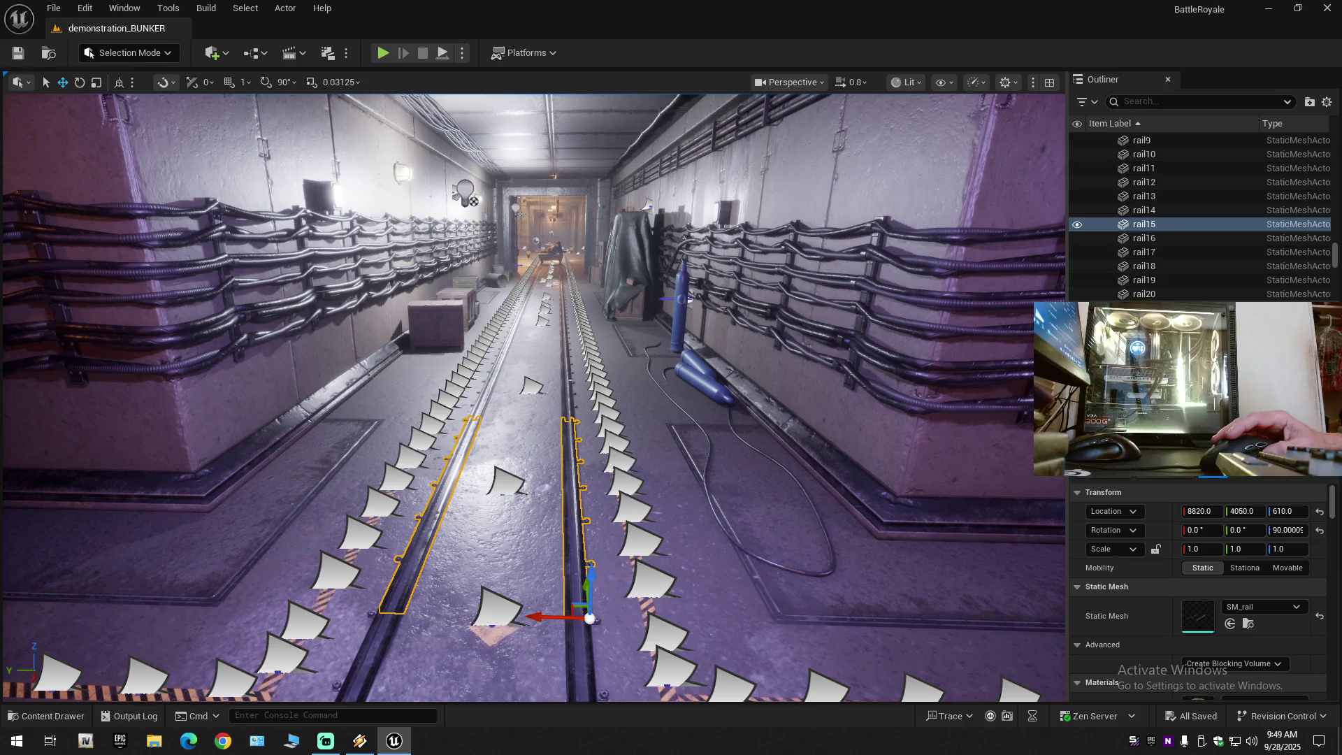
scroll(1211, 211, up, 3)
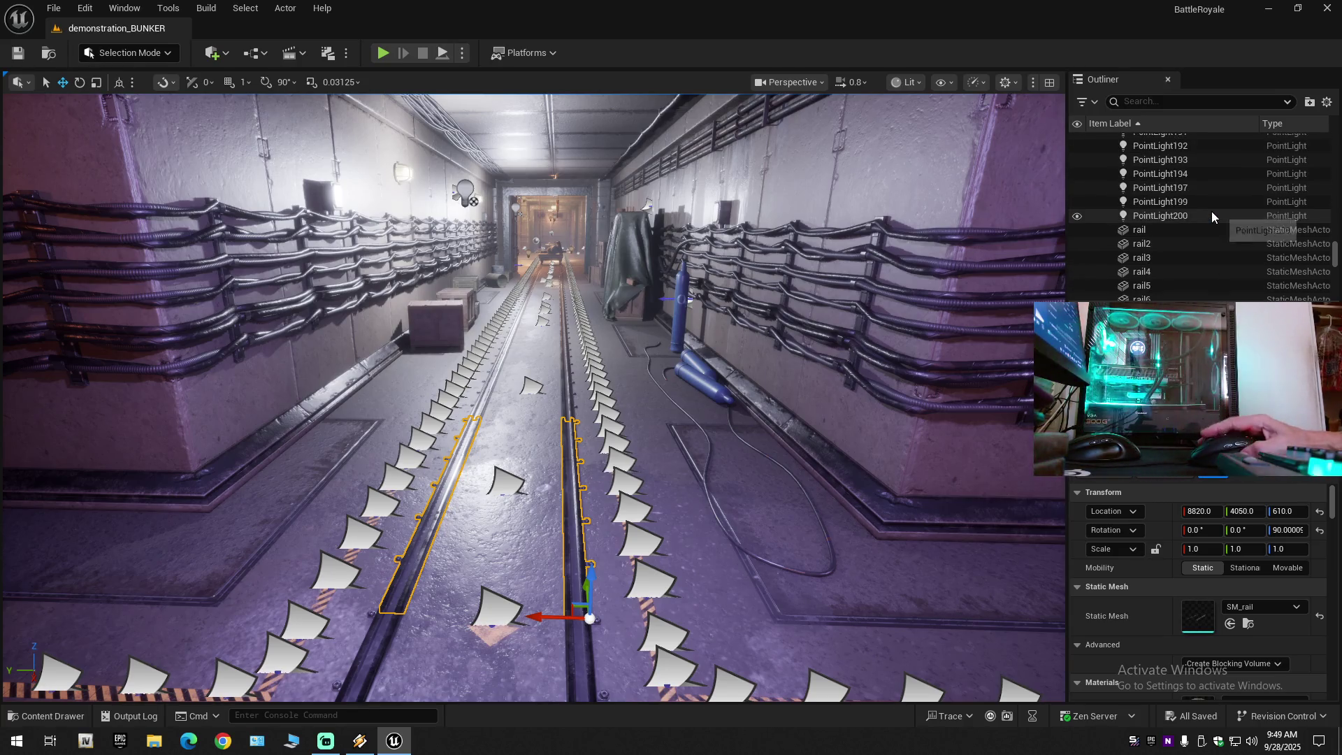
click(1174, 236)
scroll(1174, 236, down, 5)
scroll(1174, 236, down, 2)
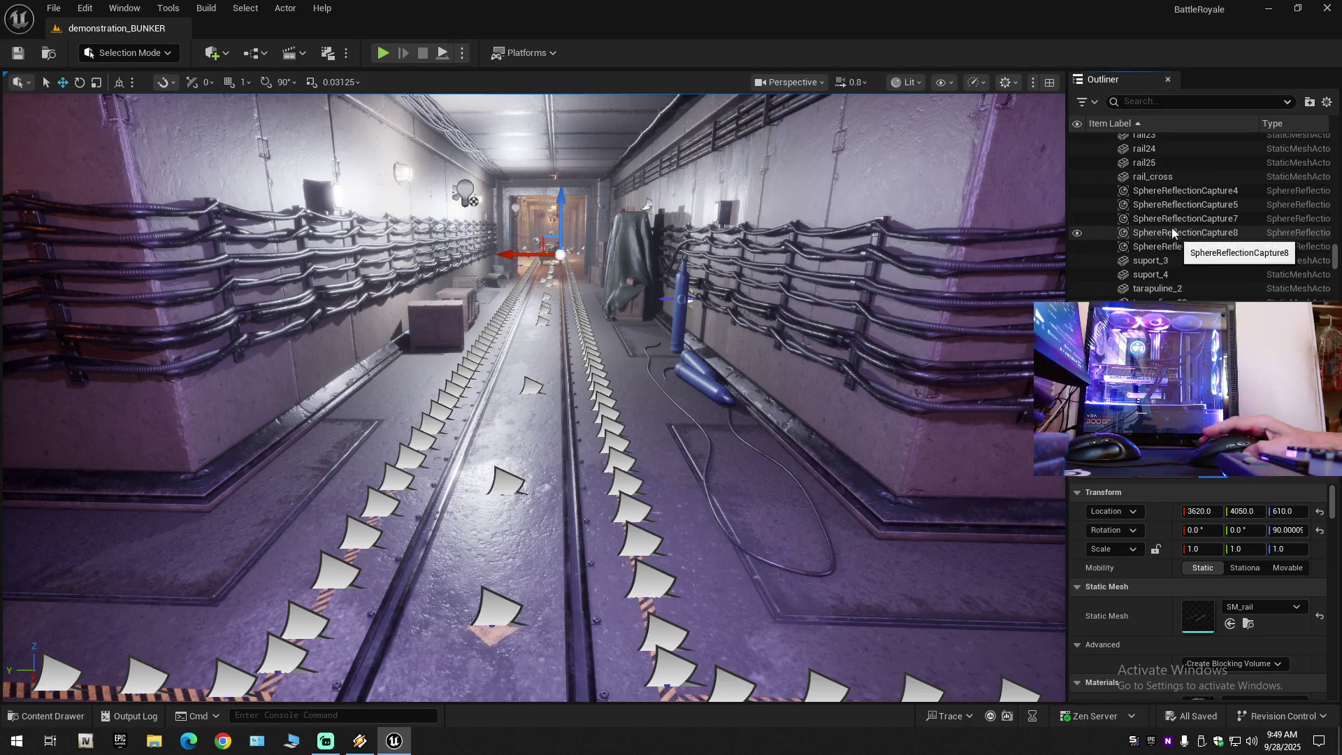
shift+click(1160, 176)
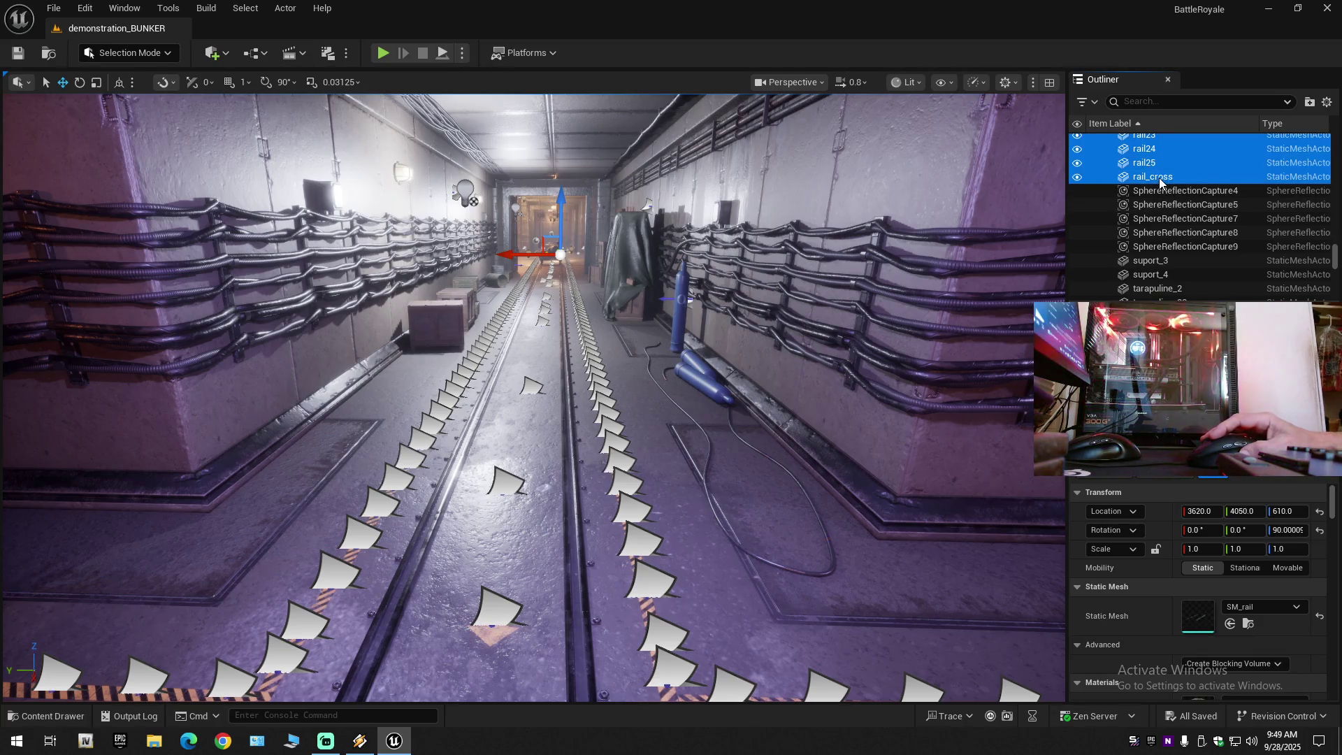
click(1077, 176)
Fly down the corridor to the cable-rack corner with the floor warning stripes.
key(w)
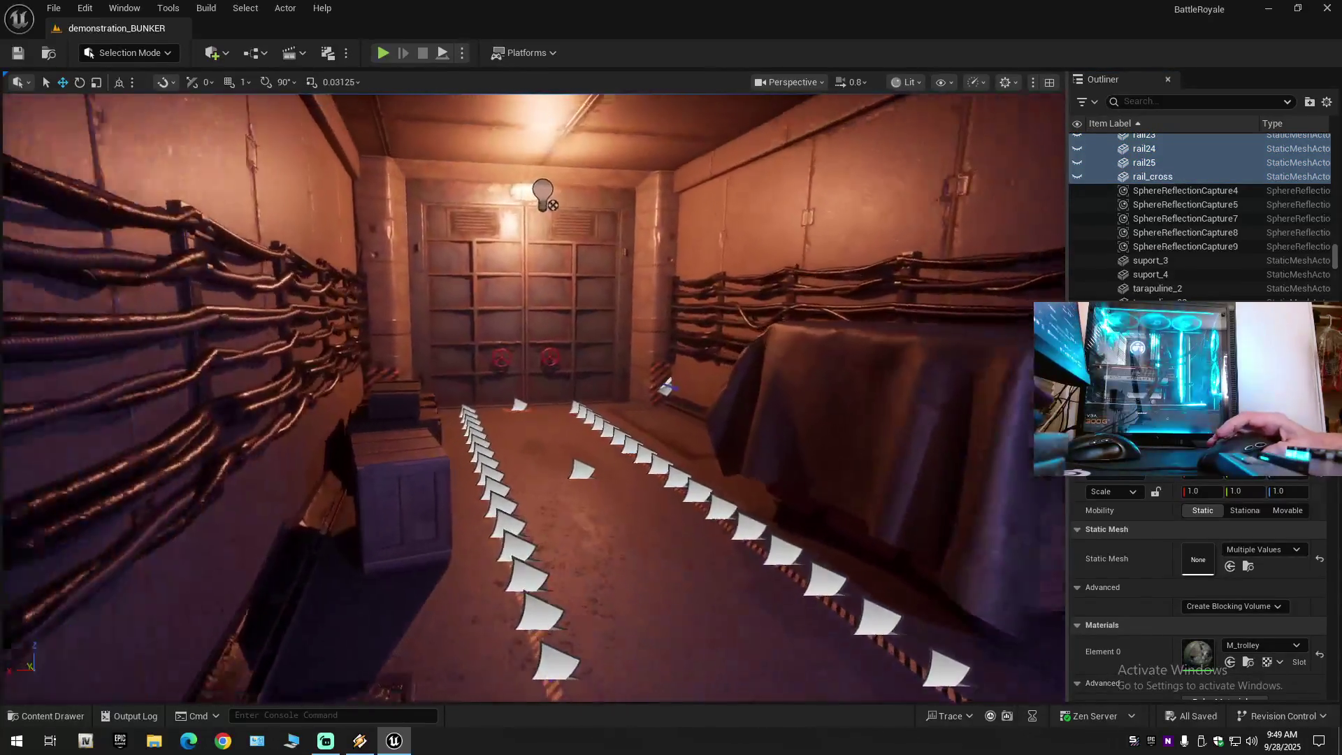
scroll(532, 397, down, 1)
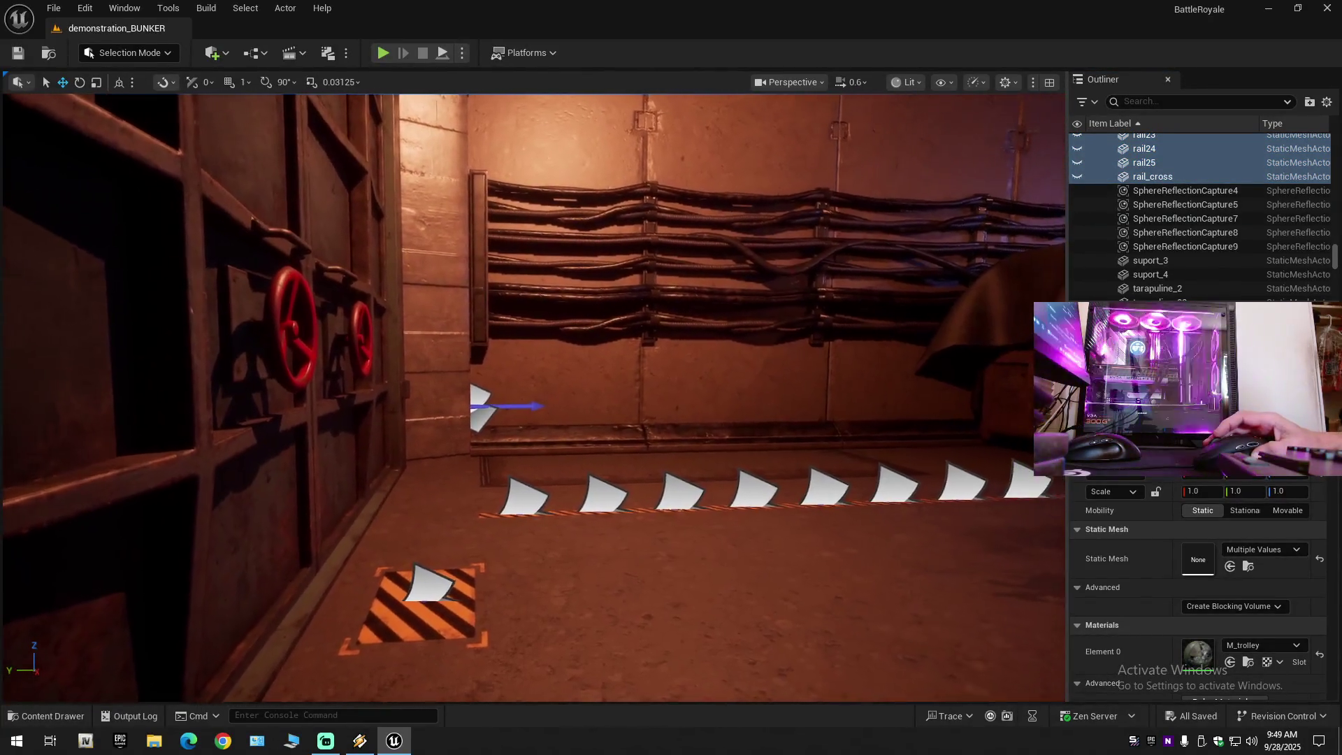
scroll(532, 397, down, 1)
key(w)
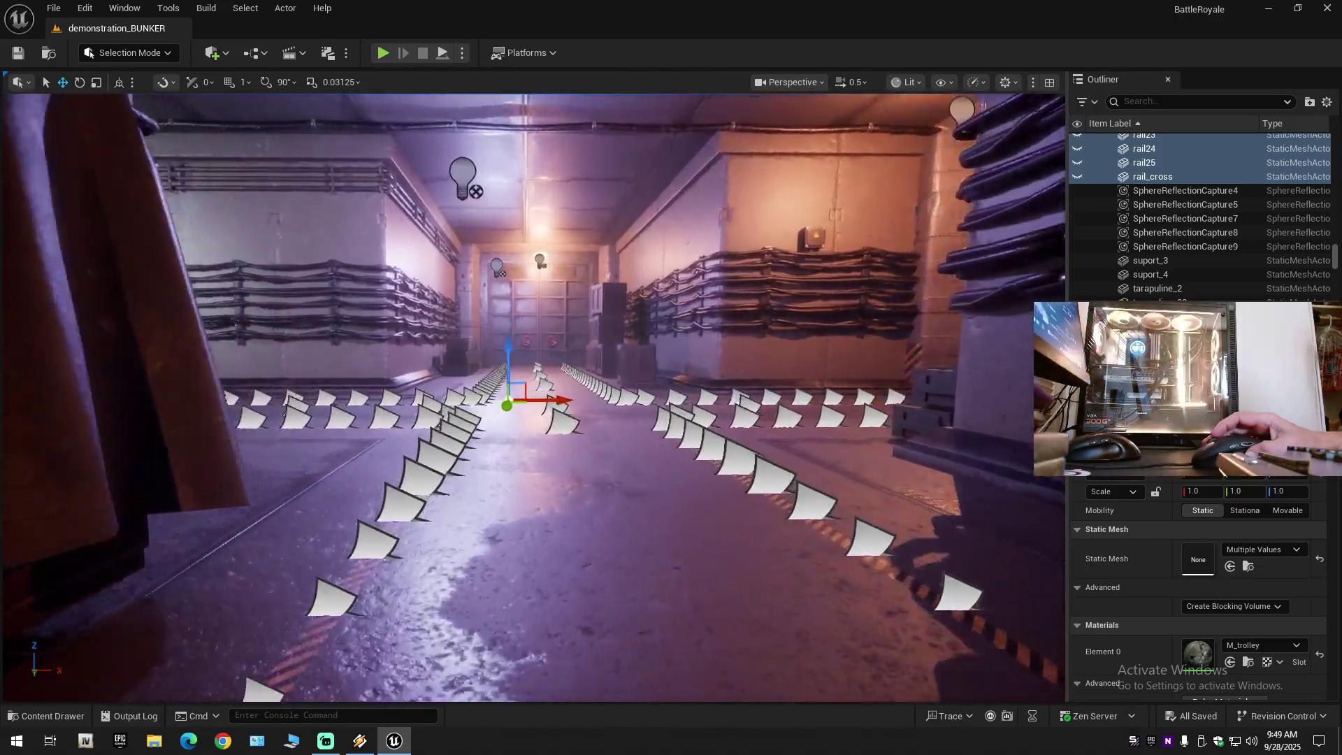
key(w)
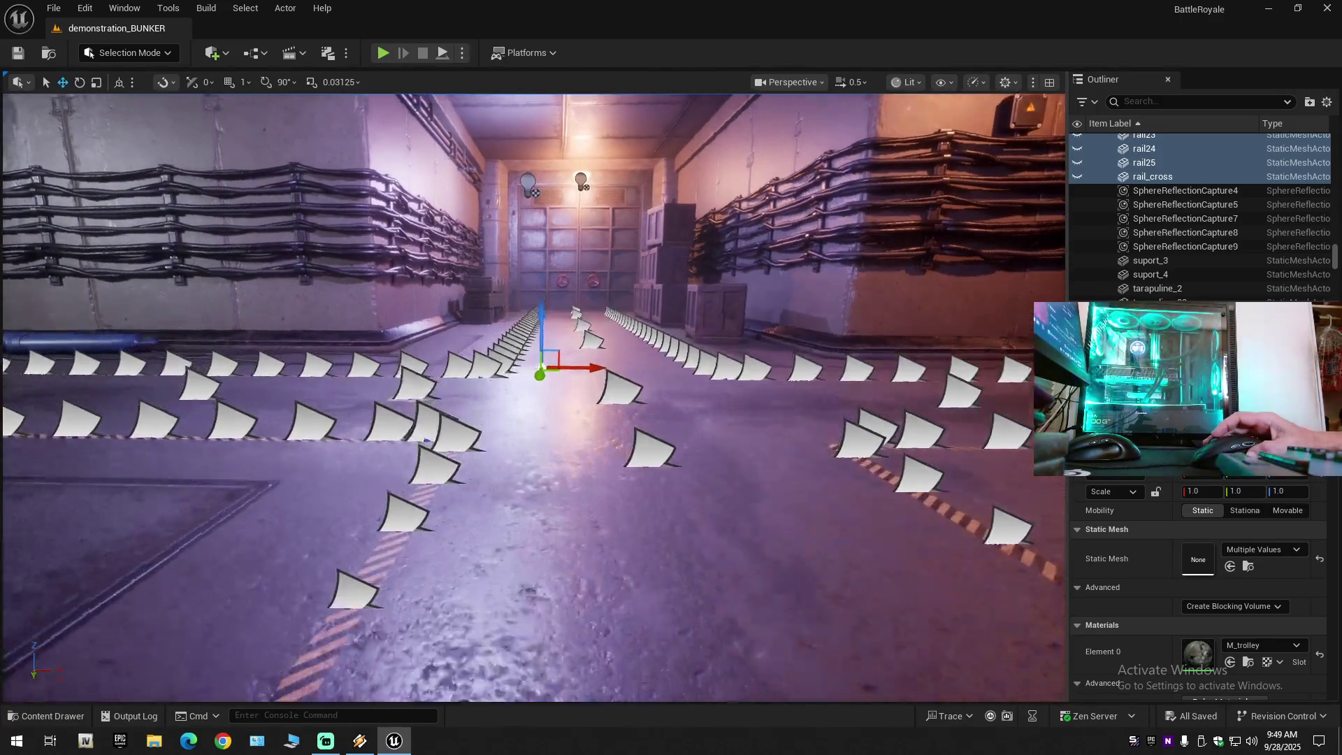
key(a)
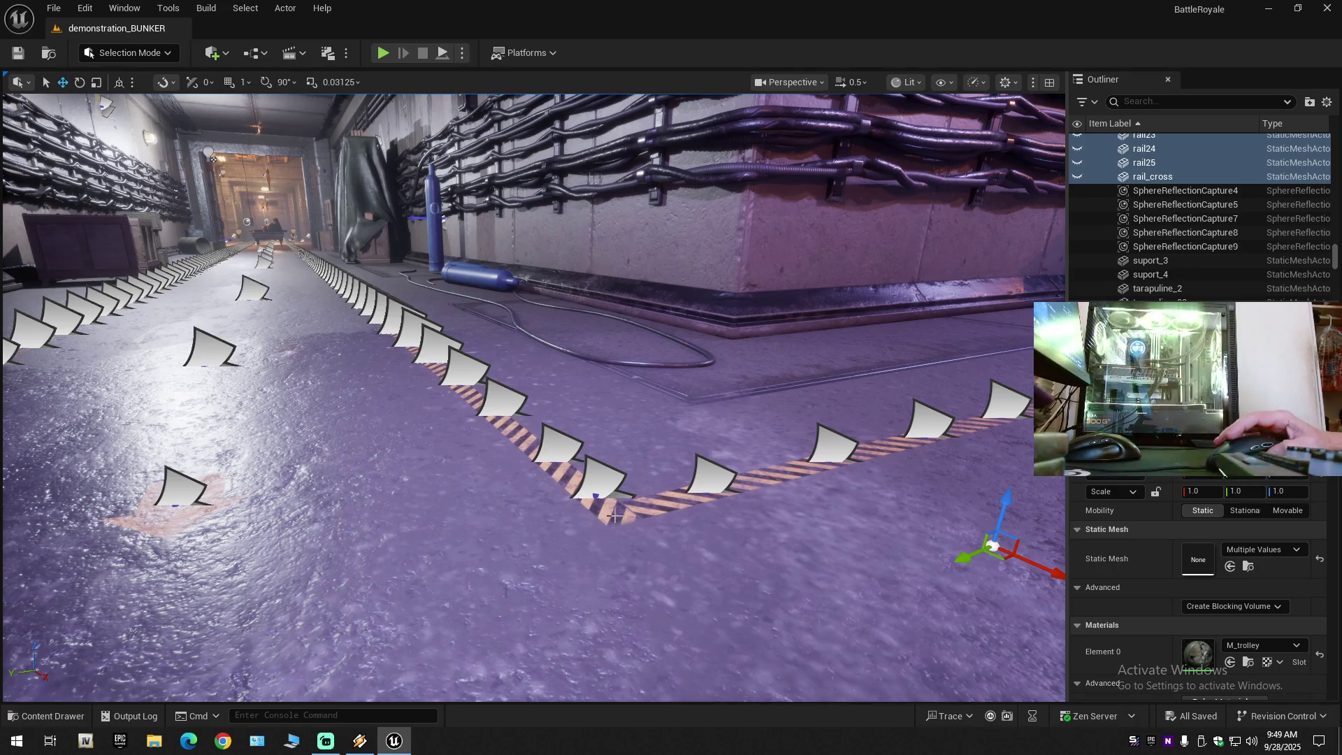
key(a)
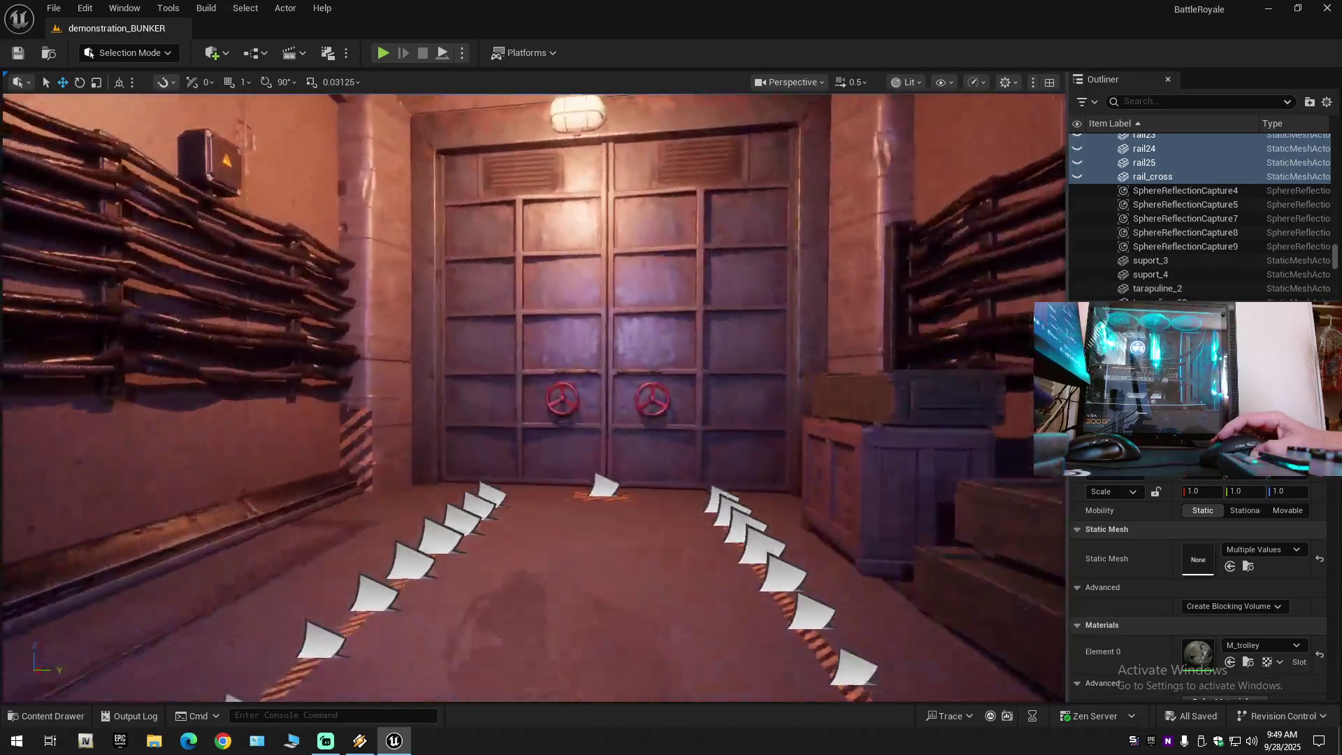
key(s)
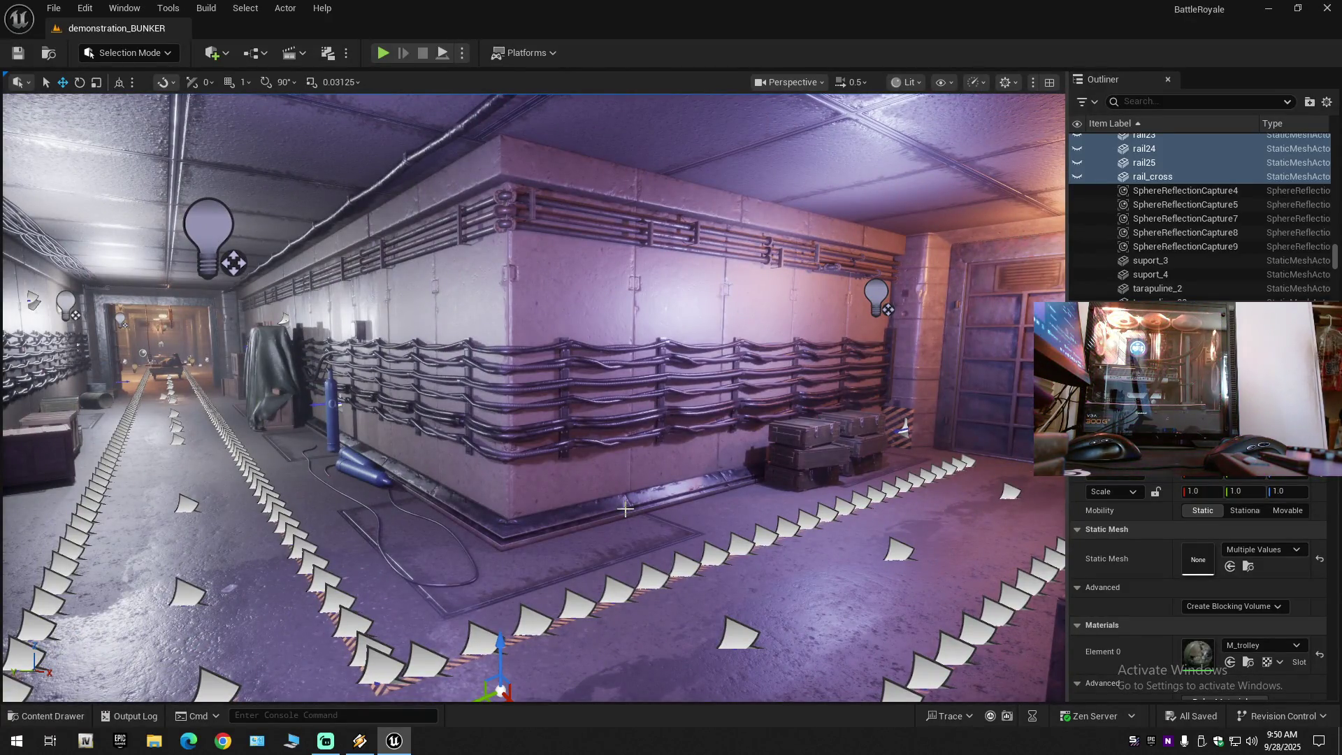
Select a floor warning-stripe decal and toggle M_warning_stripe_d339's visibility.
click(387, 668)
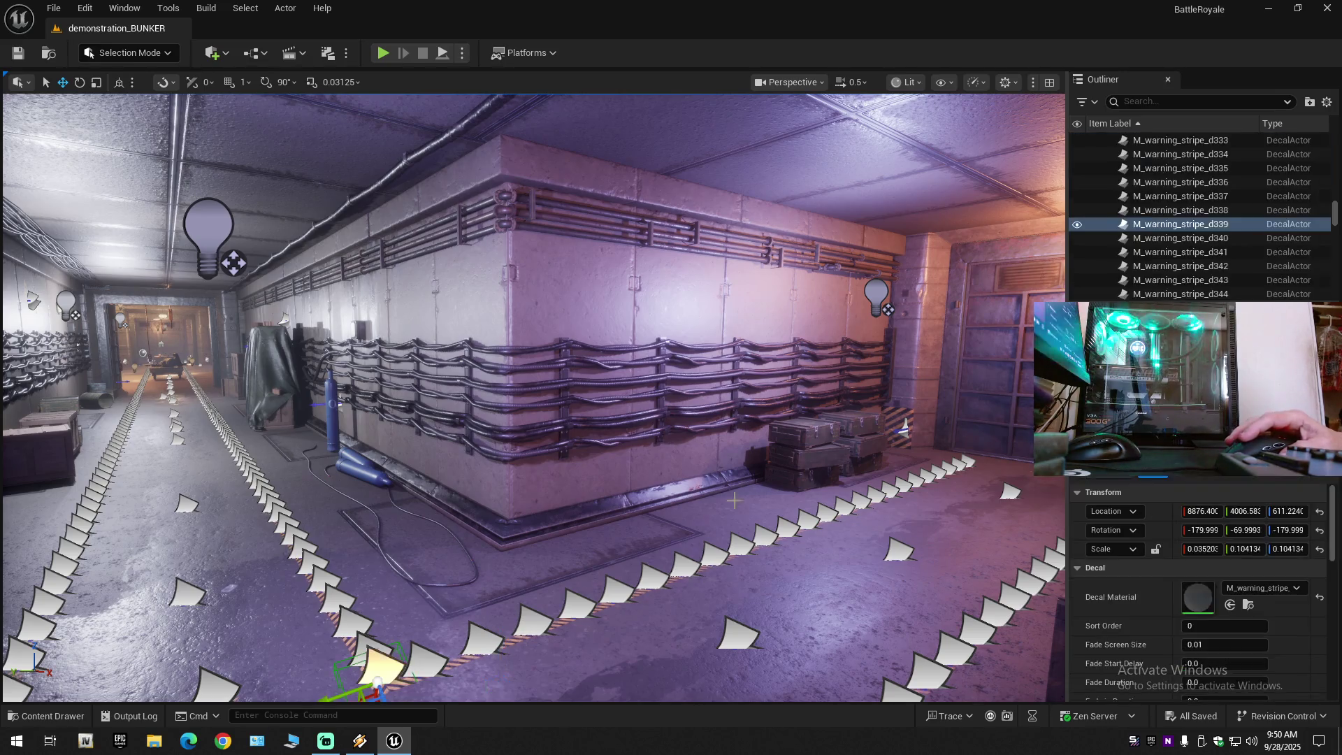
click(1077, 225)
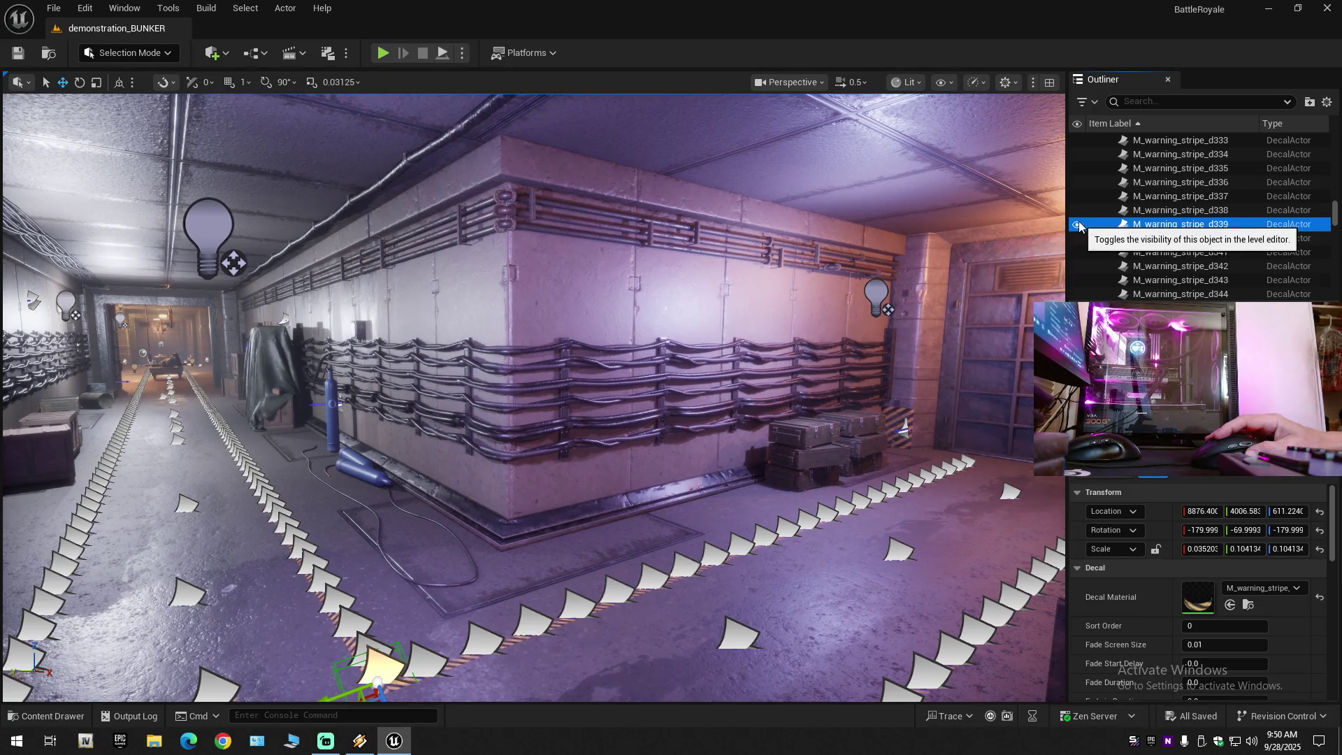
mouse_move(1335, 220)
mouse_down()
mouse_move(1336, 170)
mouse_move(1336, 183)
mouse_up()
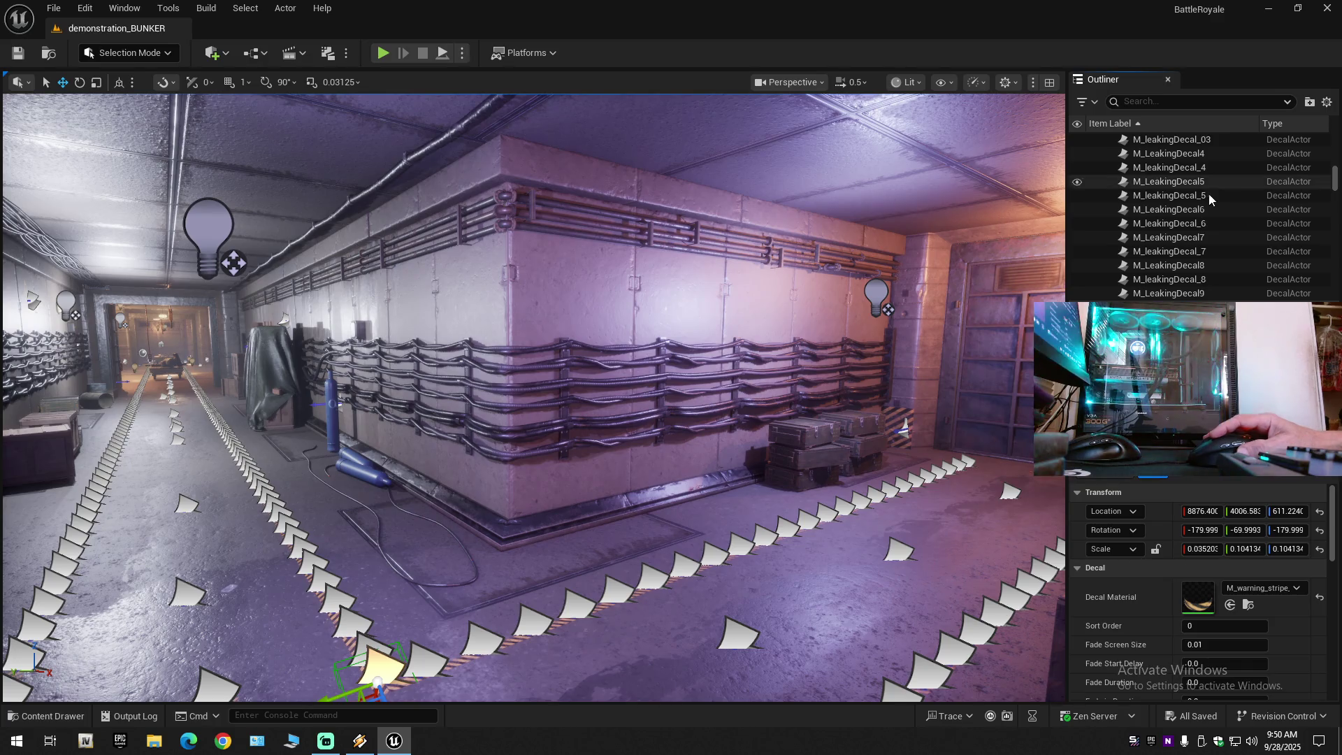
scroll(1193, 237, down, 6)
scroll(1191, 239, down, 6)
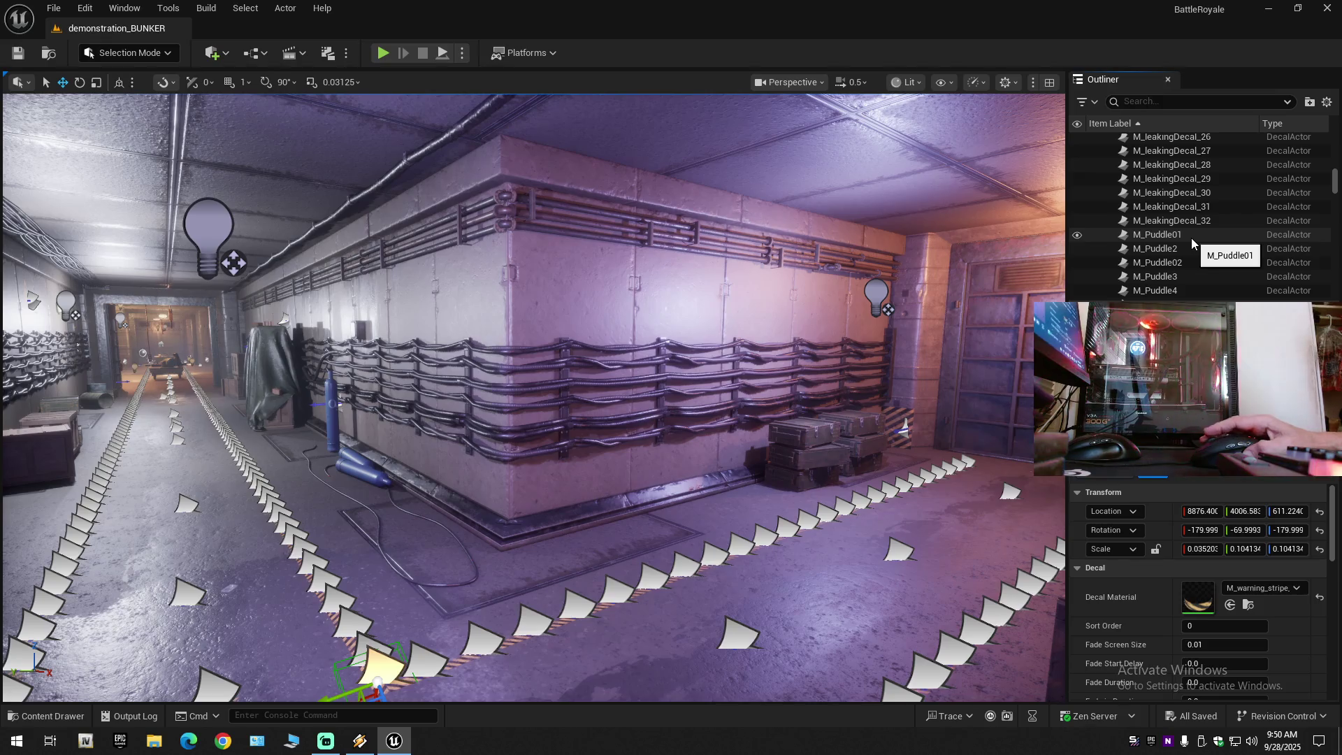
scroll(1191, 238, down, 7)
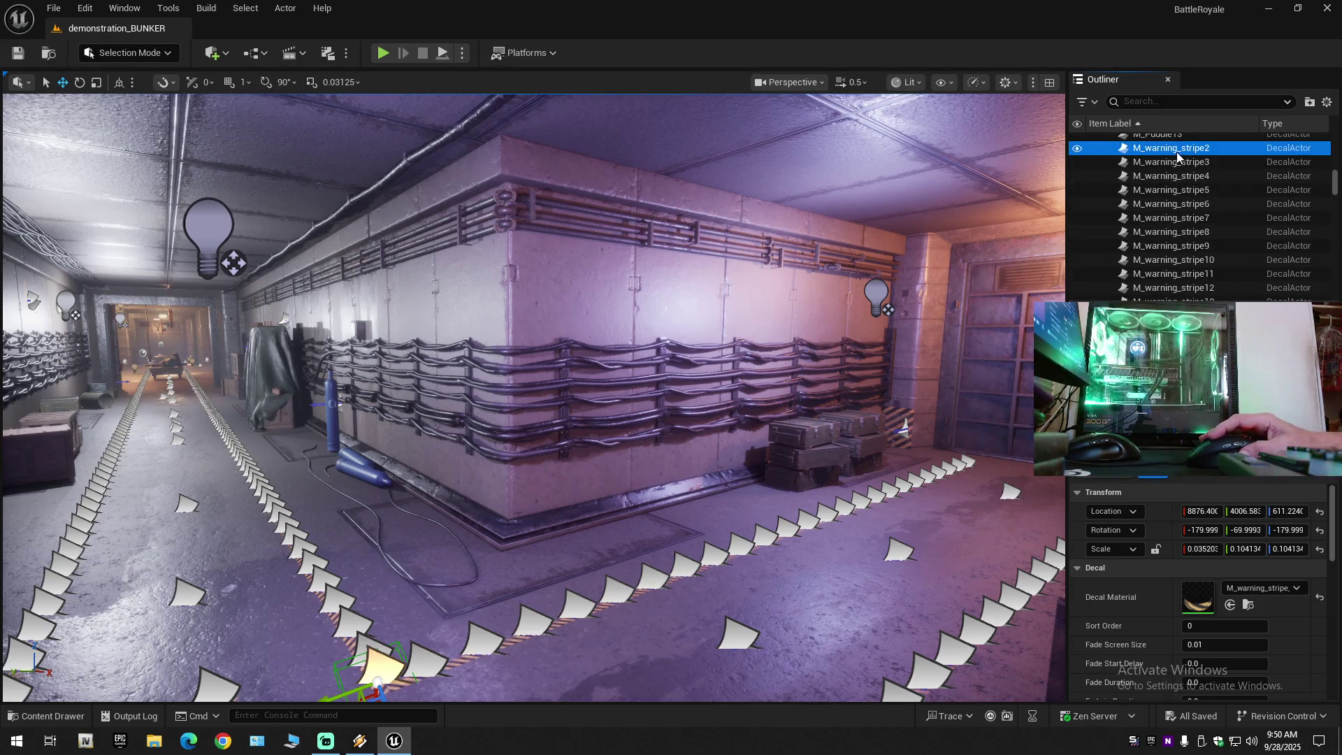
Hide warning-stripe decals d18 through d28.
click(1181, 234)
scroll(1177, 237, down, 5)
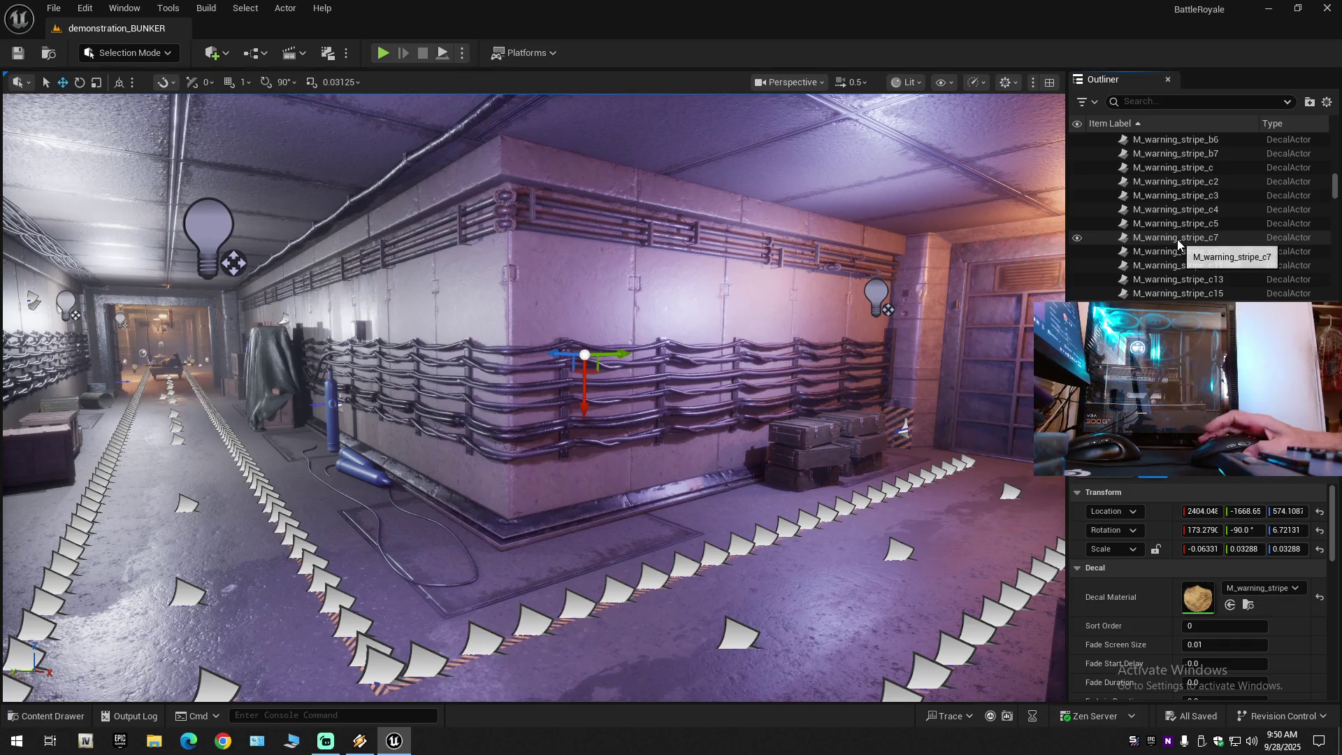
scroll(1177, 239, down, 7)
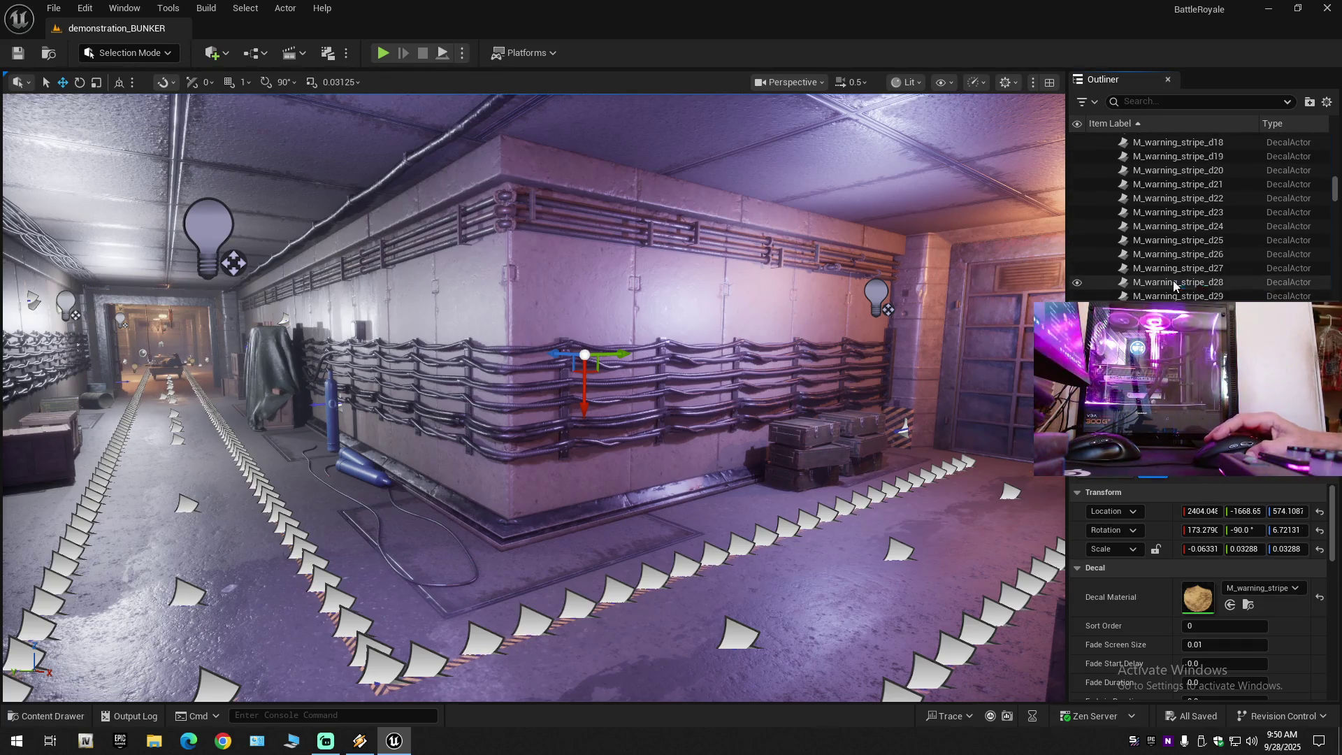
shift+click(1174, 283)
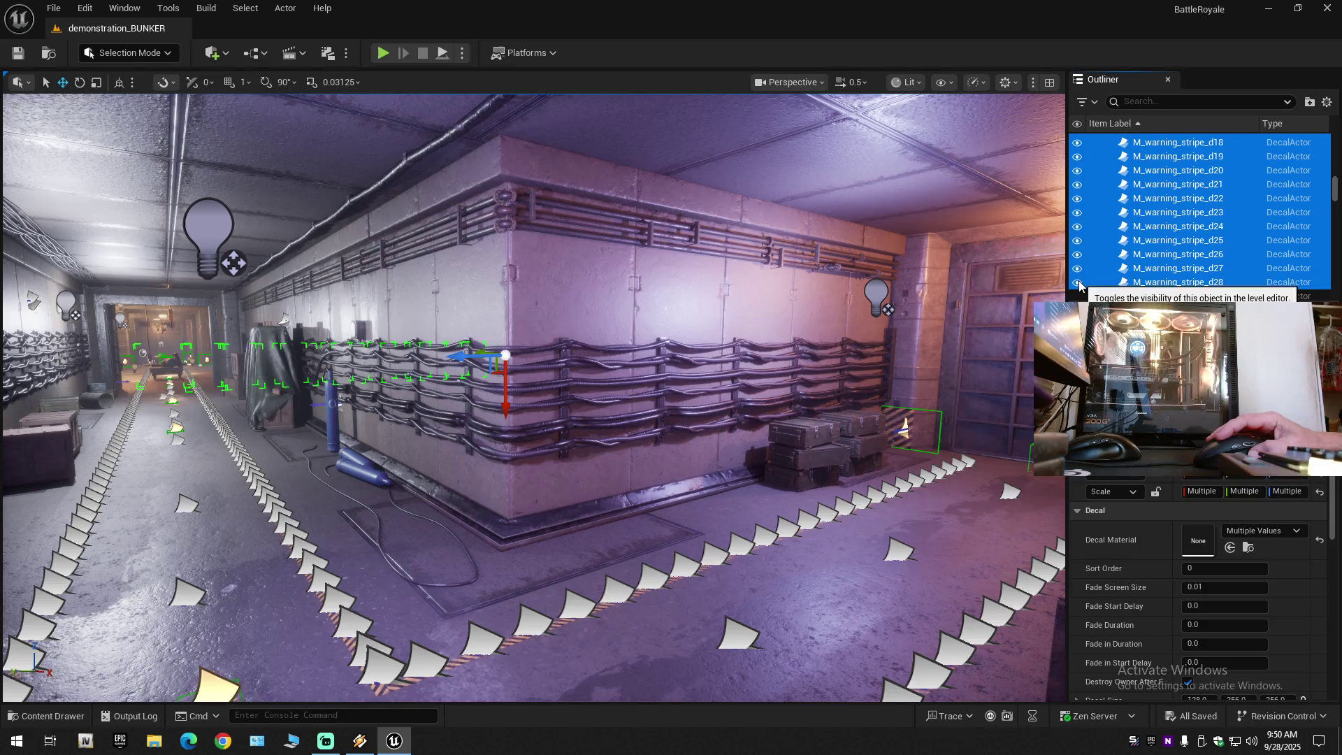
click(1079, 284)
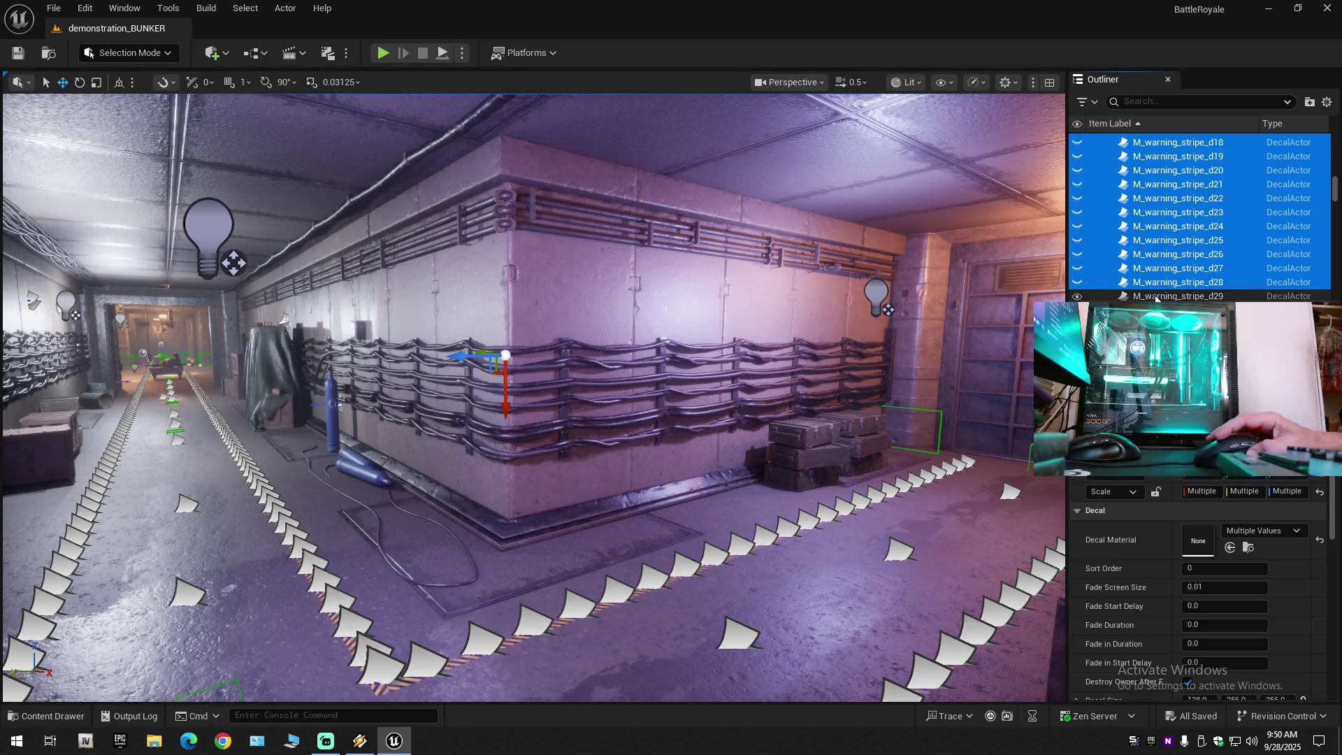
Hide warning-stripe decals from d29 down to d405.
click(1174, 295)
drag(1337, 189, 1335, 218)
scroll(1189, 217, up, 3)
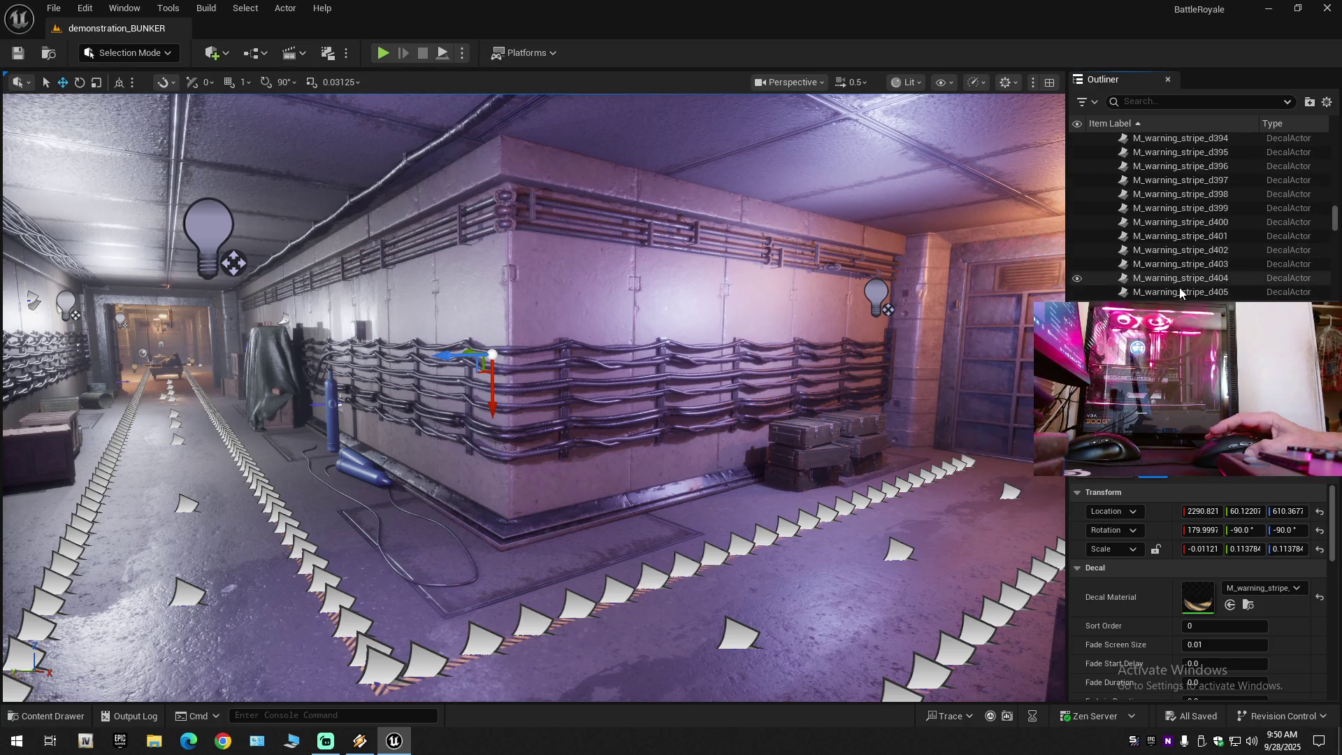
shift+click(1082, 292)
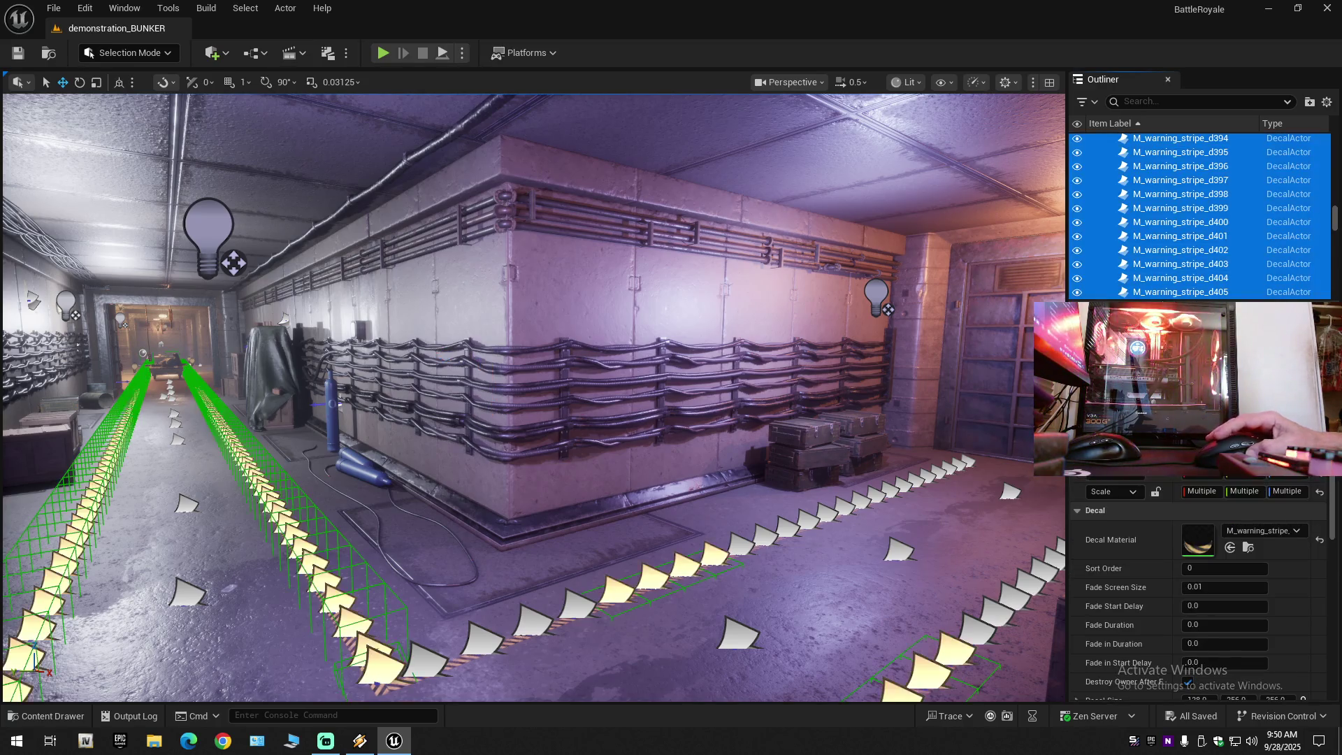
click(1077, 292)
Hide decals d406 through d471 with H, then collapse all folders in the actor list.
scroll(1172, 209, down, 4)
click(1171, 135)
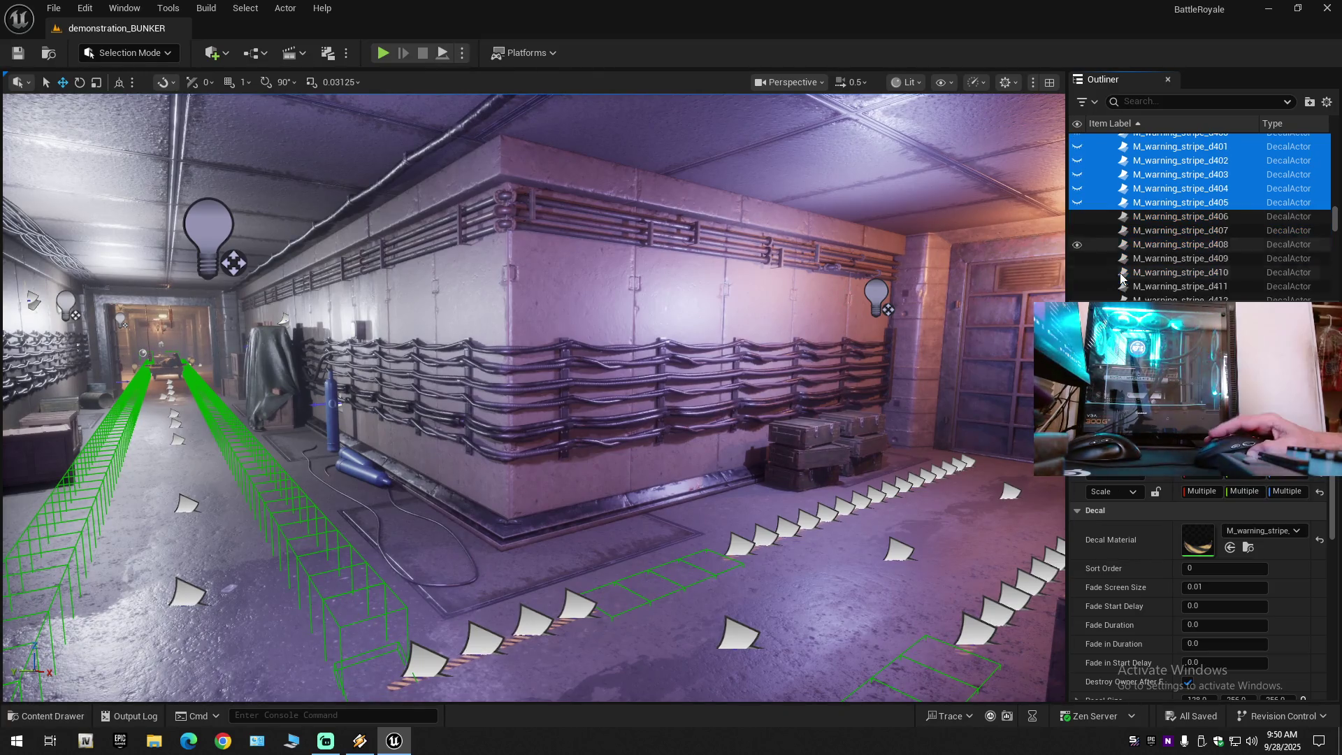
scroll(1171, 237, up, 2)
scroll(1172, 242, down, 15)
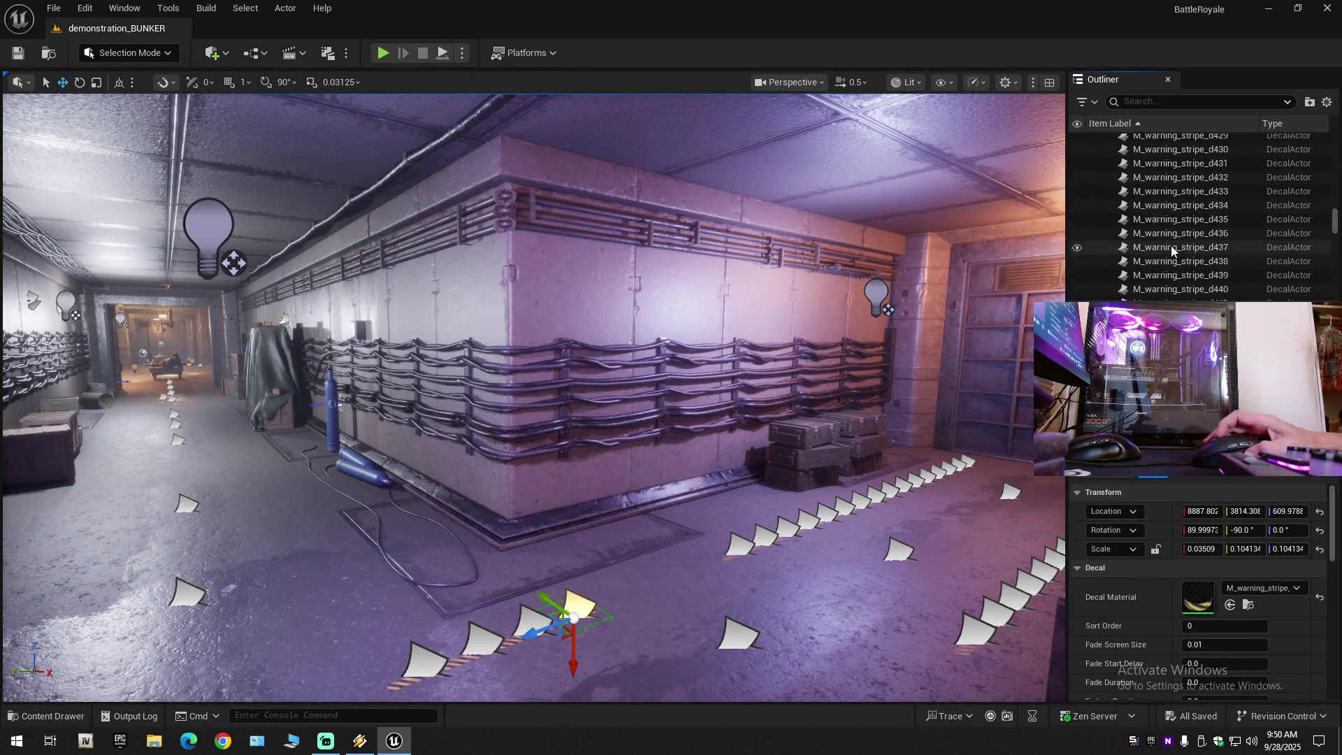
scroll(1171, 246, down, 4)
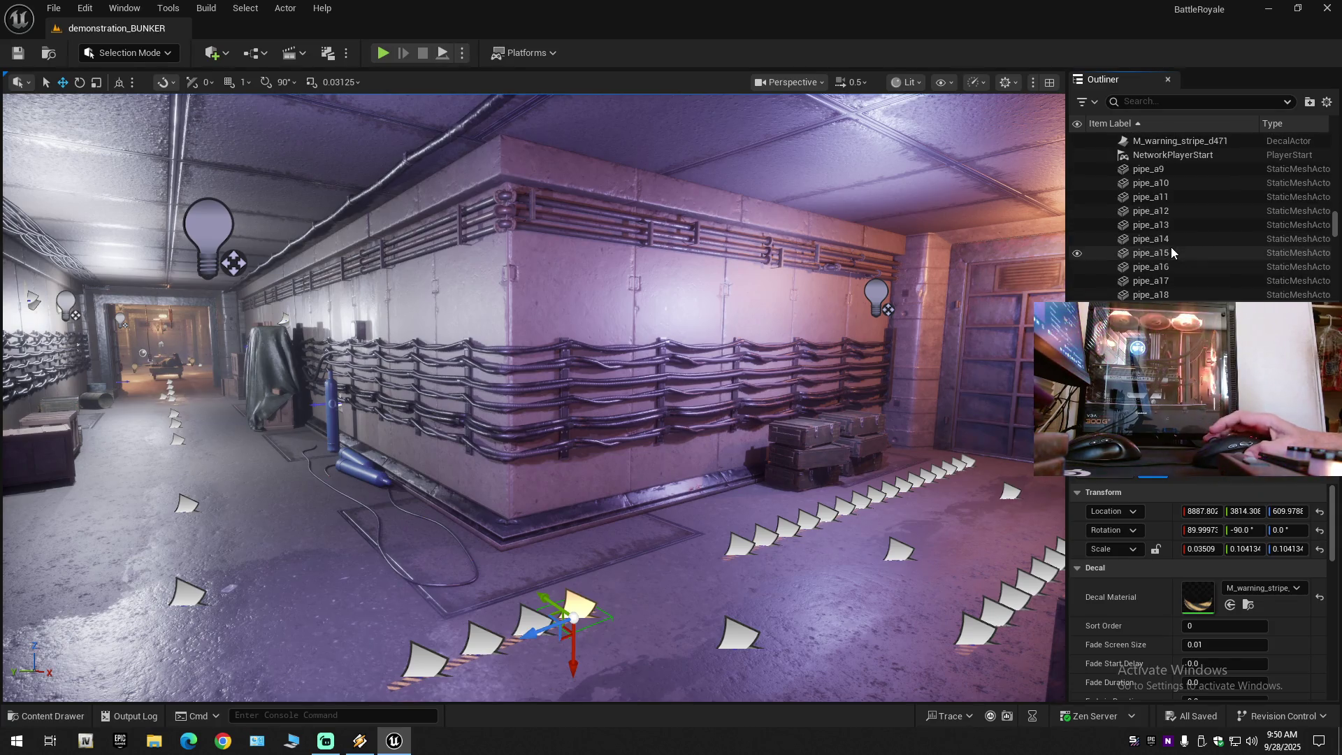
shift+click(1156, 186)
key(h)
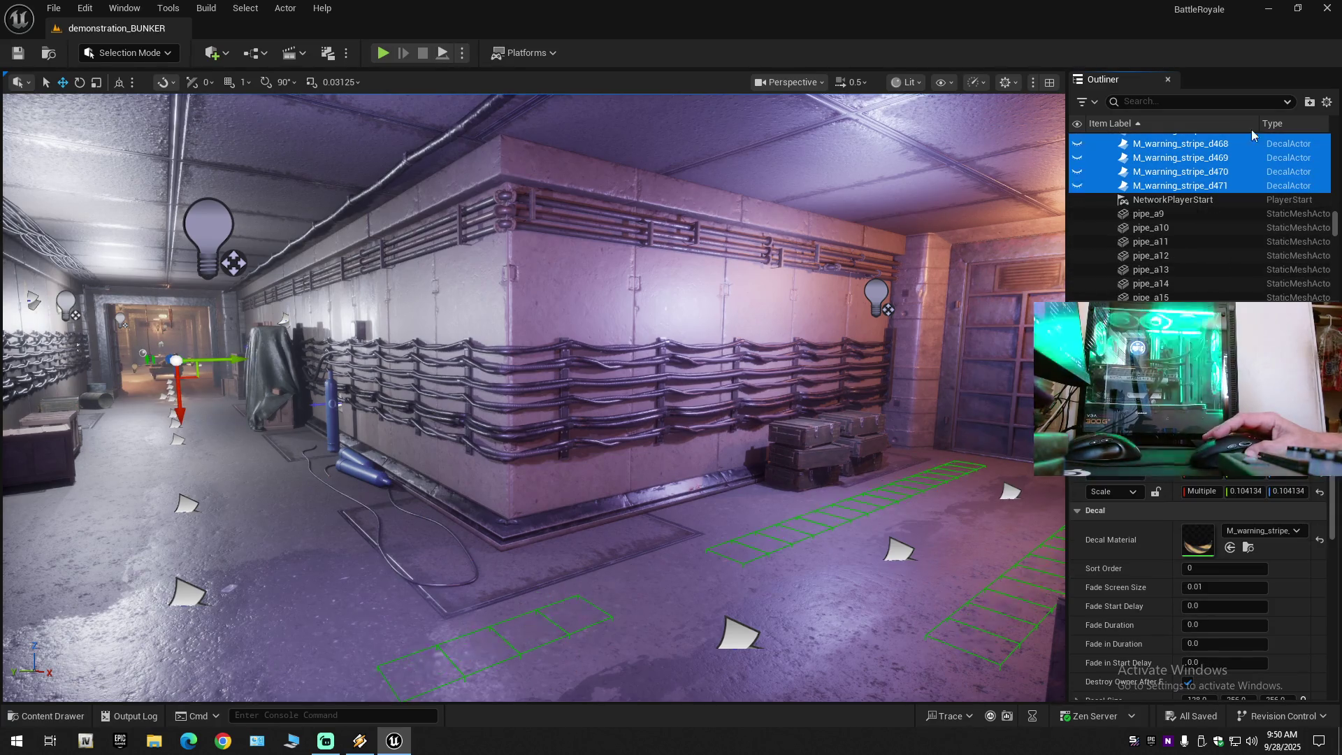
click(1326, 102)
click(1146, 173)
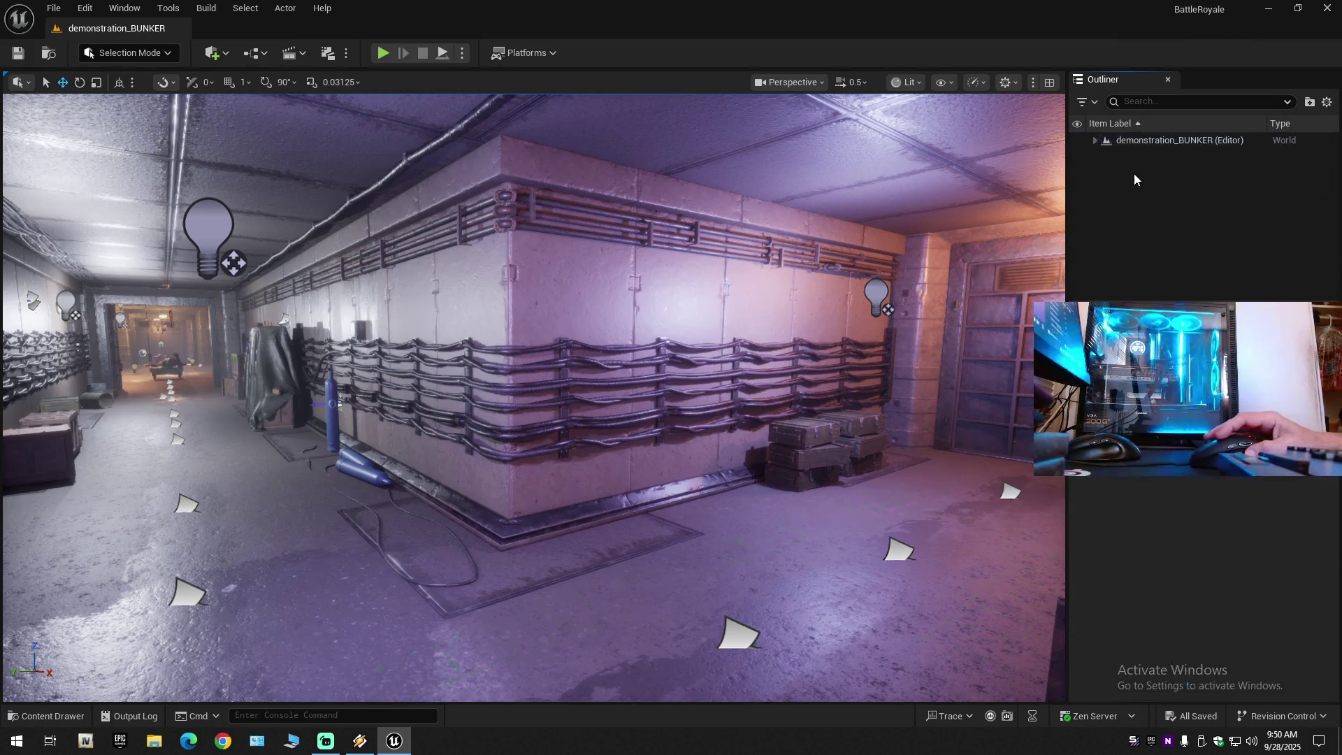
Expand demonstration_BUNKER to show Lighting, Project, RenderFX and Tunnel, then look down the corridor.
click(1096, 140)
mouse_move(531, 392)
mouse_down()
mouse_move(392, 377)
mouse_move(447, 297)
mouse_up()
scroll(433, 325, up, 1)
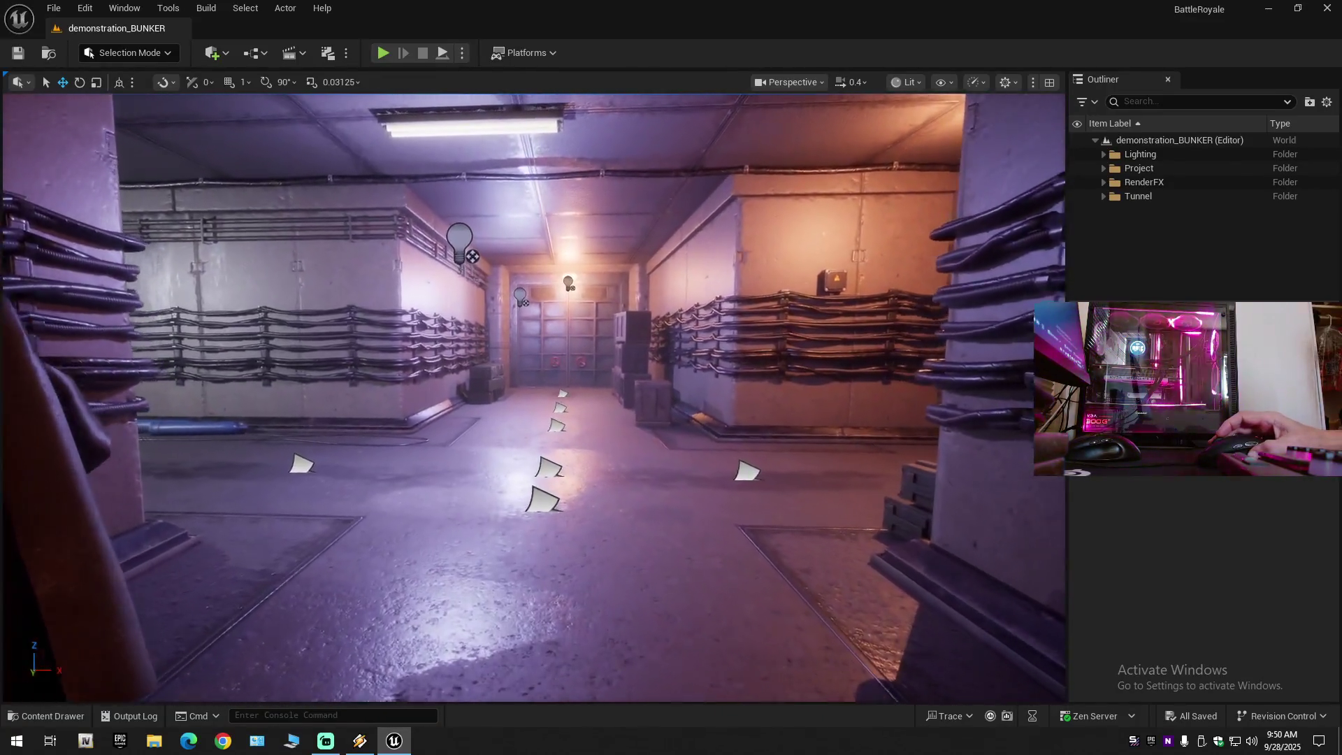
scroll(448, 297, up, 1)
drag(447, 297, 447, 311)
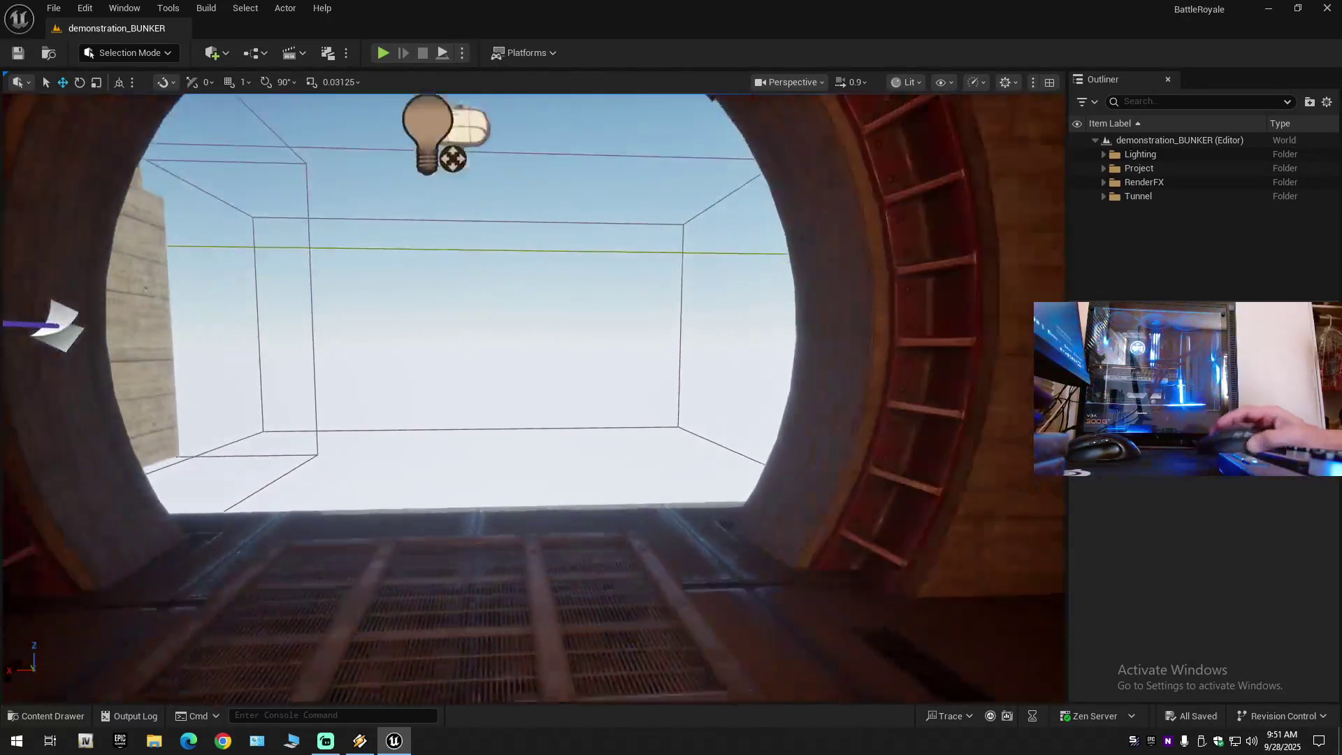
scroll(533, 397, down, 1)
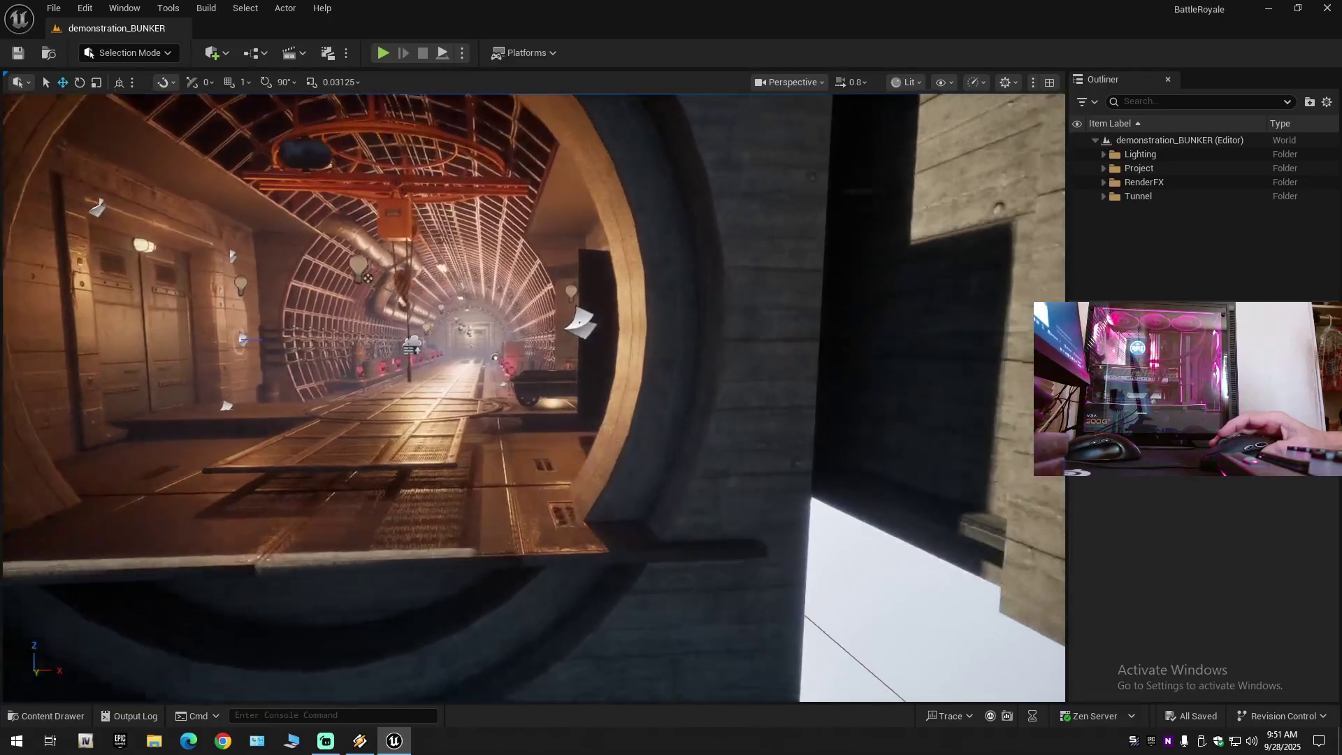
scroll(534, 397, down, 1)
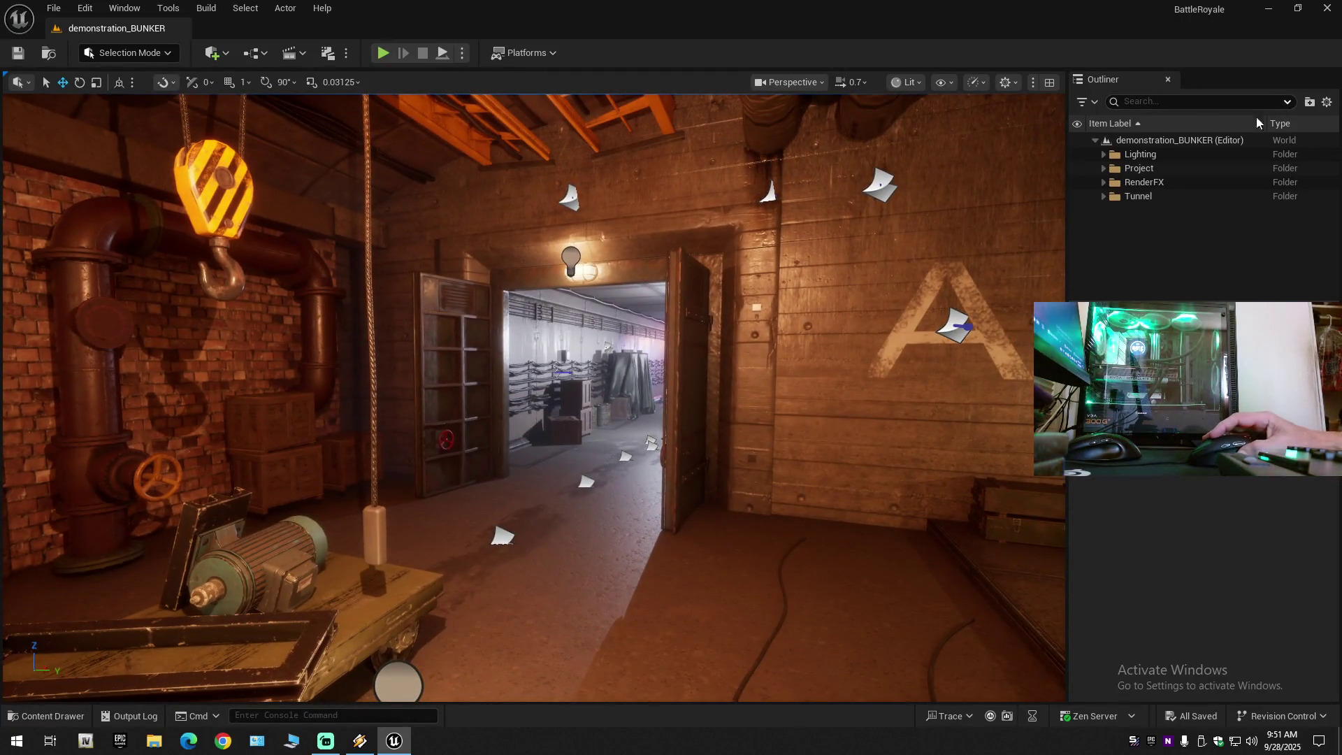
Toggle the whole level's visibility off and back on, peeking into Lighting and Project.
click(1075, 141)
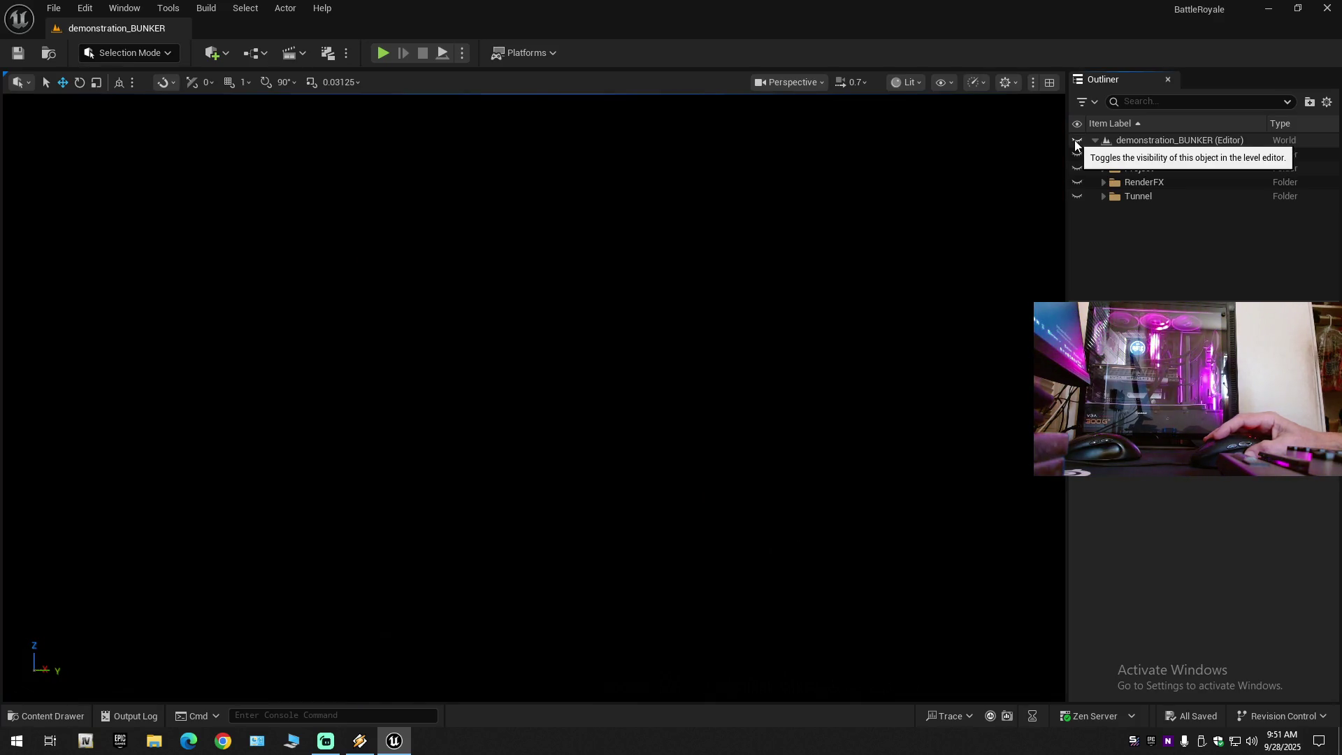
click(1075, 140)
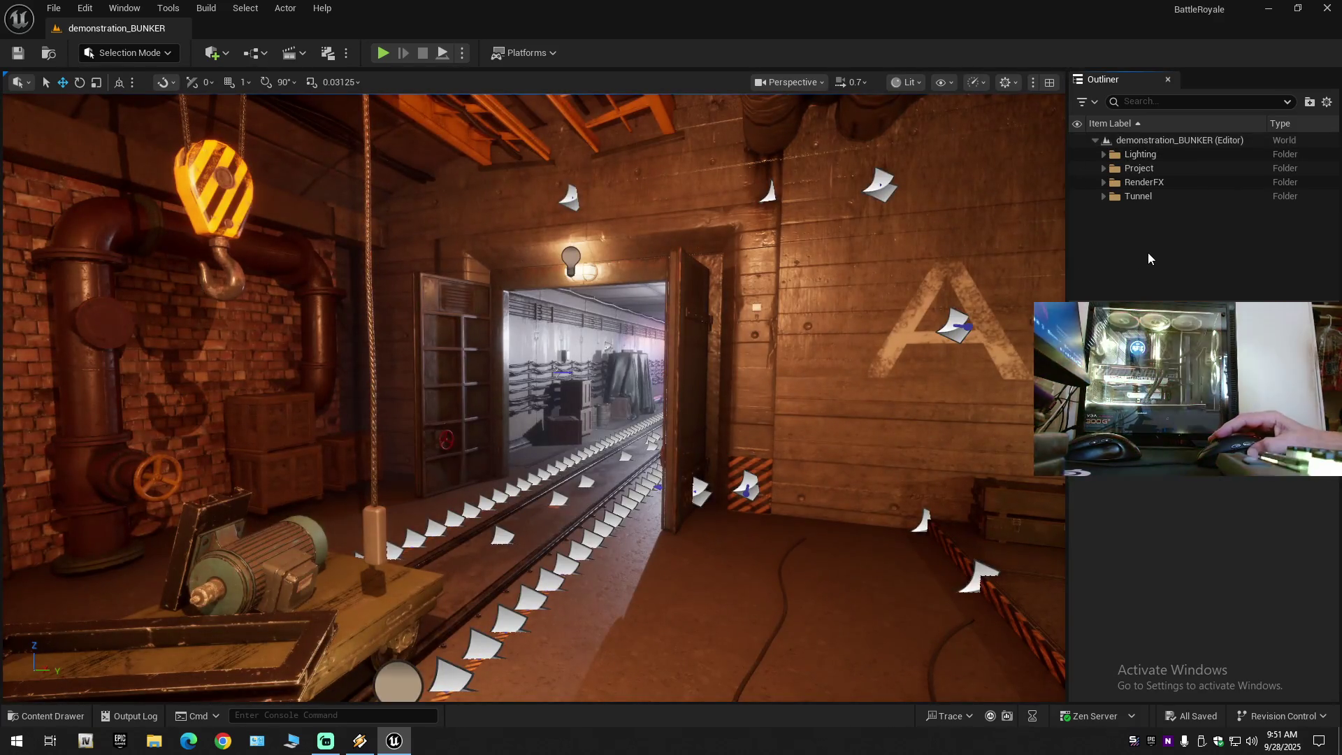
click(1104, 154)
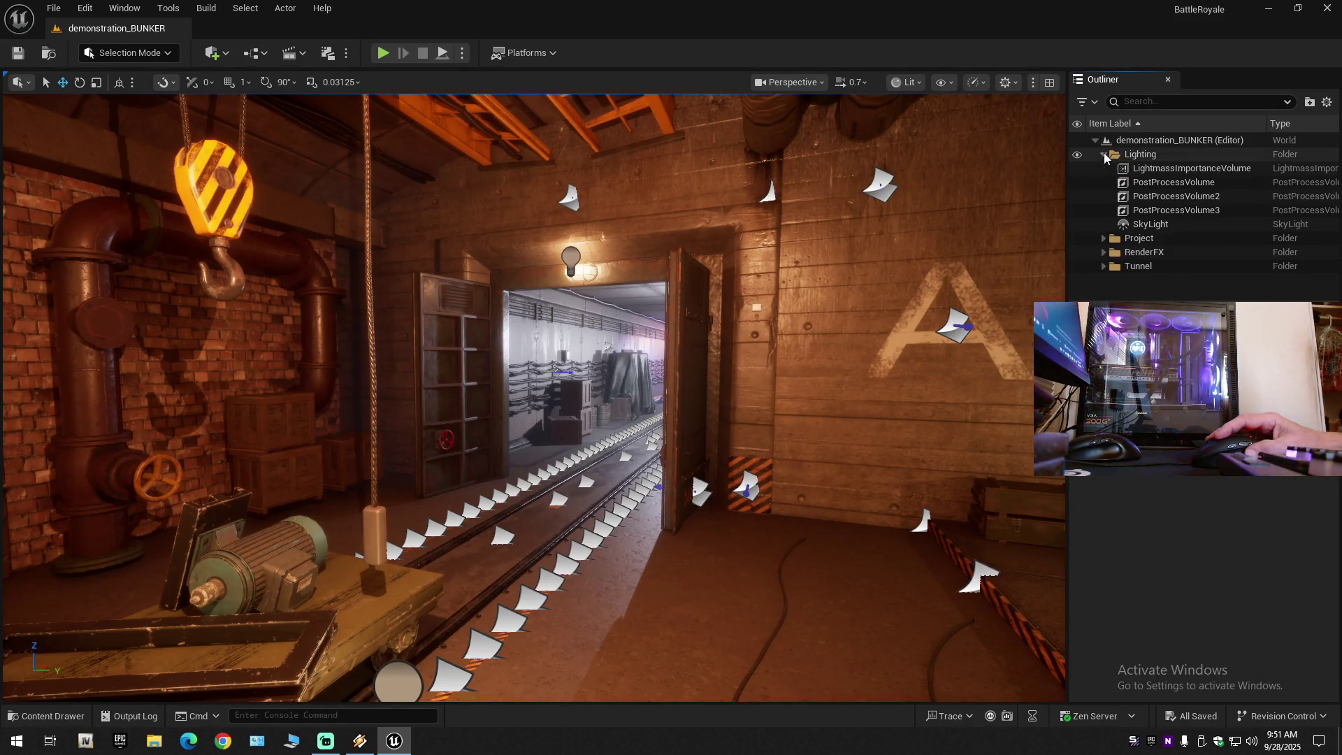
click(1104, 155)
click(1103, 168)
click(1104, 169)
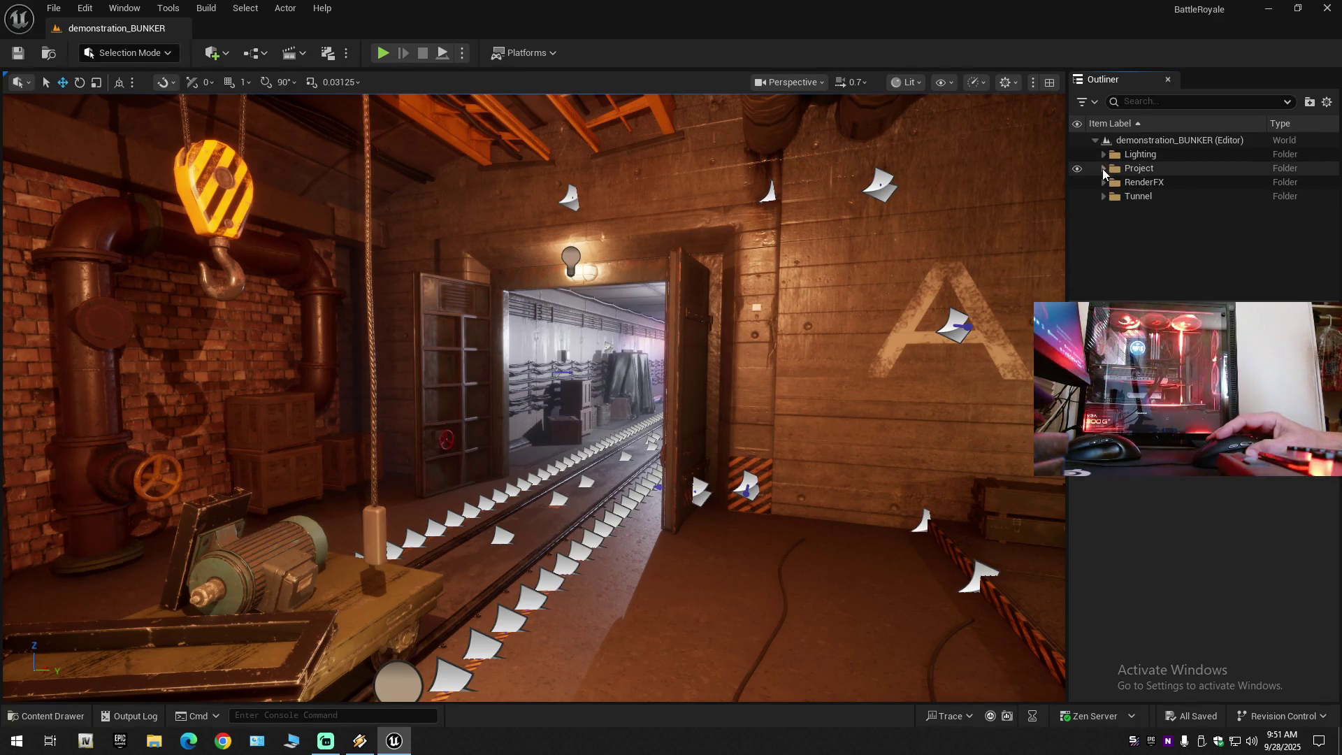
Expand RenderFX, focus on AtmosphericFog and hide it.
click(1103, 183)
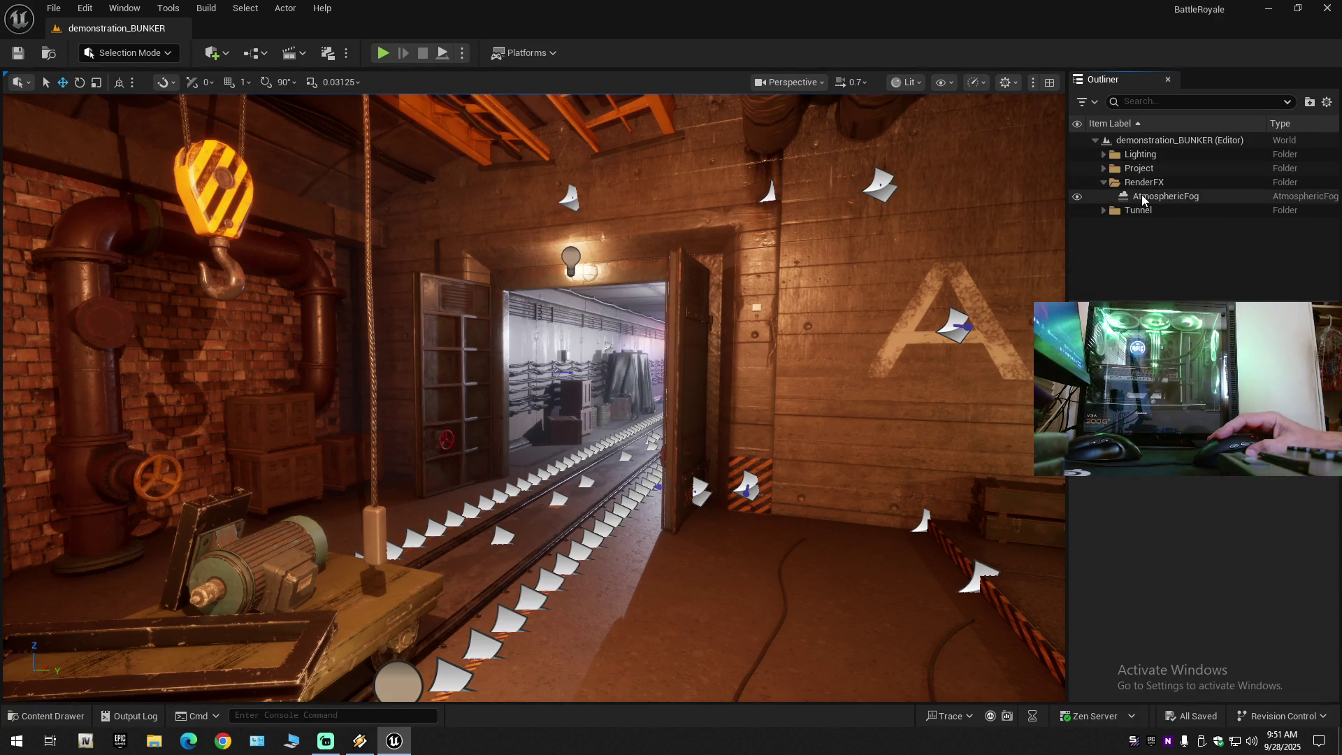
double_click(1113, 196)
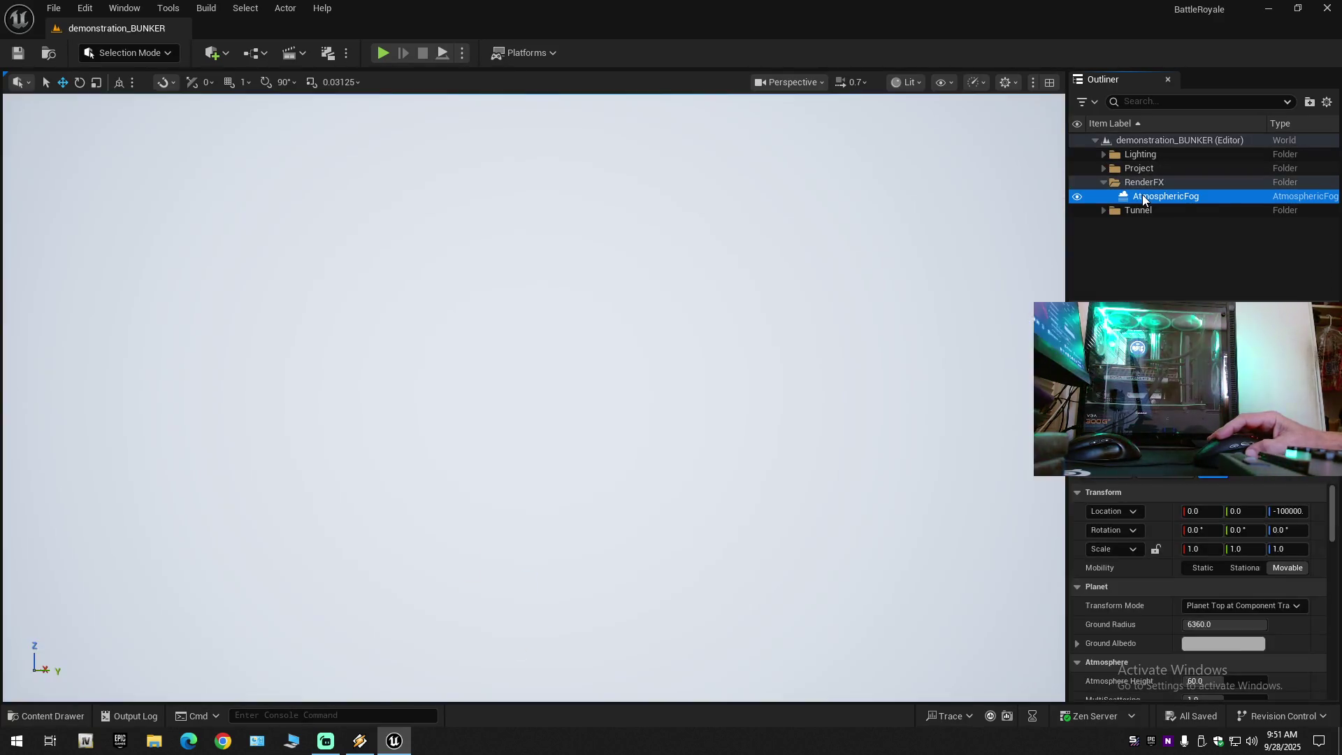
click(1076, 198)
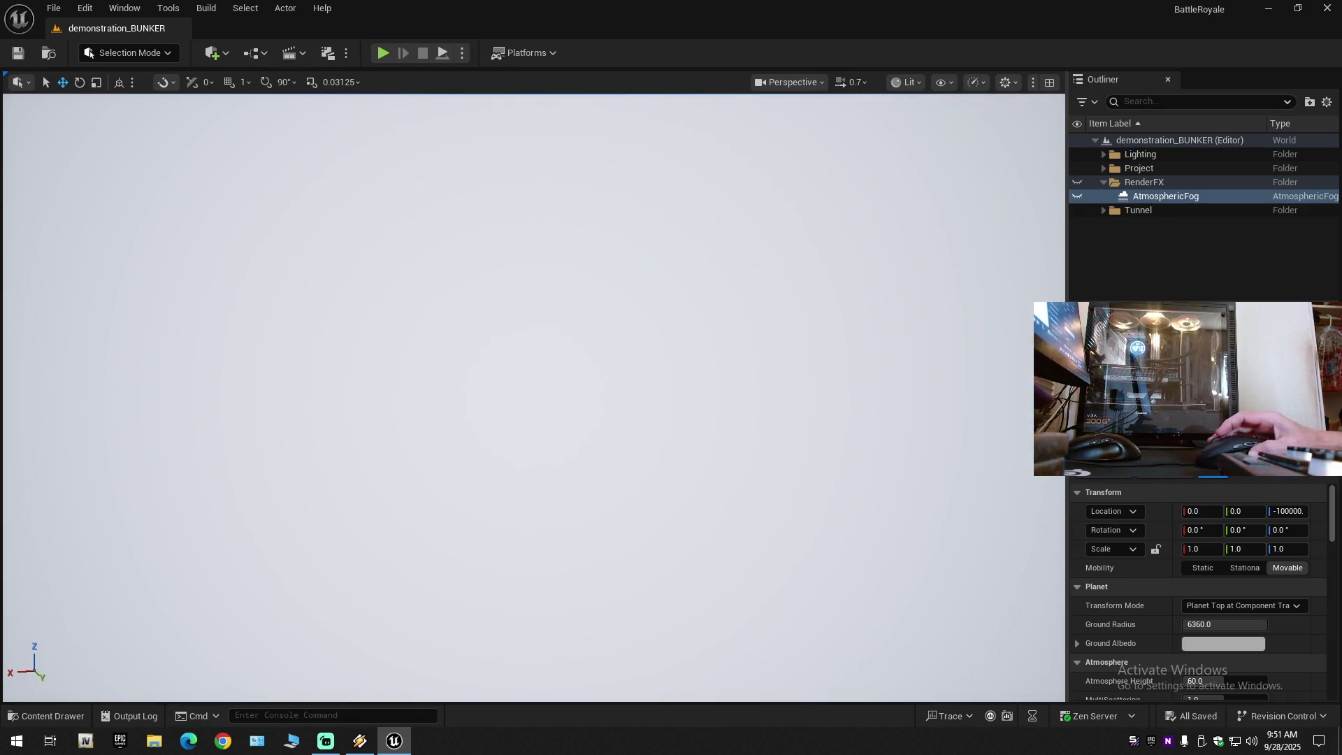
click(1103, 209)
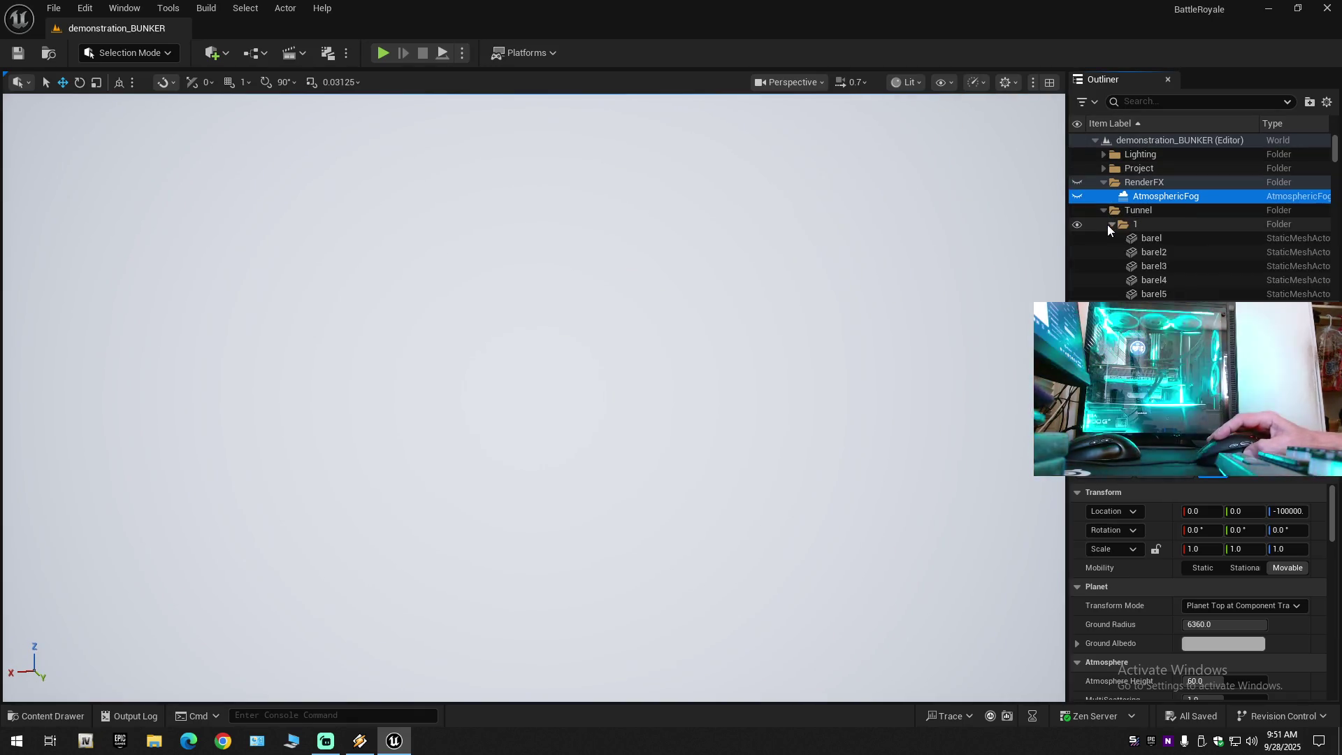
Focus a Tunnel barrel, then reselect AtmosphericFog and make it visible again.
double_click(1151, 242)
click(1112, 224)
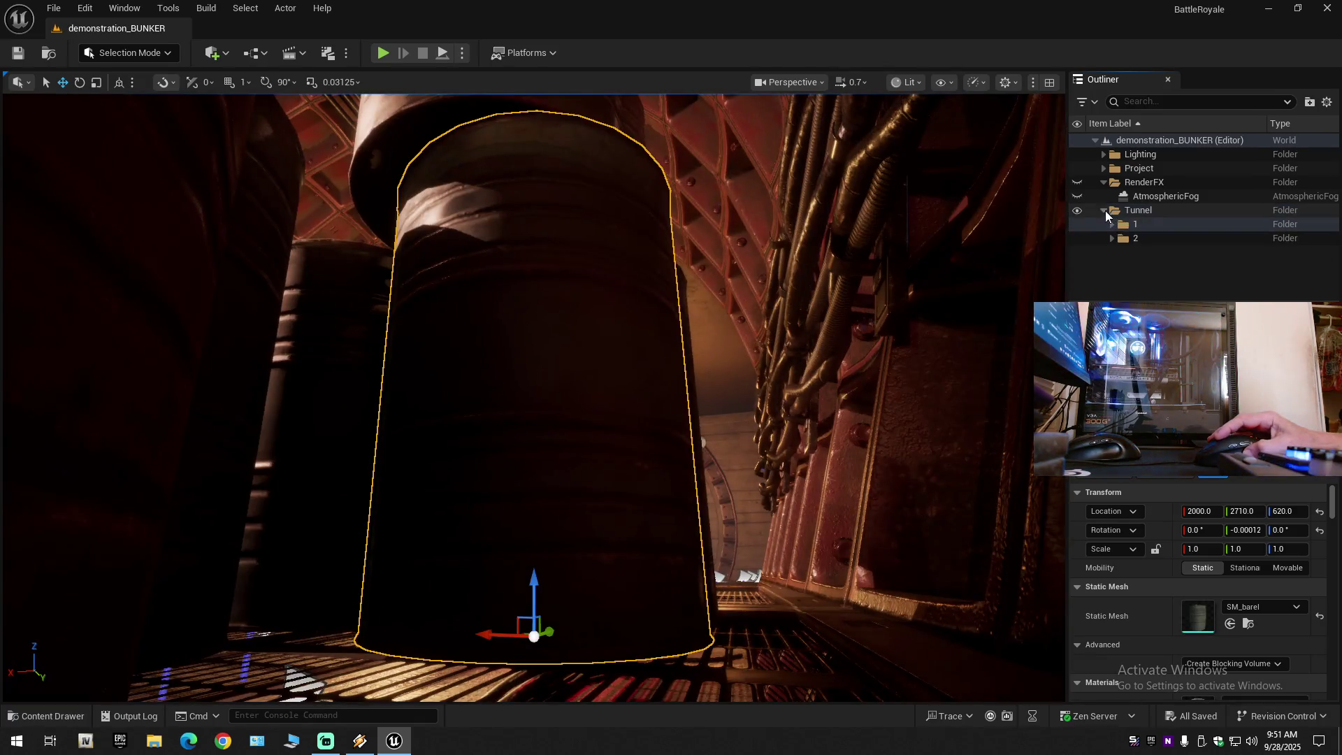
click(1104, 210)
click(1146, 195)
mouse_move(973, 198)
mouse_down()
mouse_move(909, 210)
mouse_move(908, 175)
mouse_move(909, 196)
mouse_up()
scroll(909, 175, up, 2)
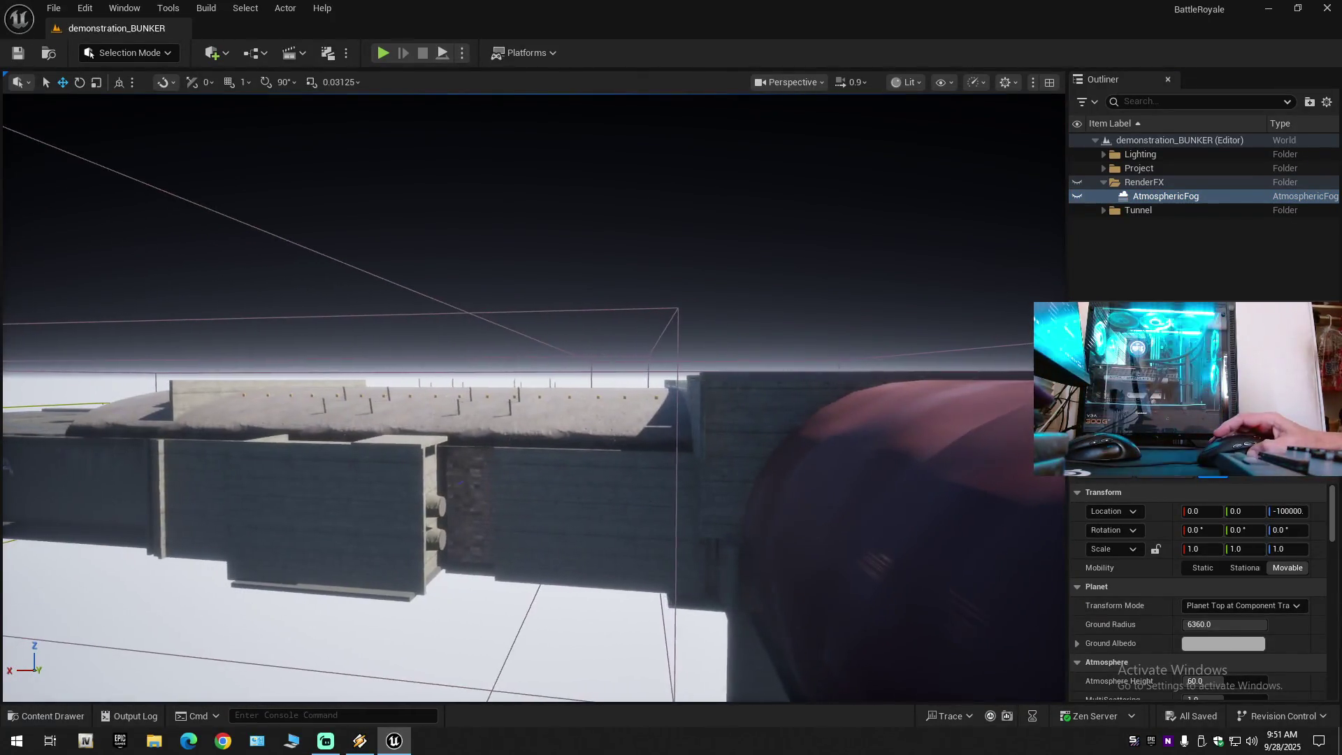
click(1076, 196)
click(1077, 196)
click(1077, 197)
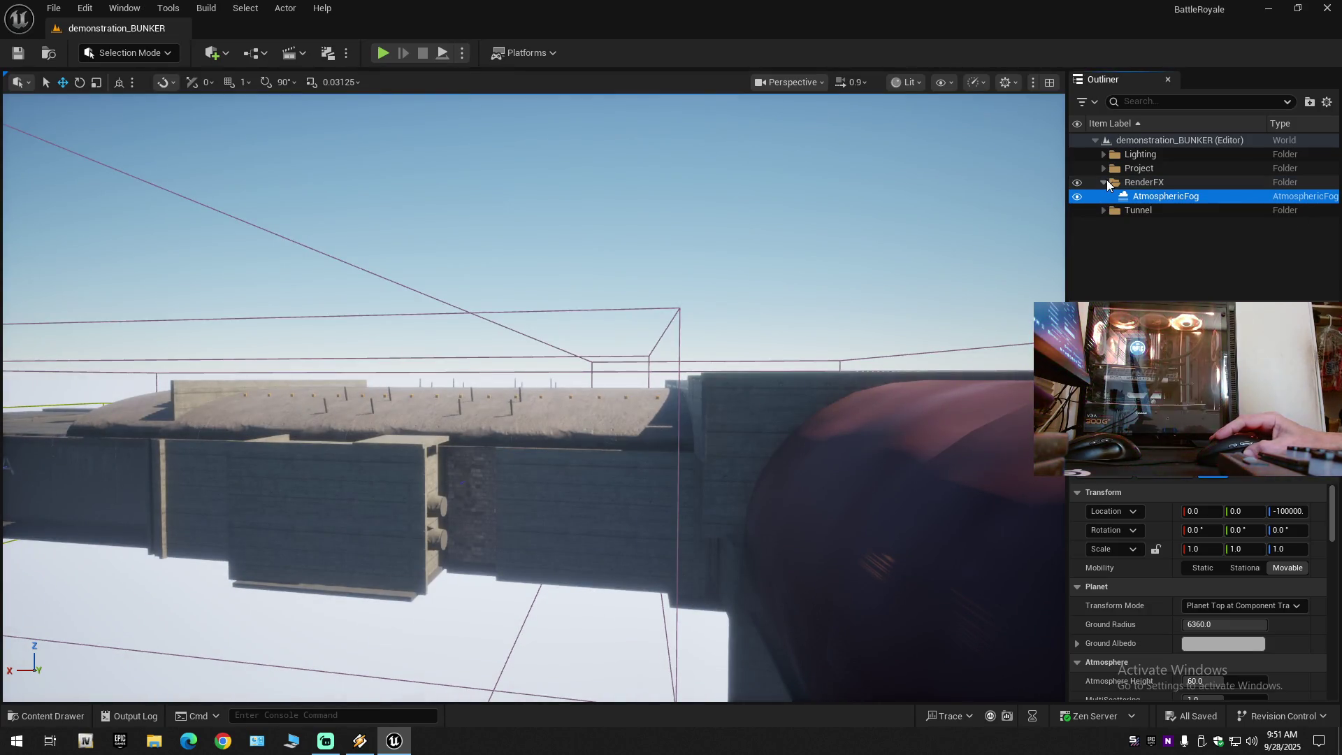
Expand the Project folder and select its actors from arc3 through wires_155.
click(1105, 181)
click(1104, 169)
click(1146, 181)
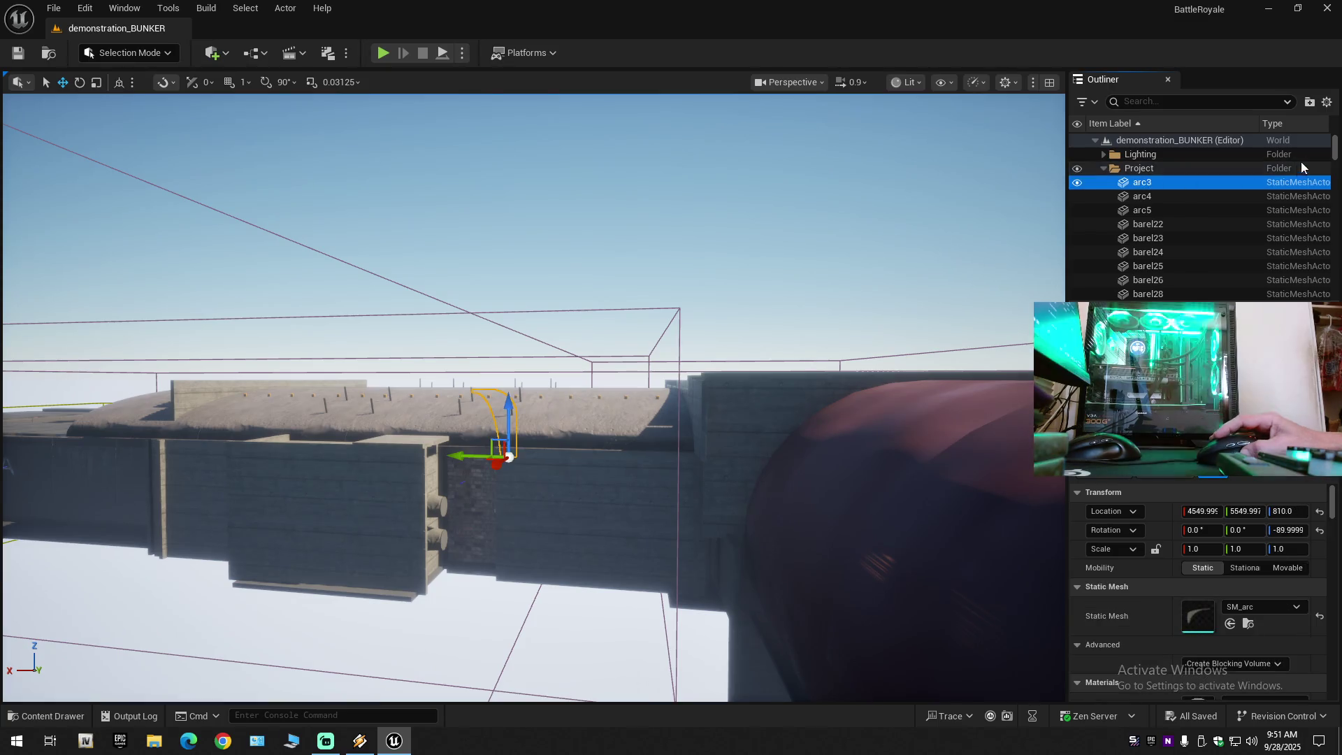
scroll(1301, 167, down, 15)
scroll(1114, 268, down, 5)
shift+click(1169, 265)
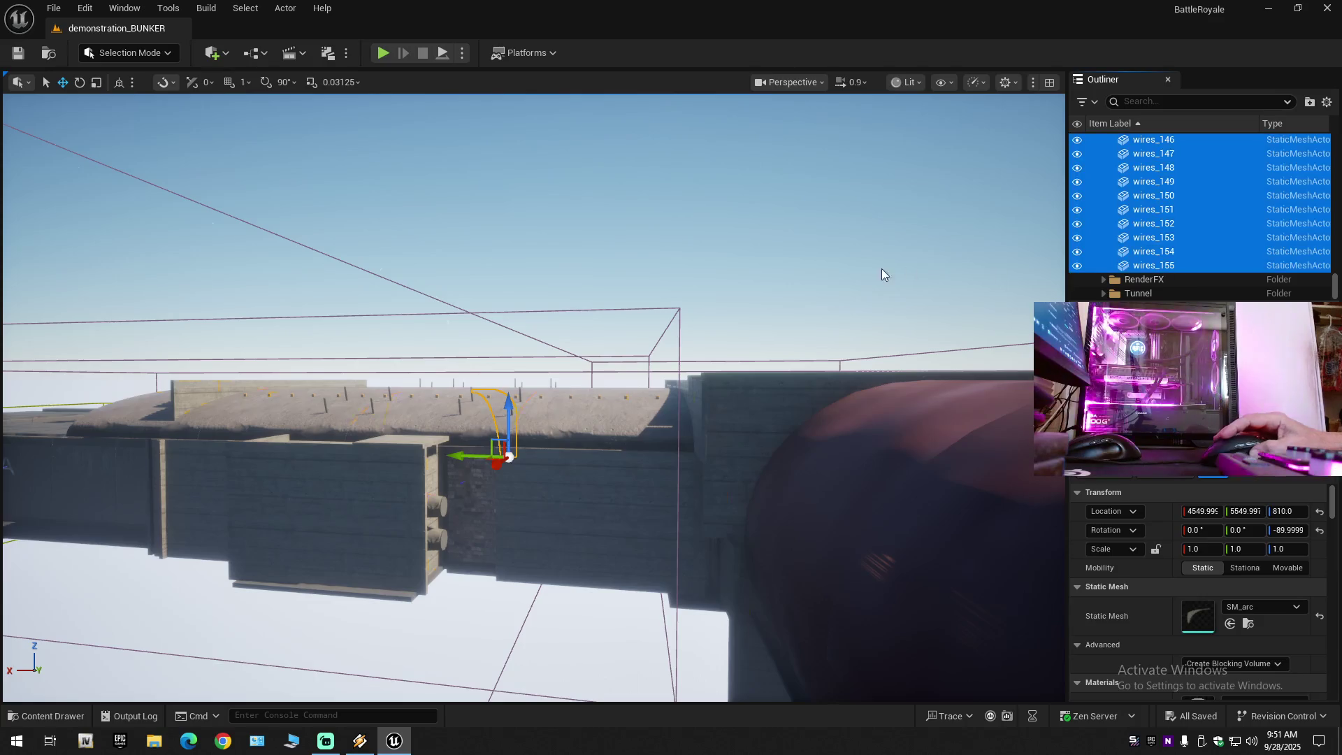
key(f)
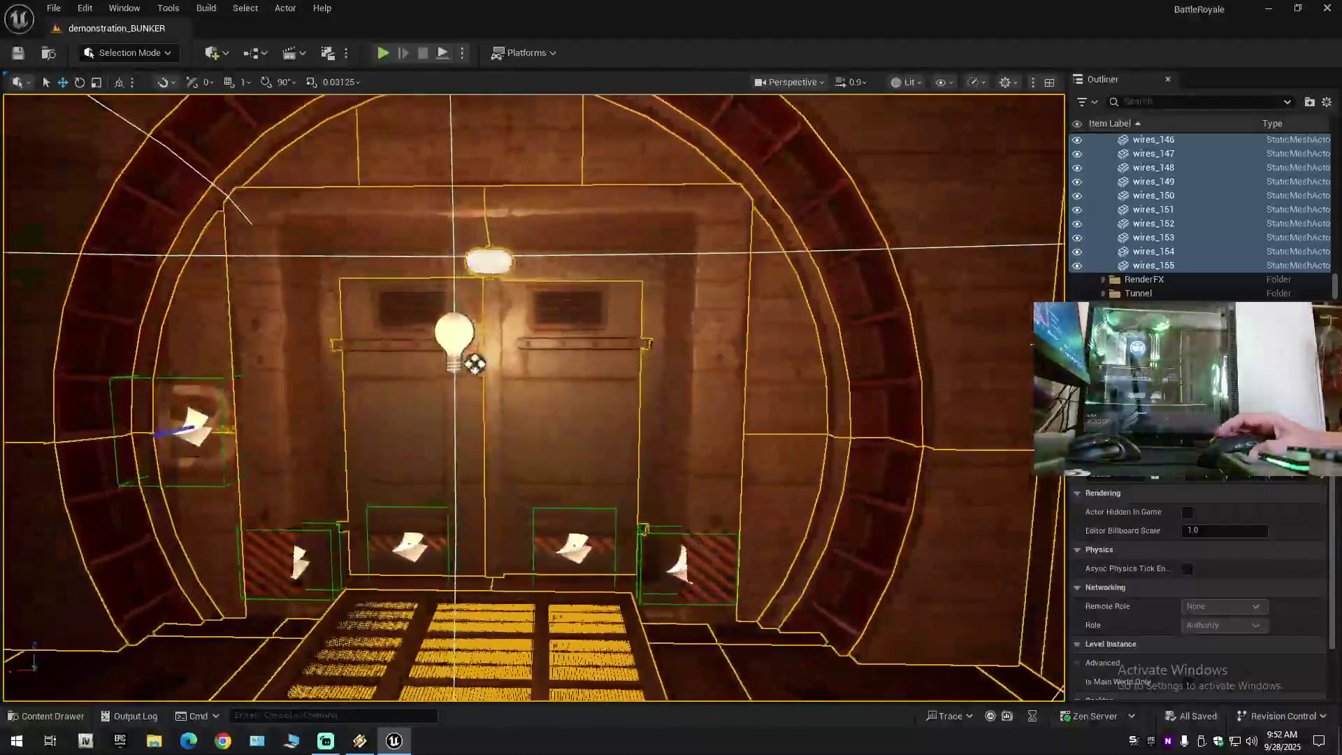
scroll(532, 397, up, 2)
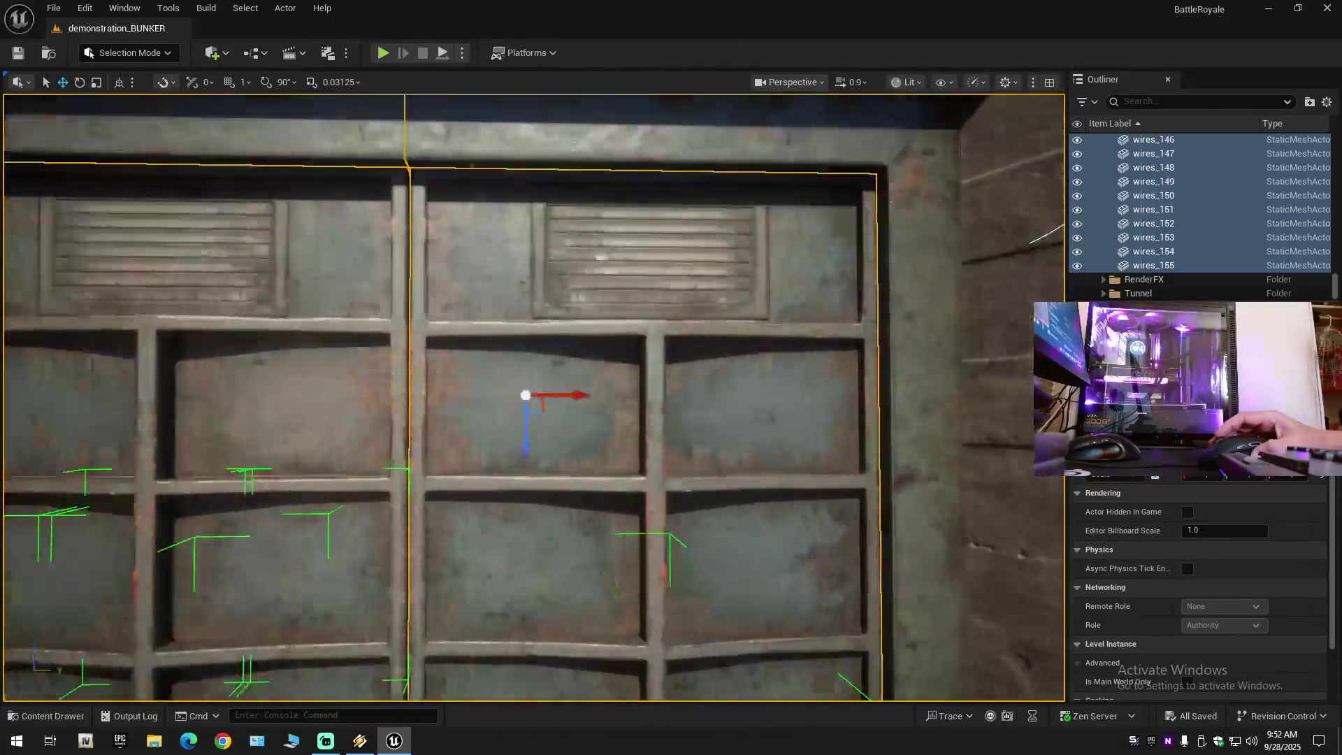
scroll(531, 398, down, 10)
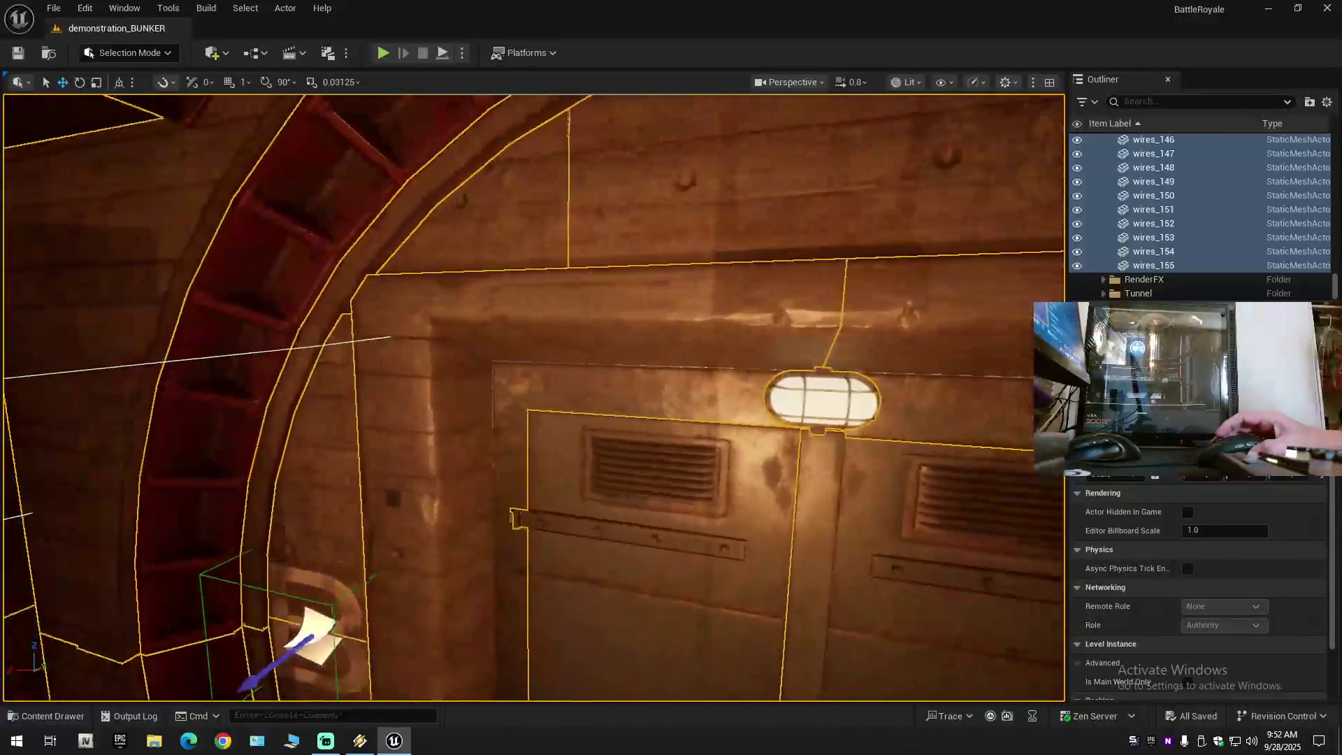
key(f)
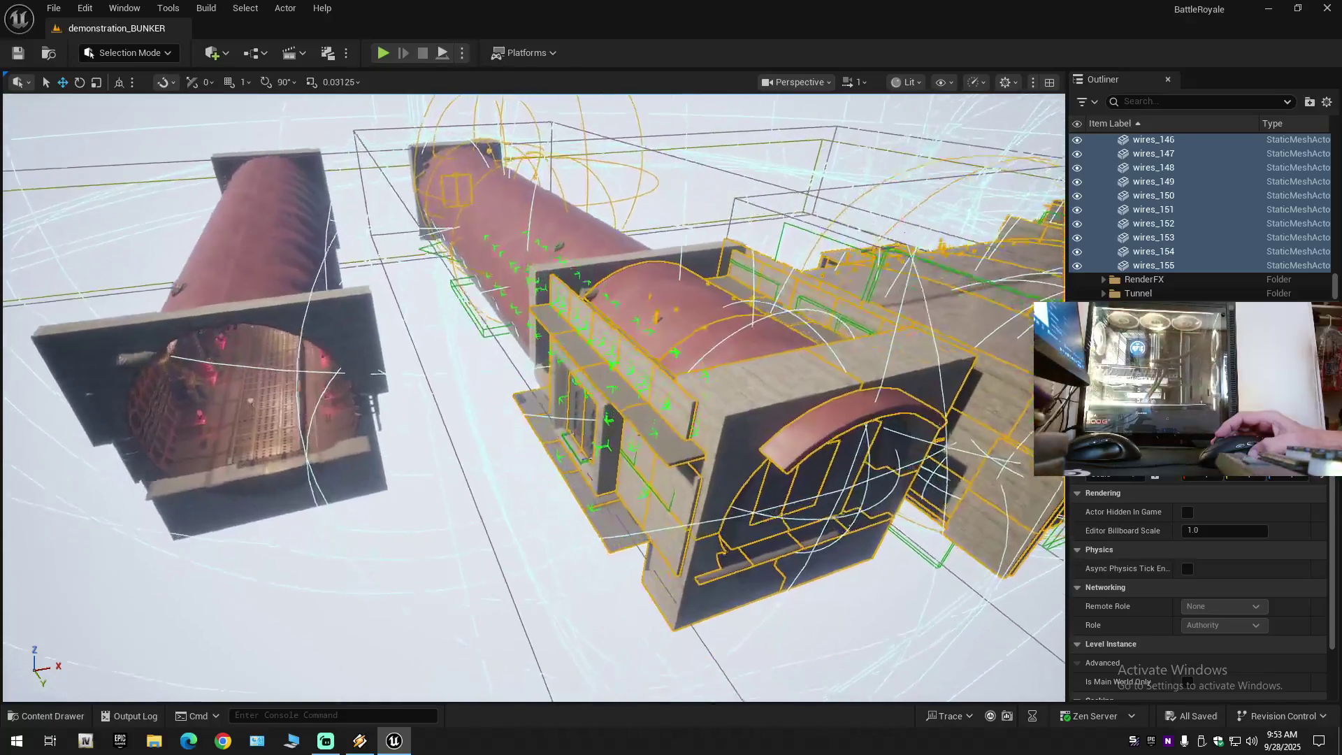
Fly through the tunnel past the crane and select the door_case_b piece at its end.
drag(531, 329, 600, 321)
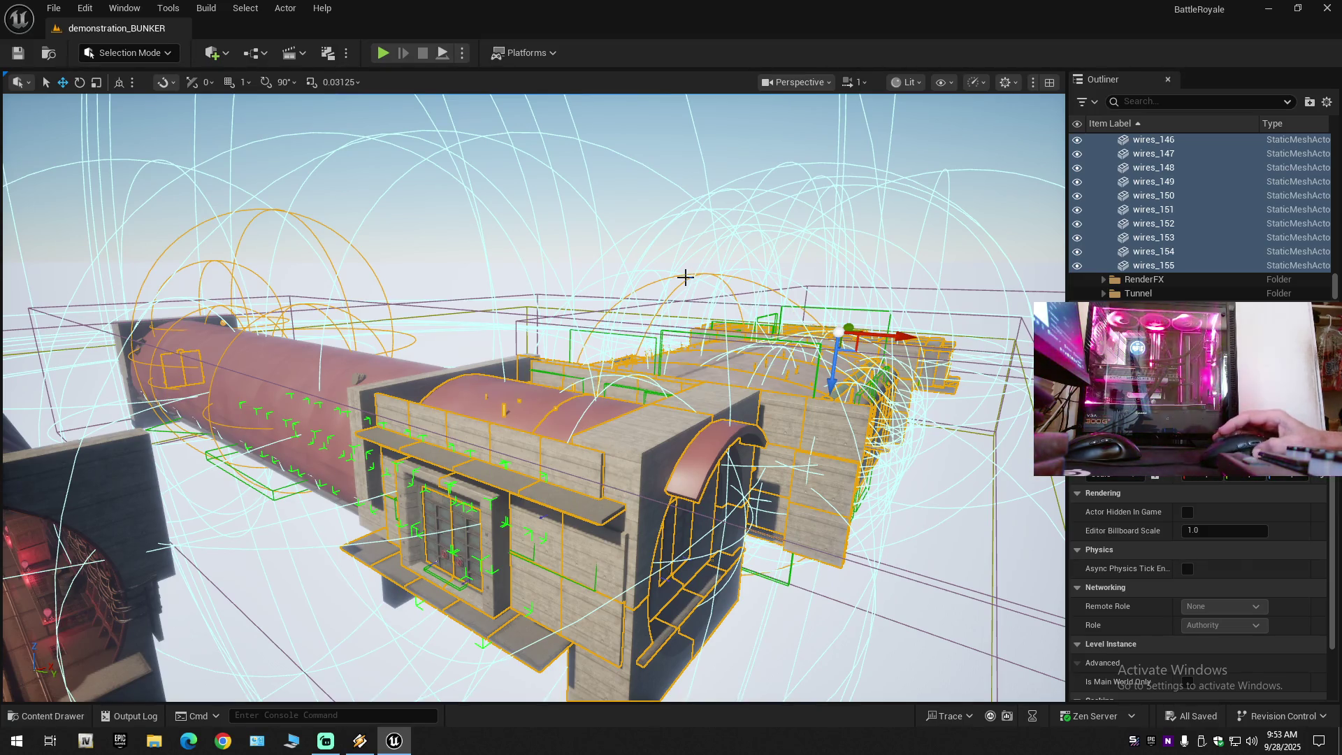
key(f)
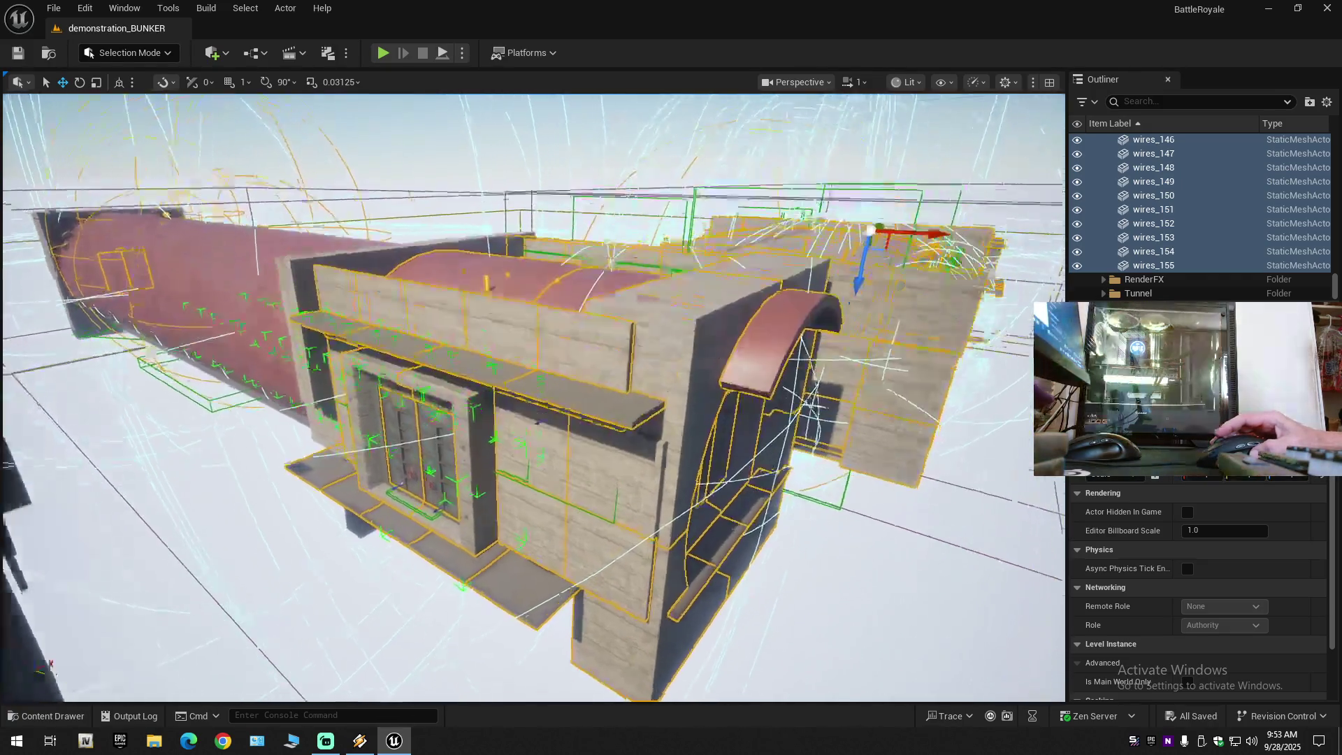
key(w)
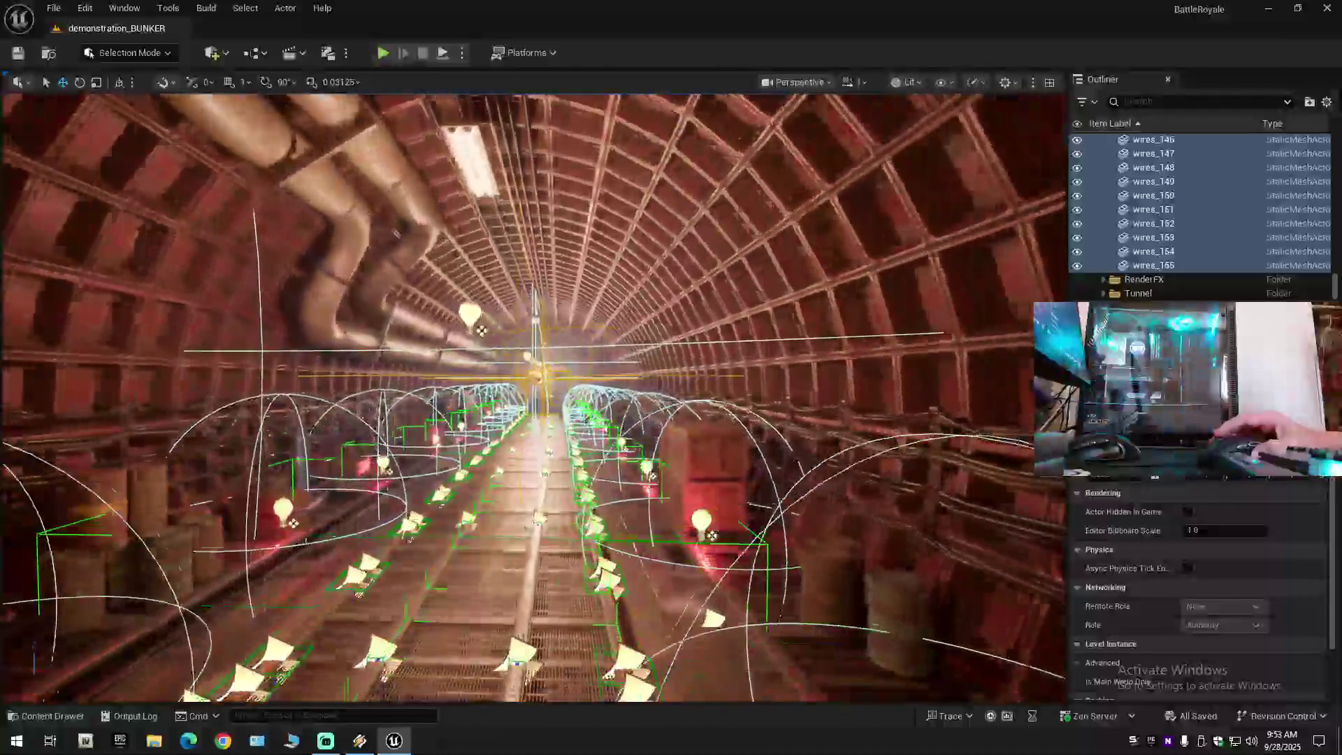
key(s)
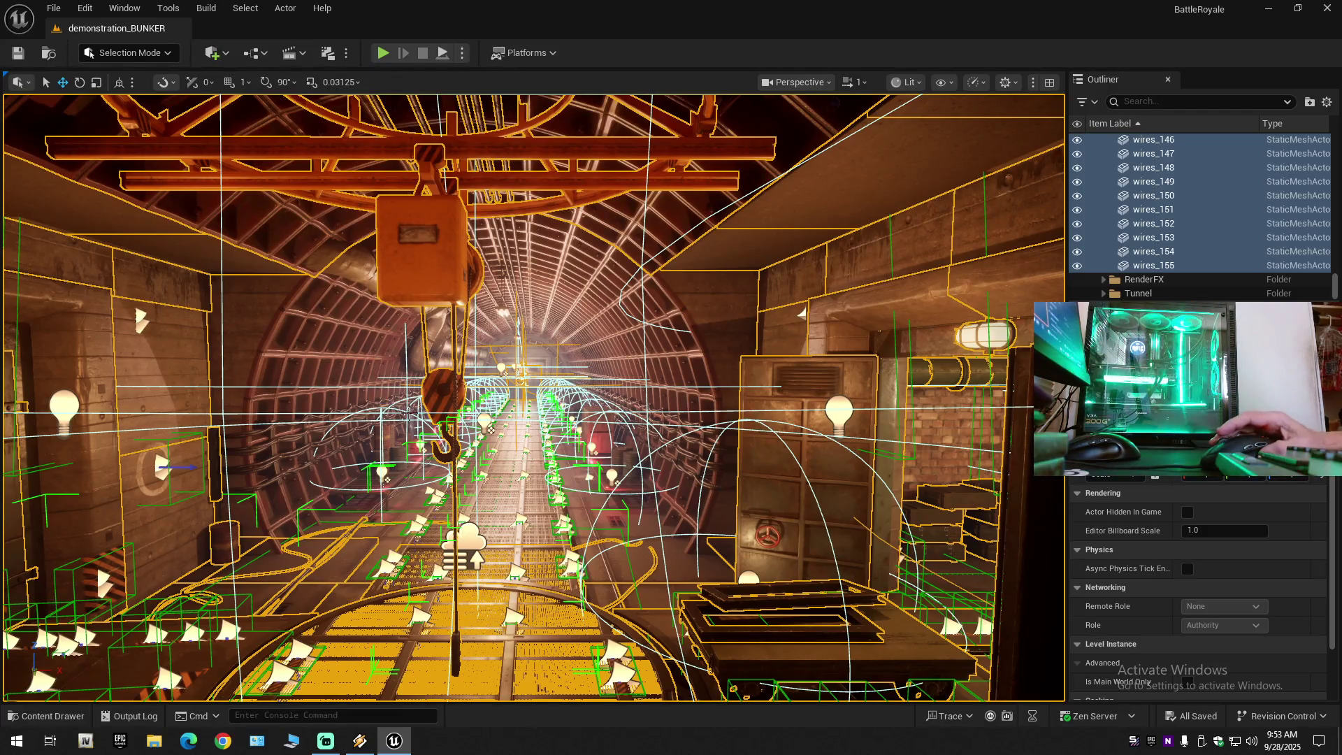
key(w)
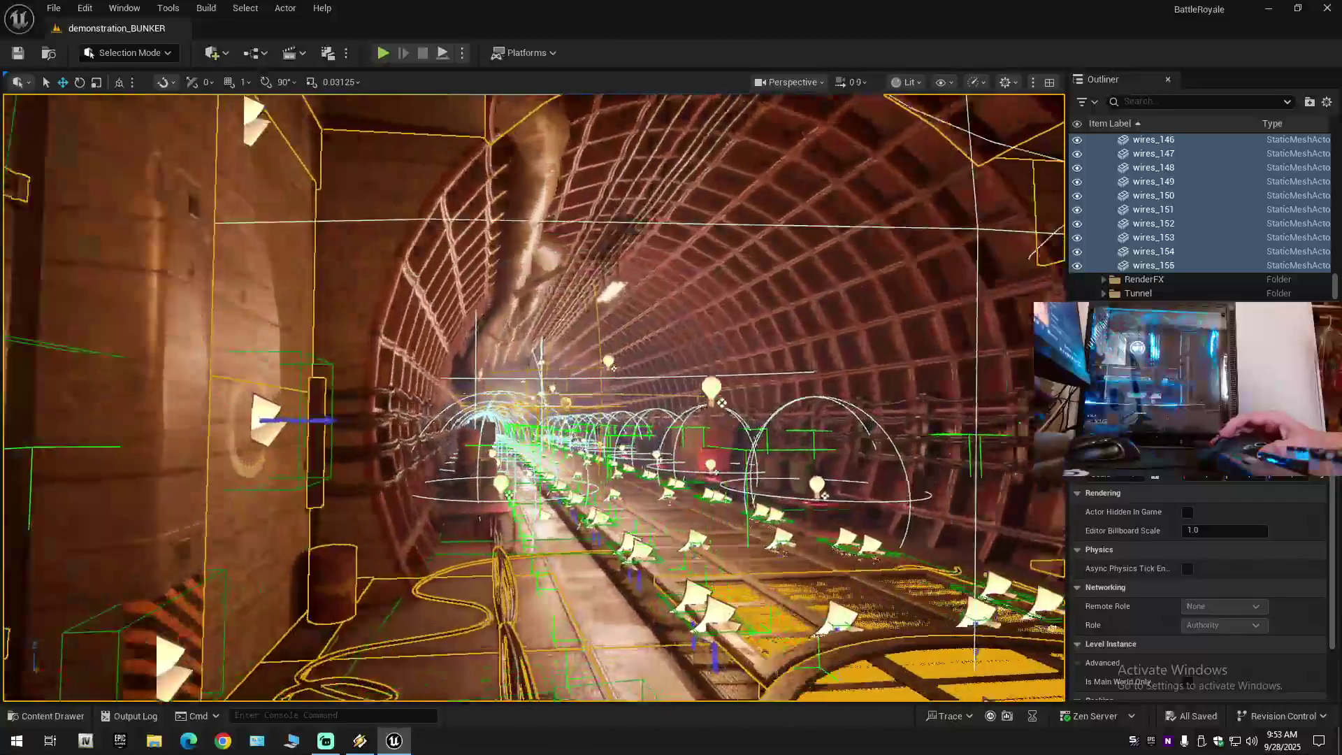
key(w)
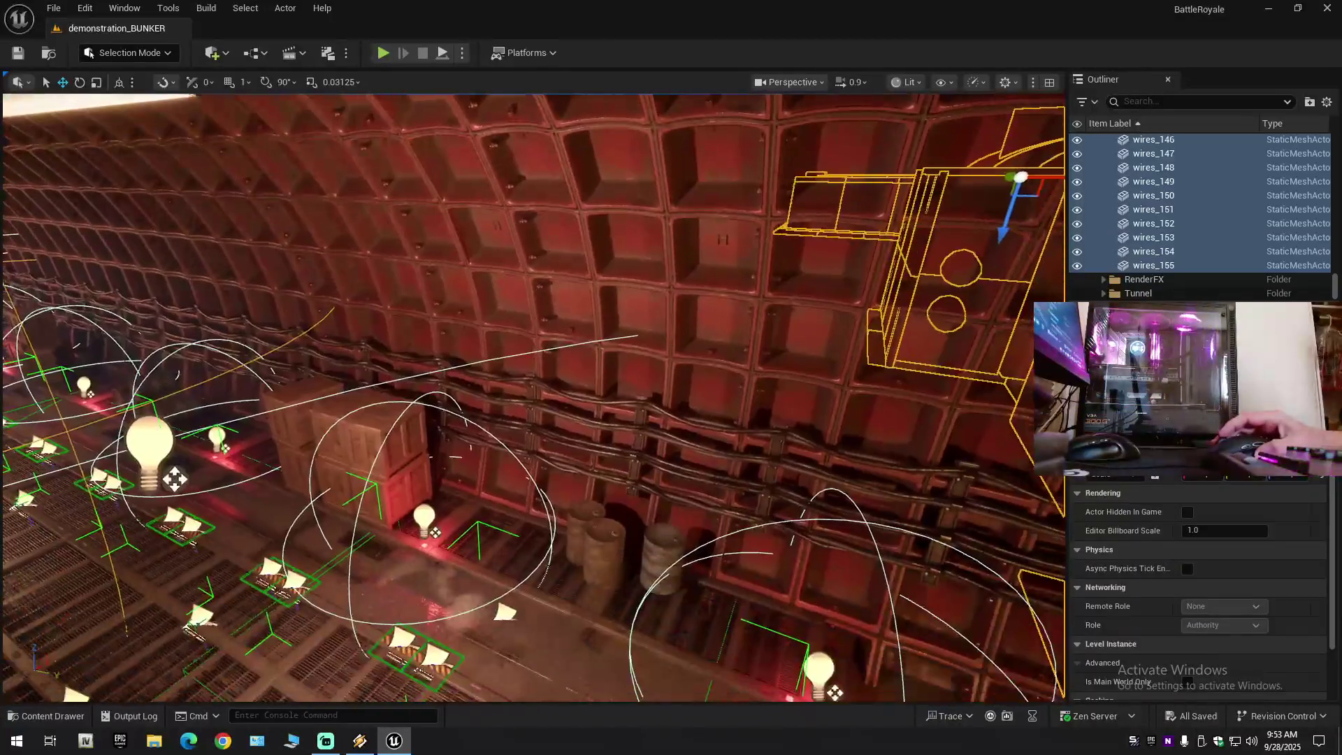
key(w)
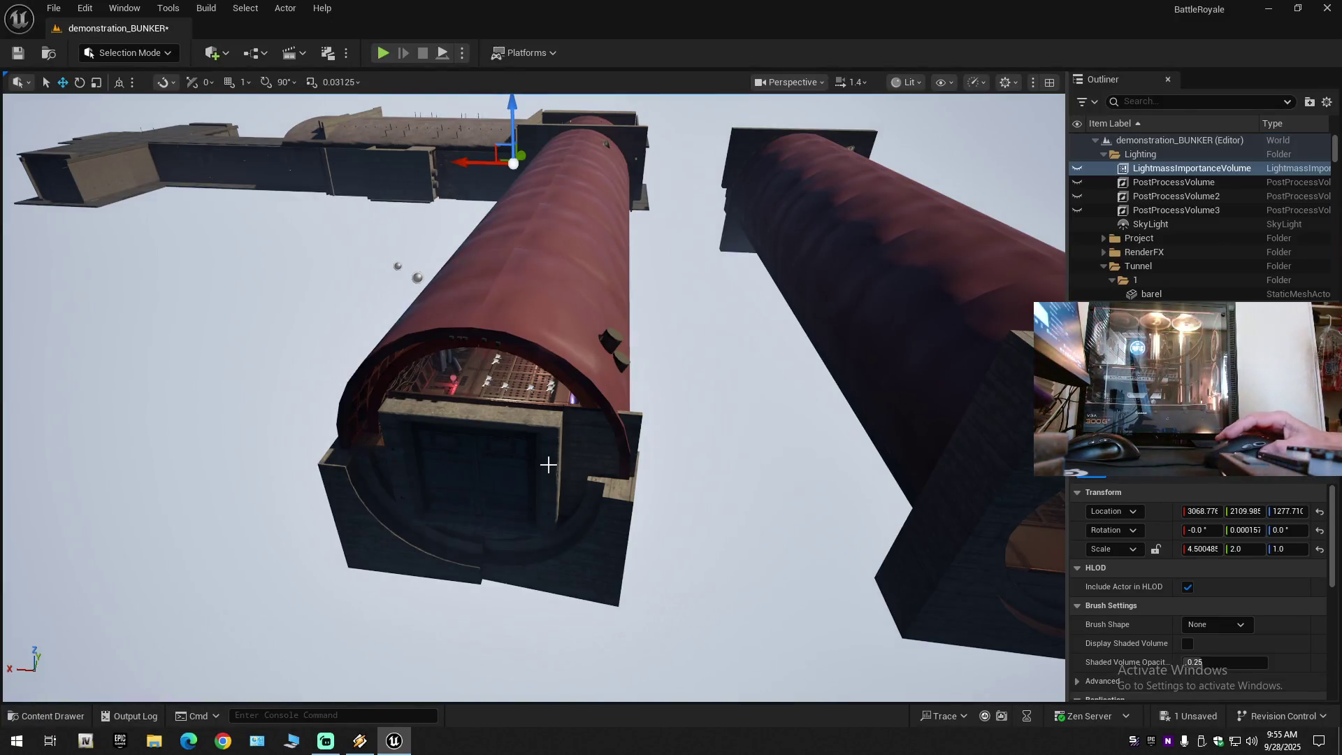
click(520, 461)
click(443, 449)
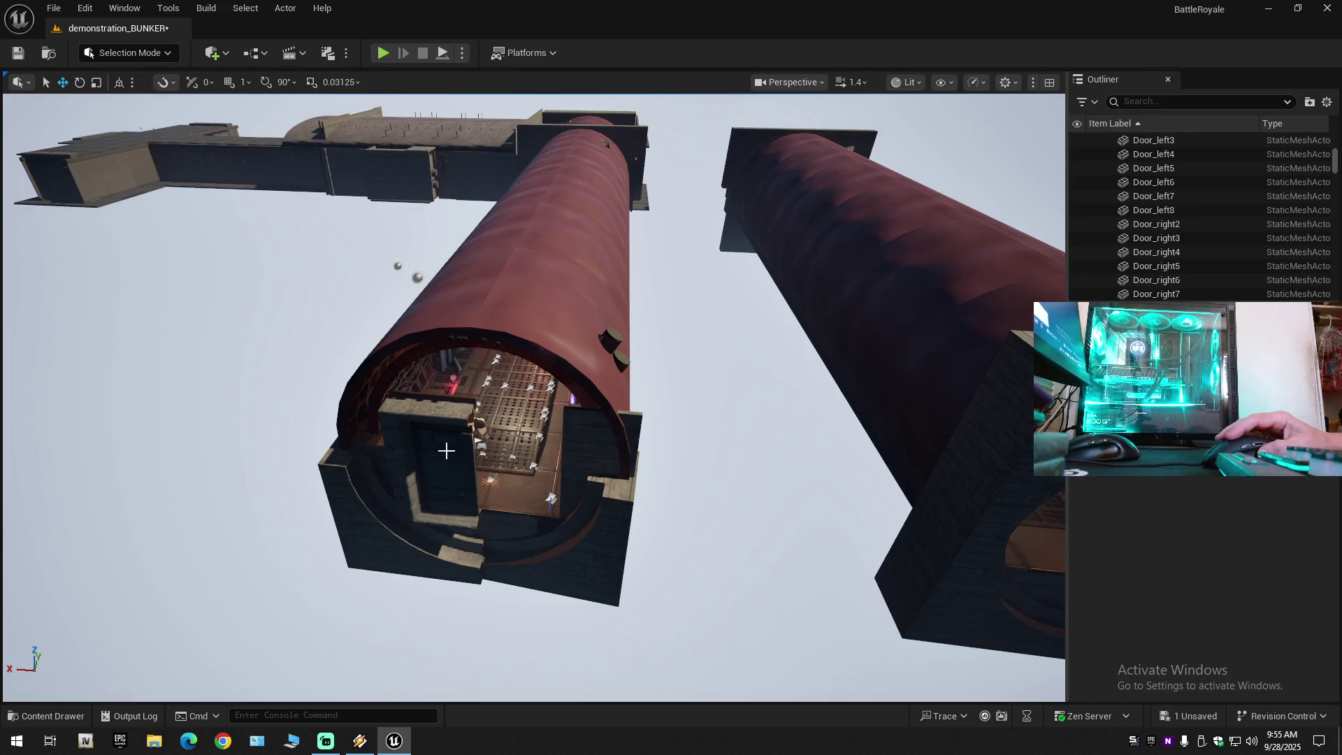
click(404, 427)
key(Delete)
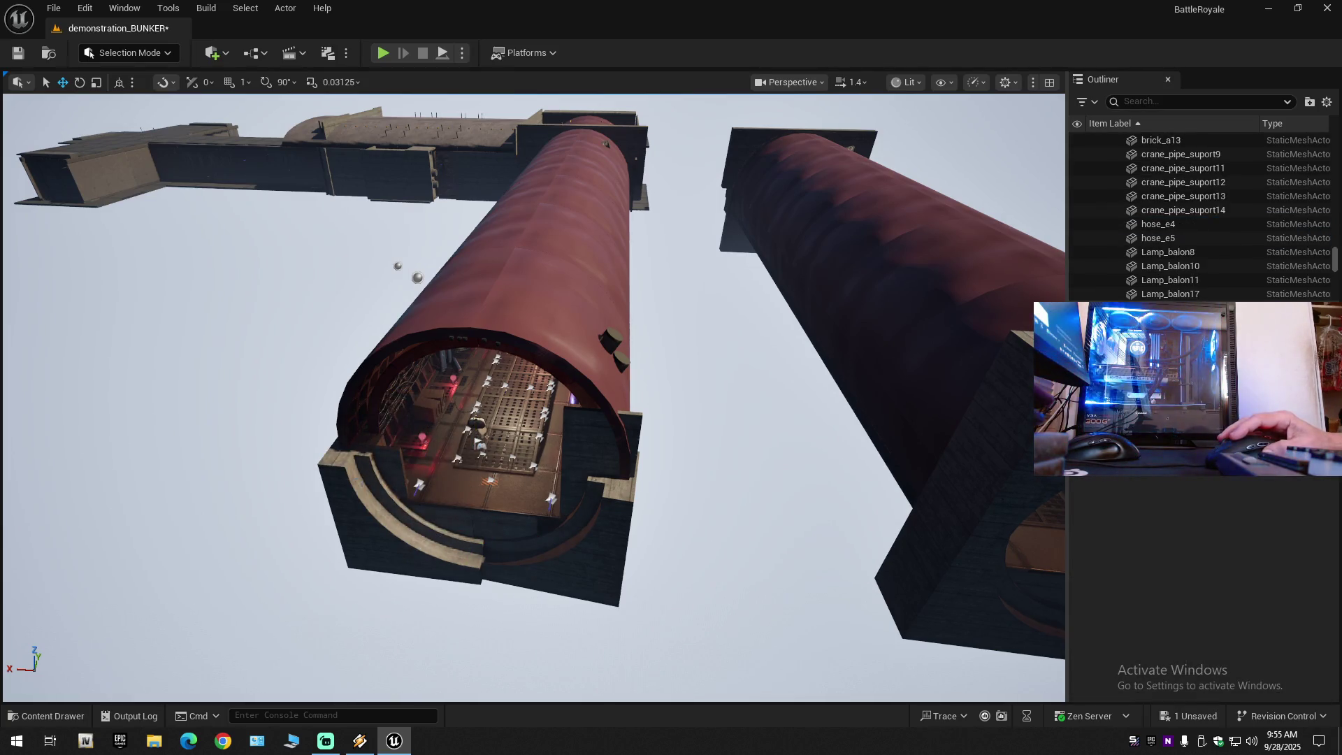
click(391, 531)
key(Delete)
click(563, 552)
key(Delete)
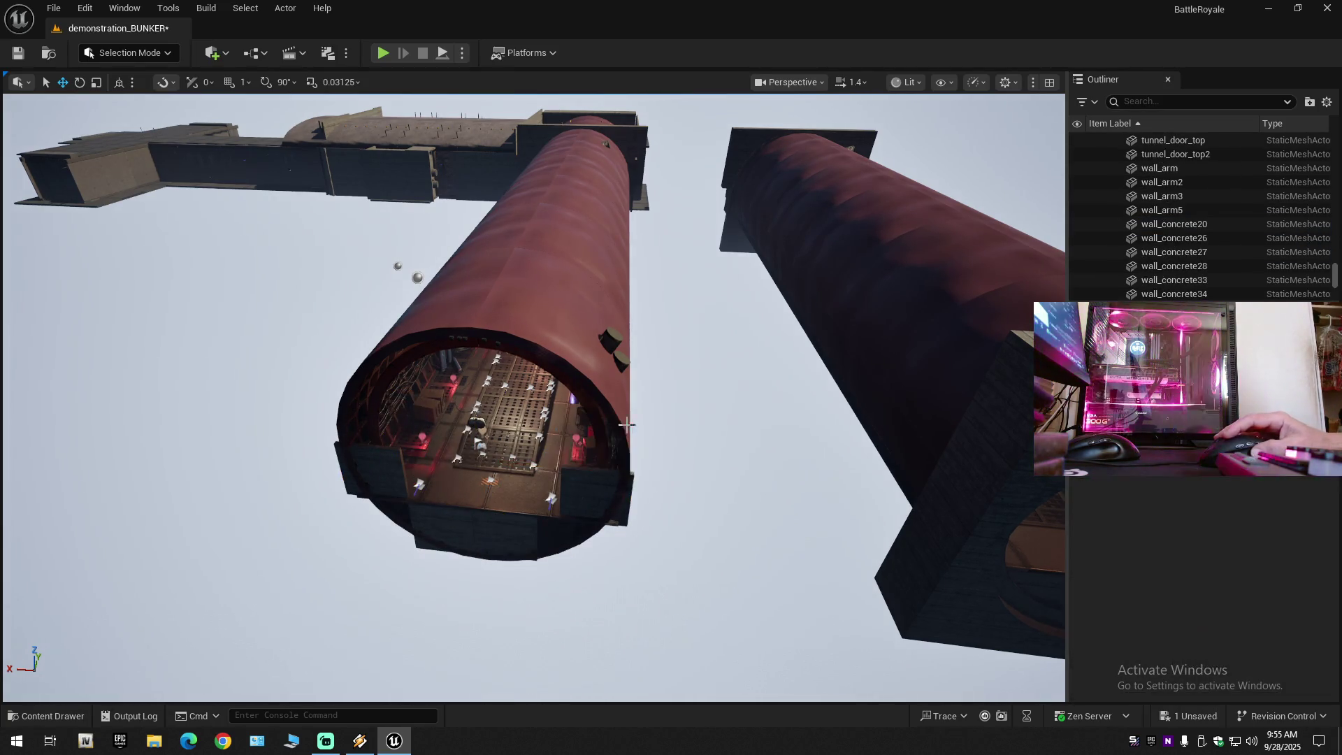
click(606, 505)
key(Delete)
click(512, 528)
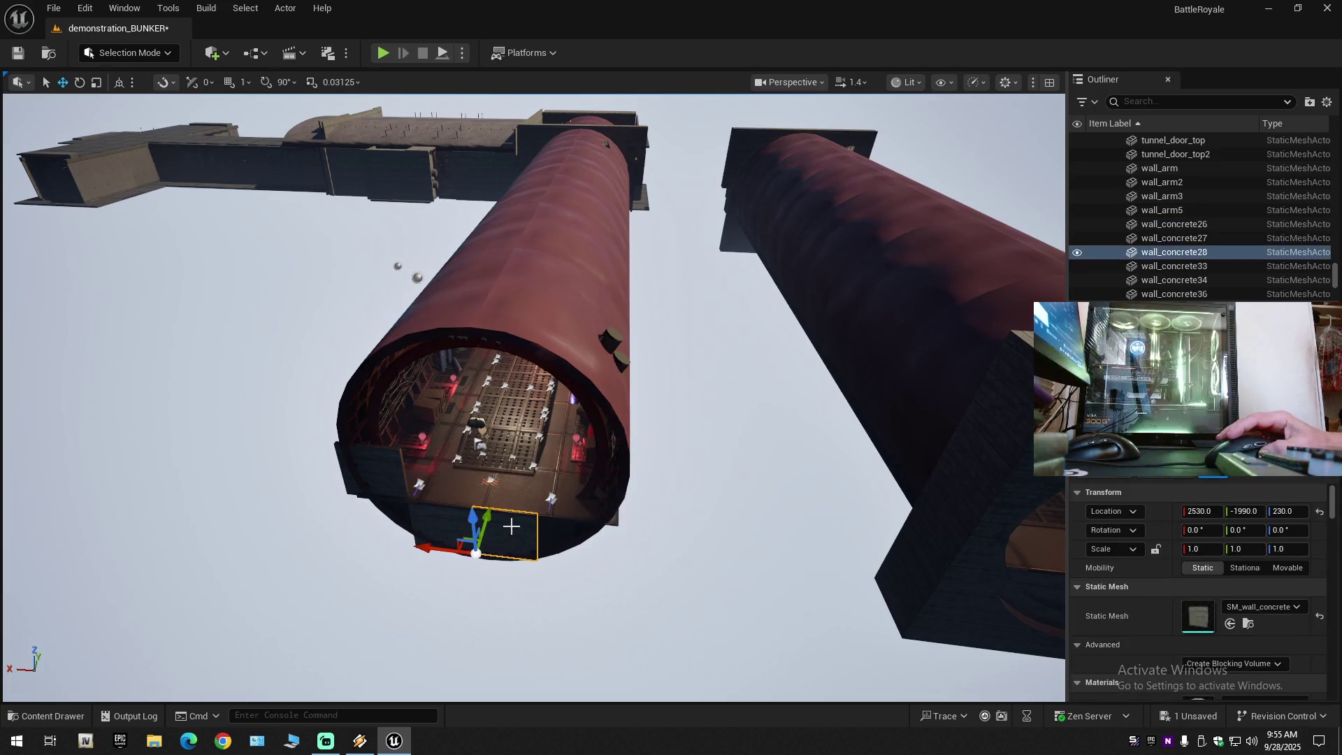
key(Delete)
click(460, 524)
key(Delete)
click(474, 505)
key(Delete)
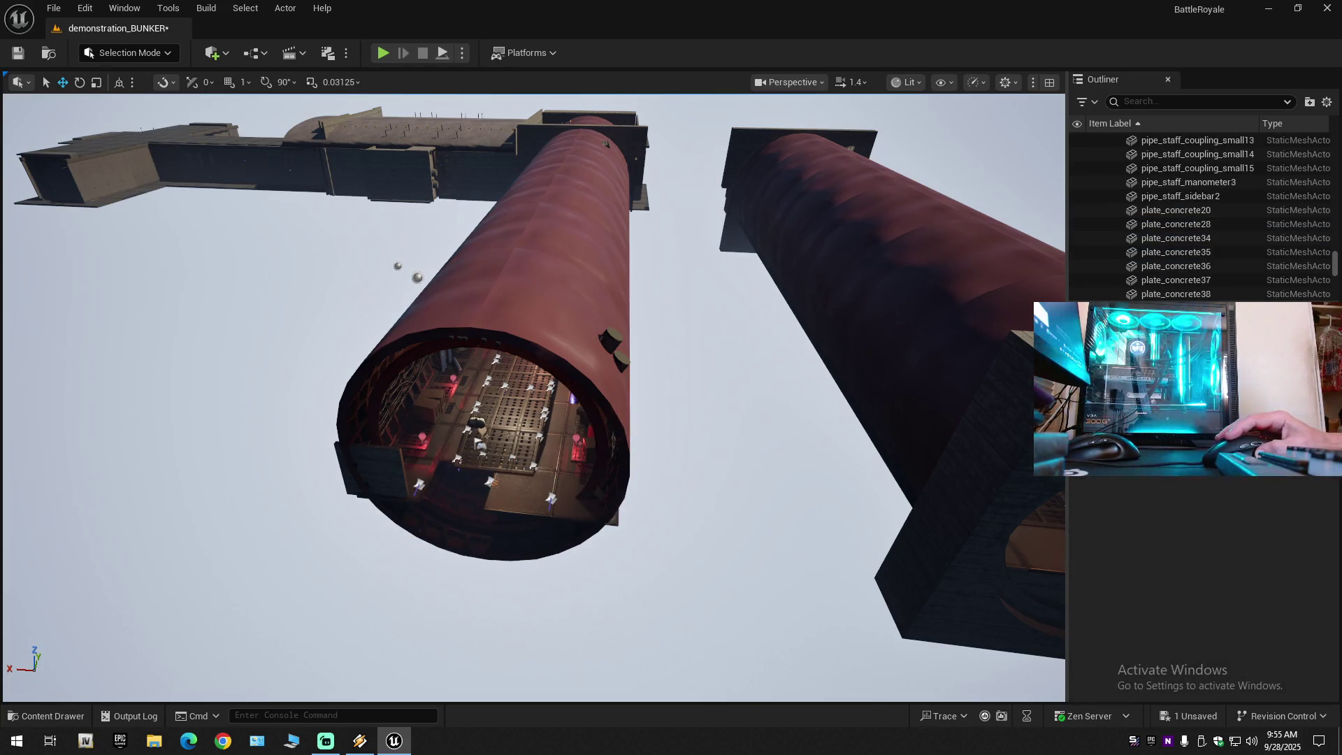
click(550, 489)
key(Delete)
click(559, 420)
key(Delete)
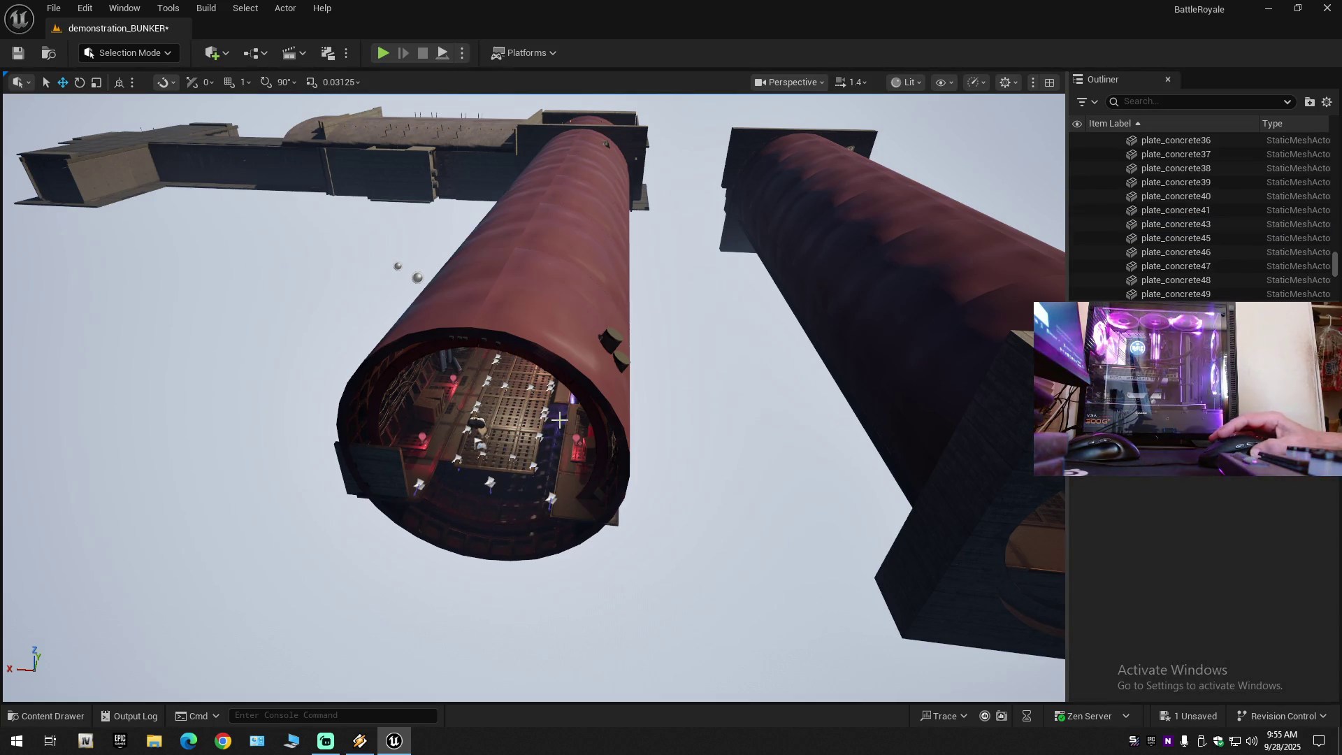
click(554, 336)
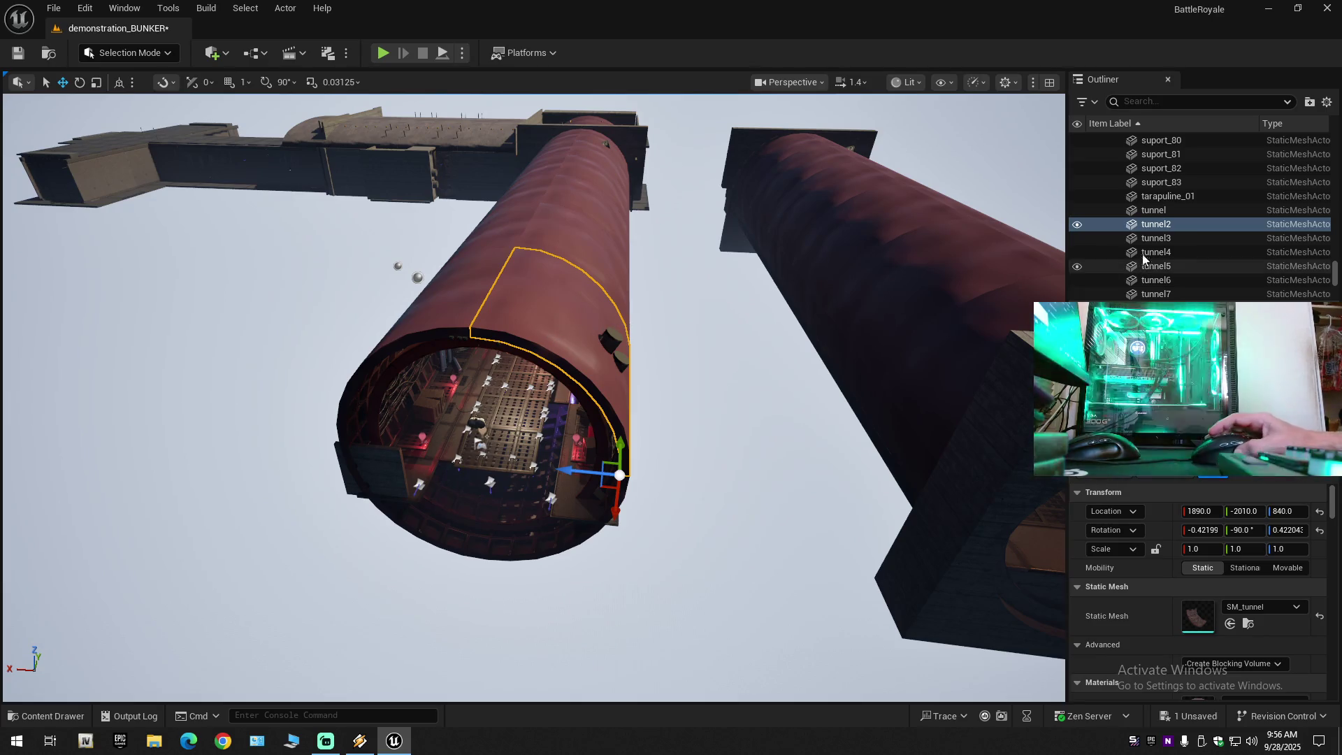
click(1160, 210)
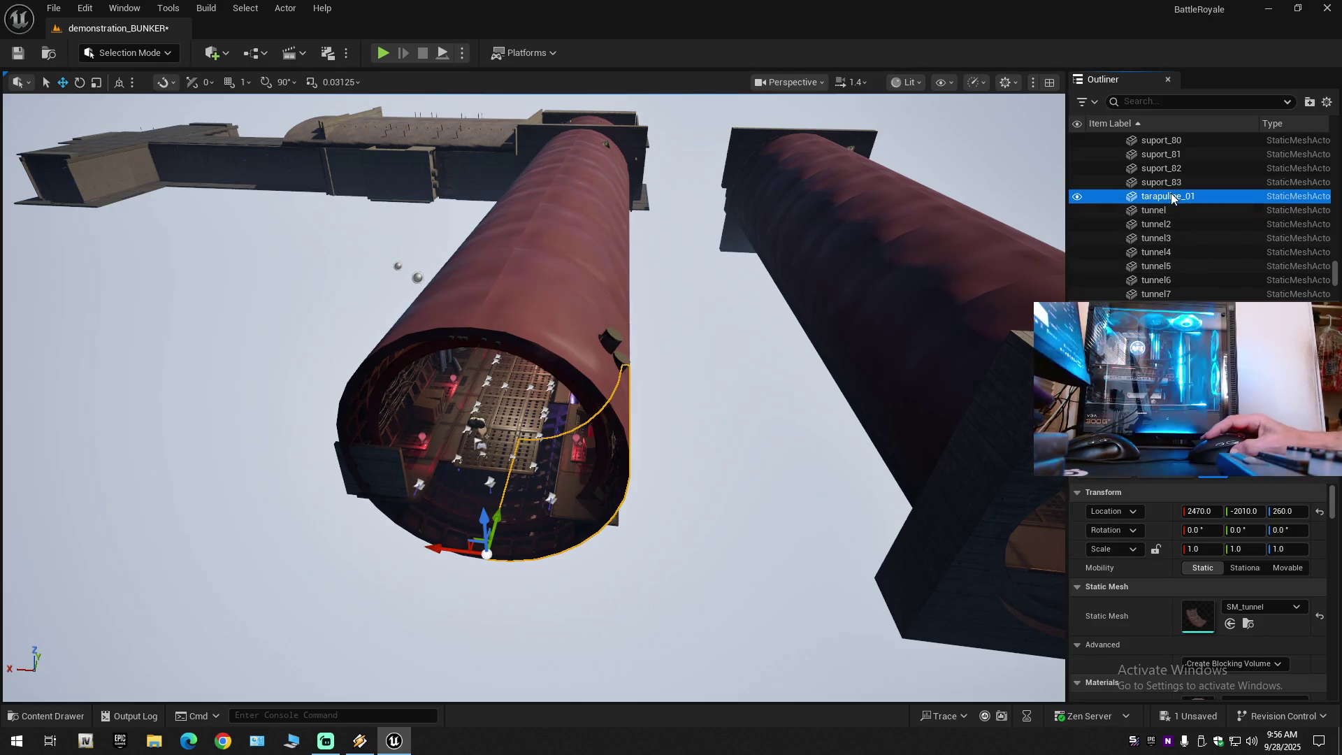
click(1171, 196)
scroll(1172, 210, down, 3)
scroll(1173, 219, down, 5)
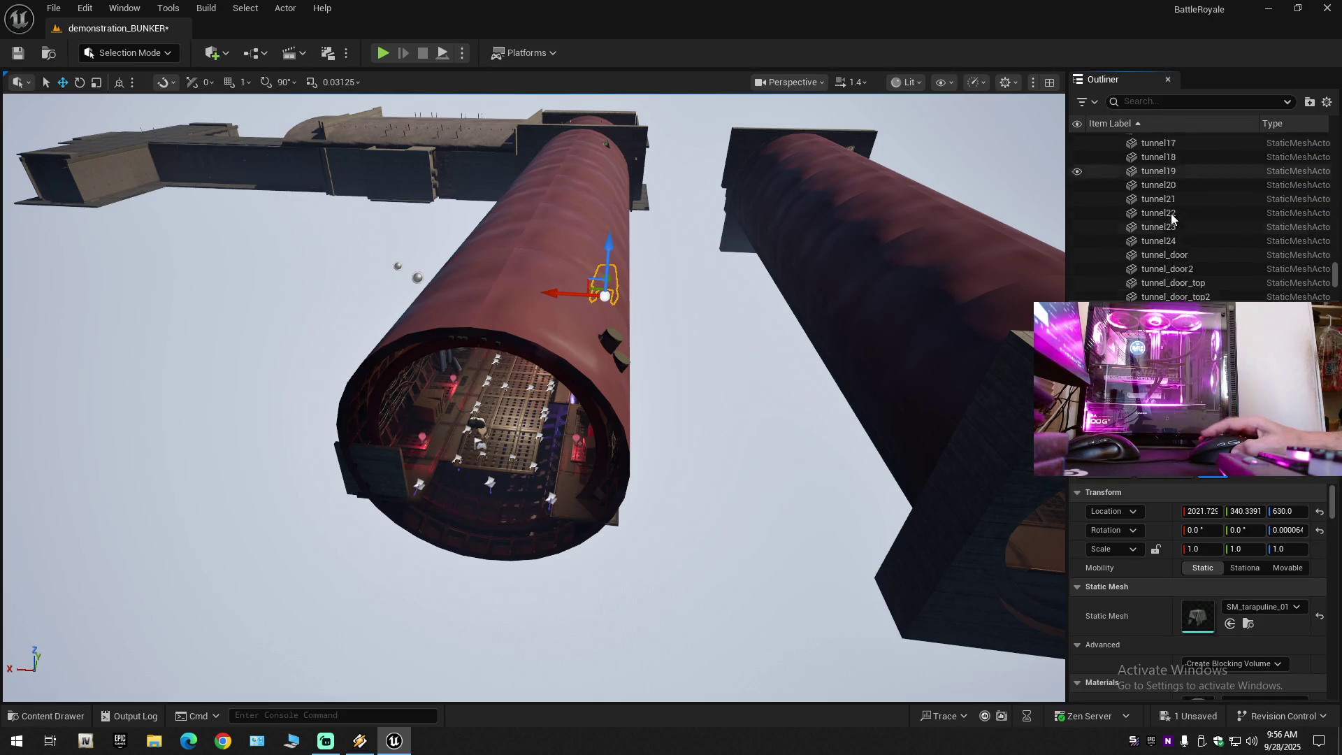
click(1172, 219)
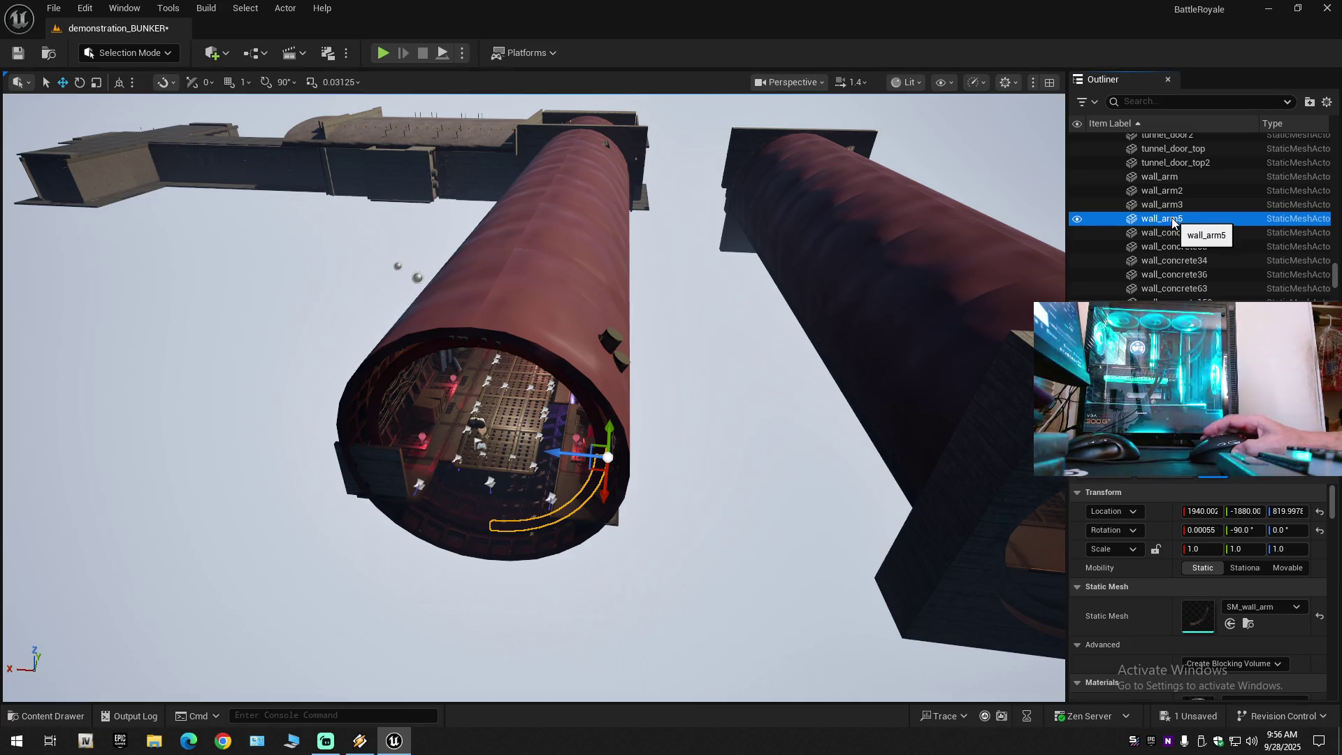
scroll(1172, 221, up, 6)
scroll(1170, 213, up, 2)
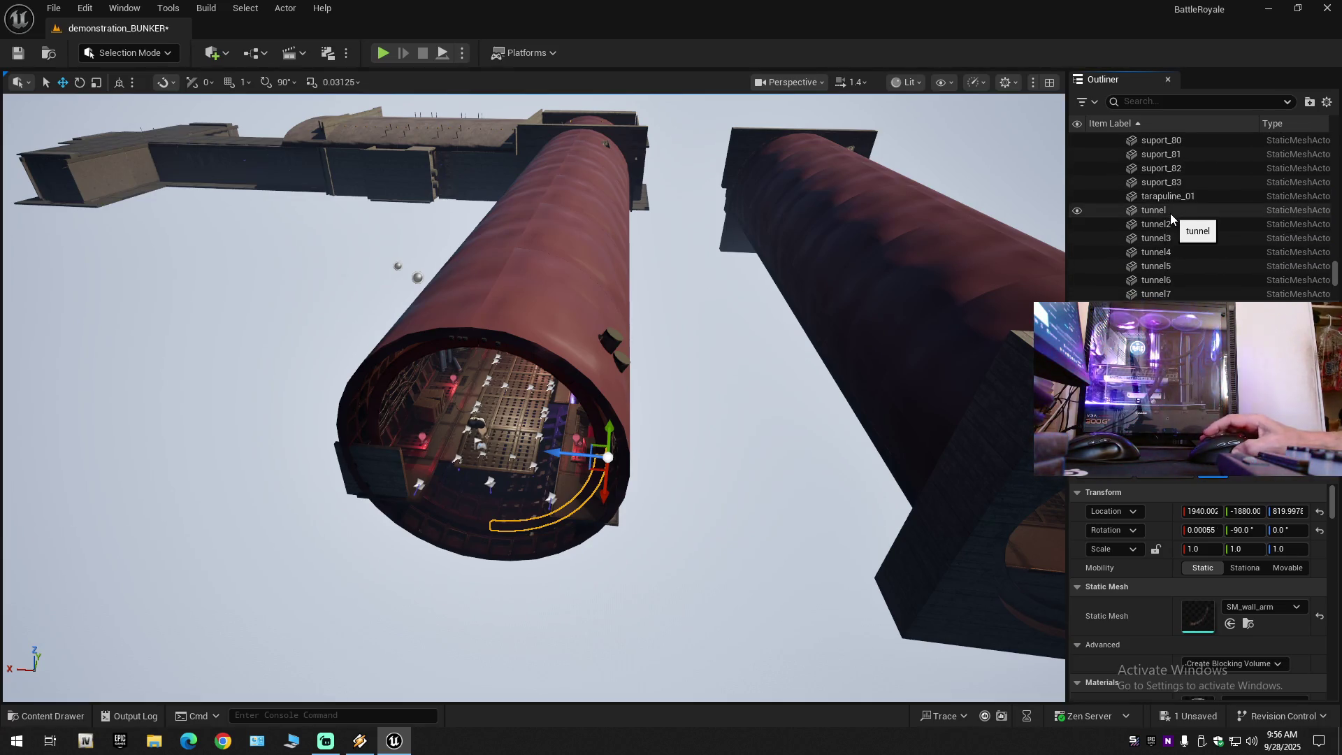
click(1168, 212)
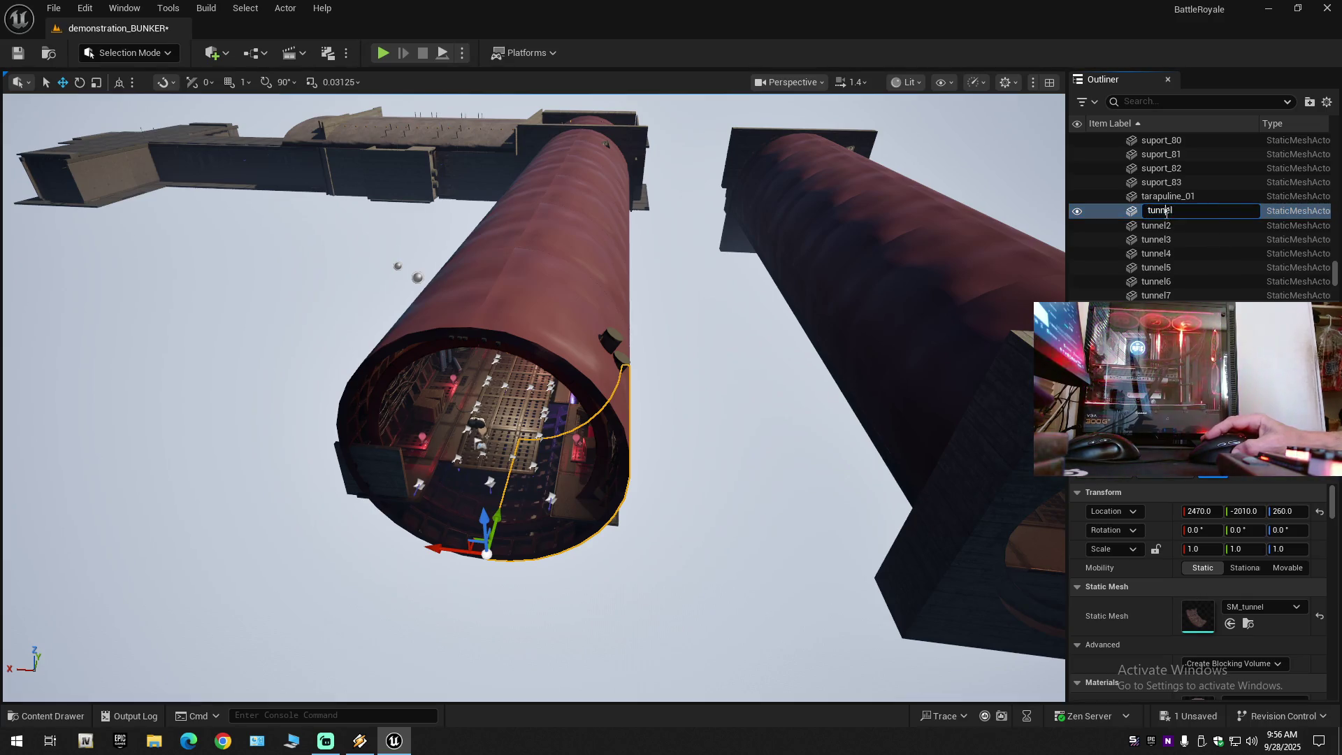
scroll(1160, 217, down, 3)
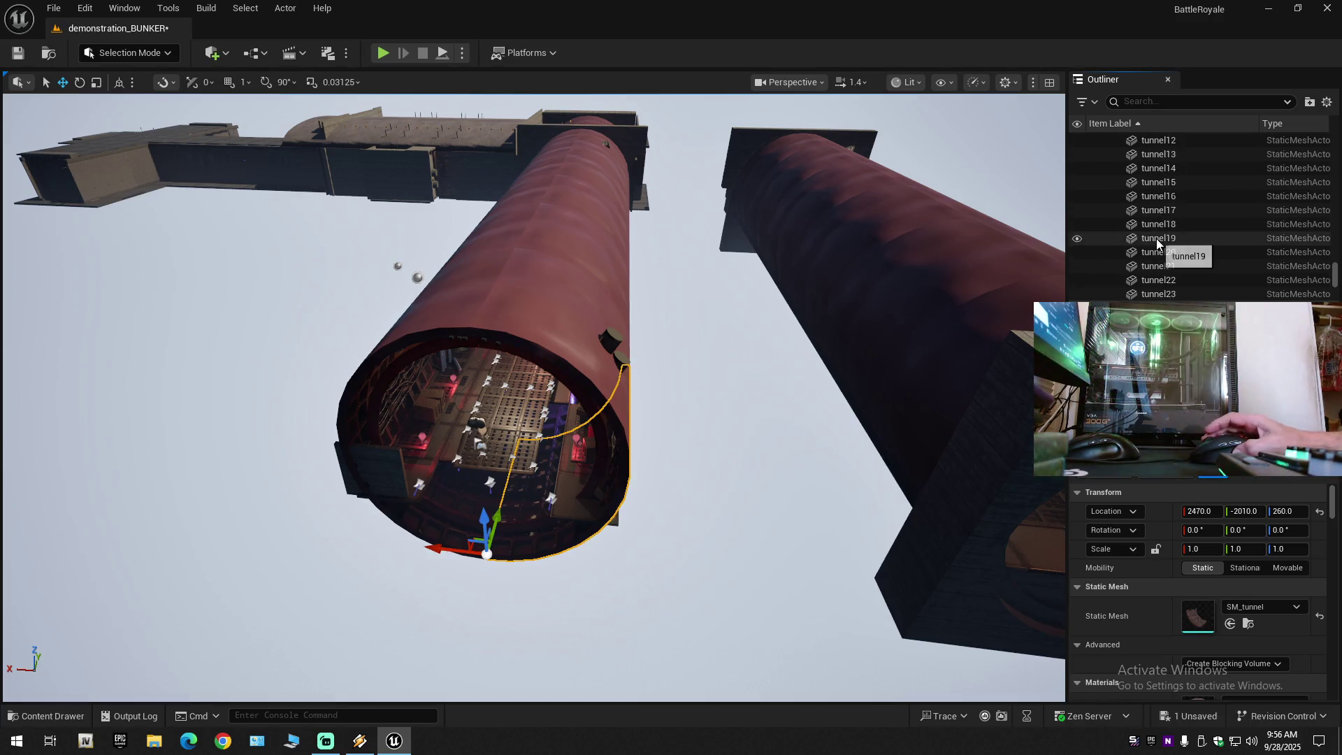
scroll(1156, 241, down, 5)
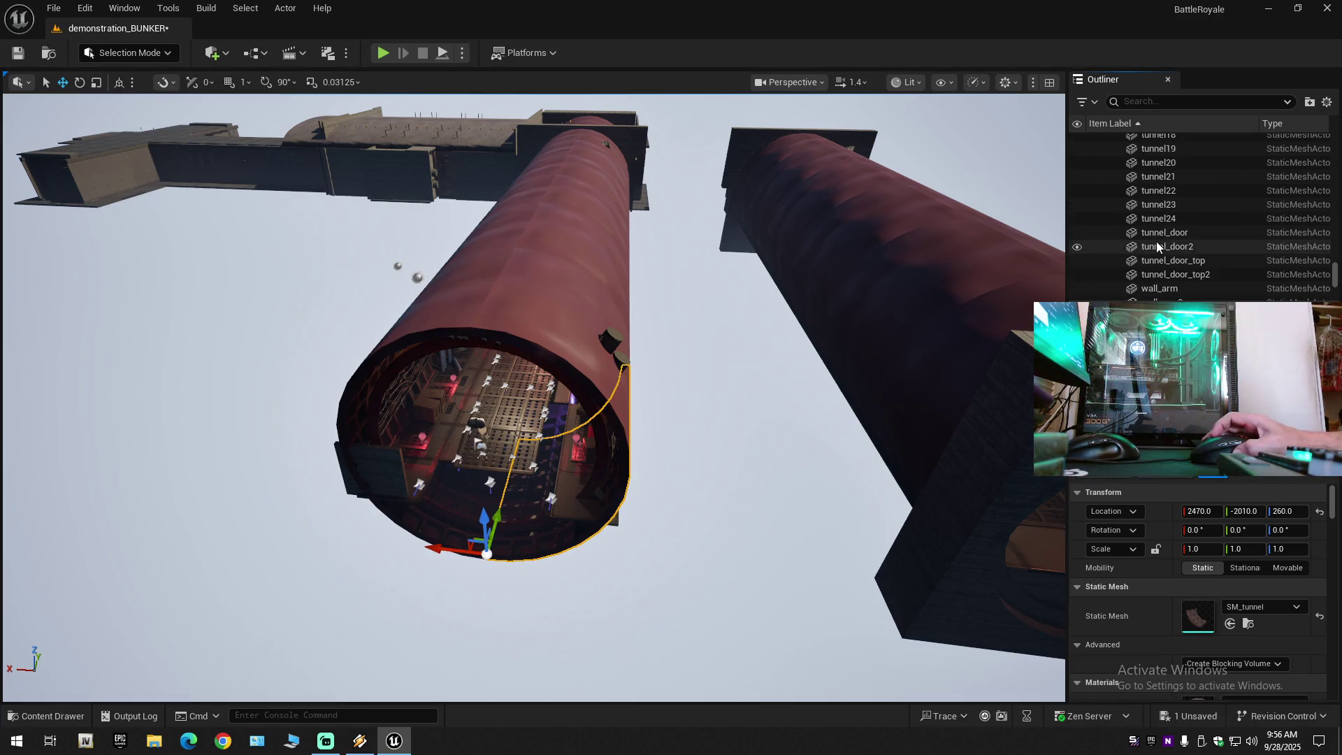
click(1174, 274)
mouse_move(821, 258)
mouse_down()
mouse_move(755, 301)
mouse_move(727, 245)
mouse_move(776, 273)
mouse_move(967, 207)
mouse_up()
Select tunnel_door through tunnel_door_top2 in the Outliner and delete them.
scroll(1231, 190, up, 1)
scroll(1230, 192, up, 8)
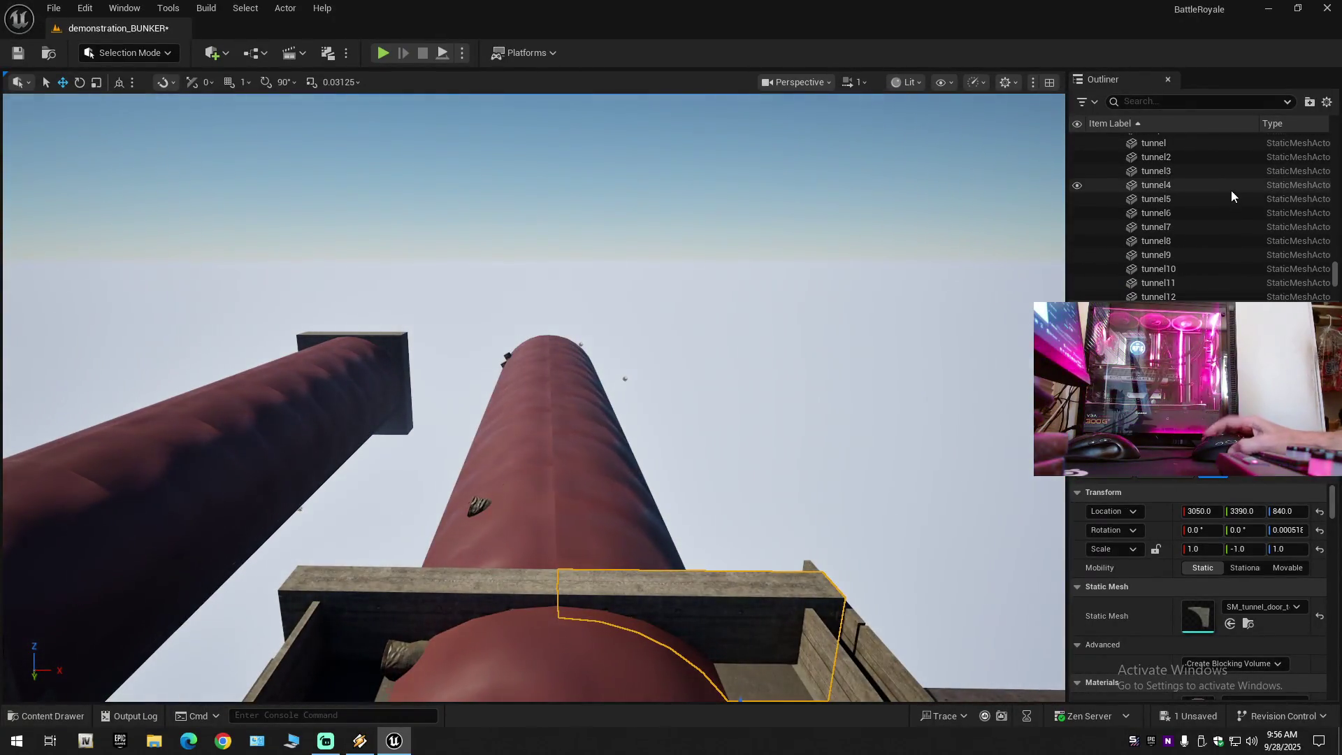
click(1169, 210)
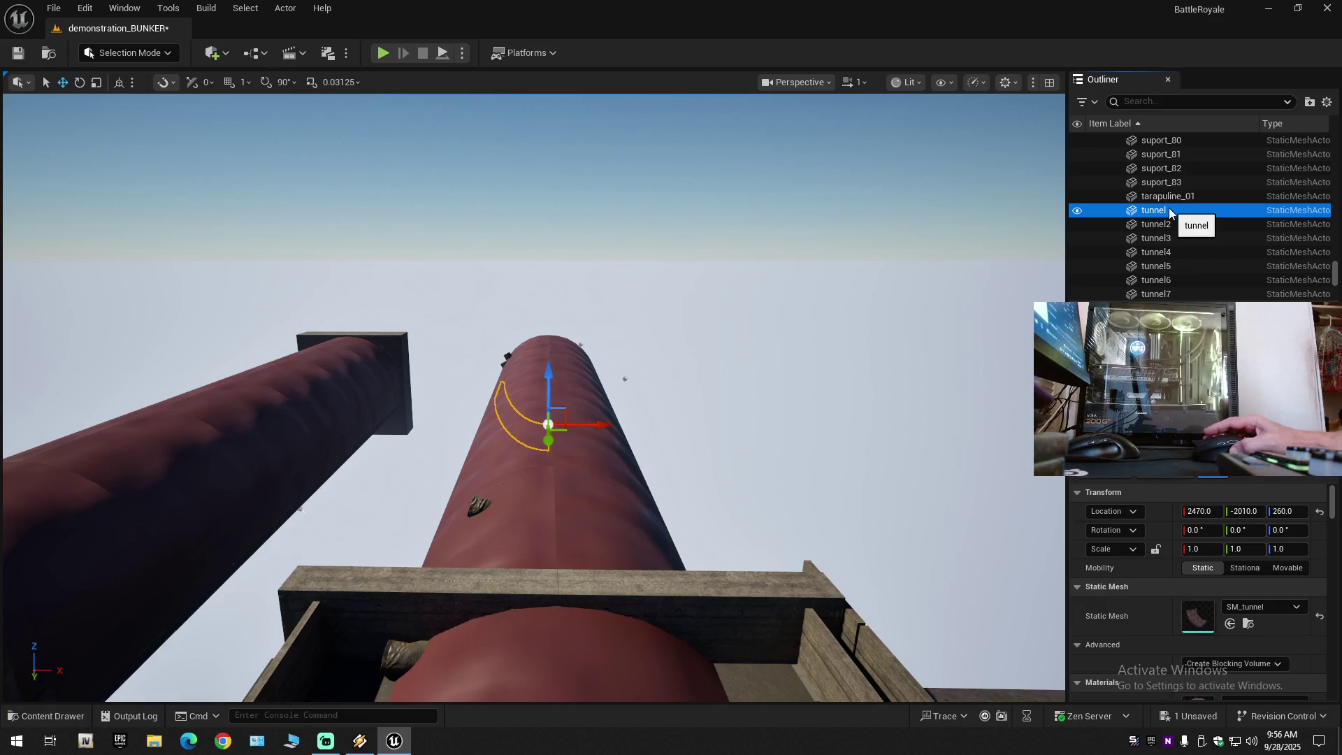
scroll(1164, 236, down, 8)
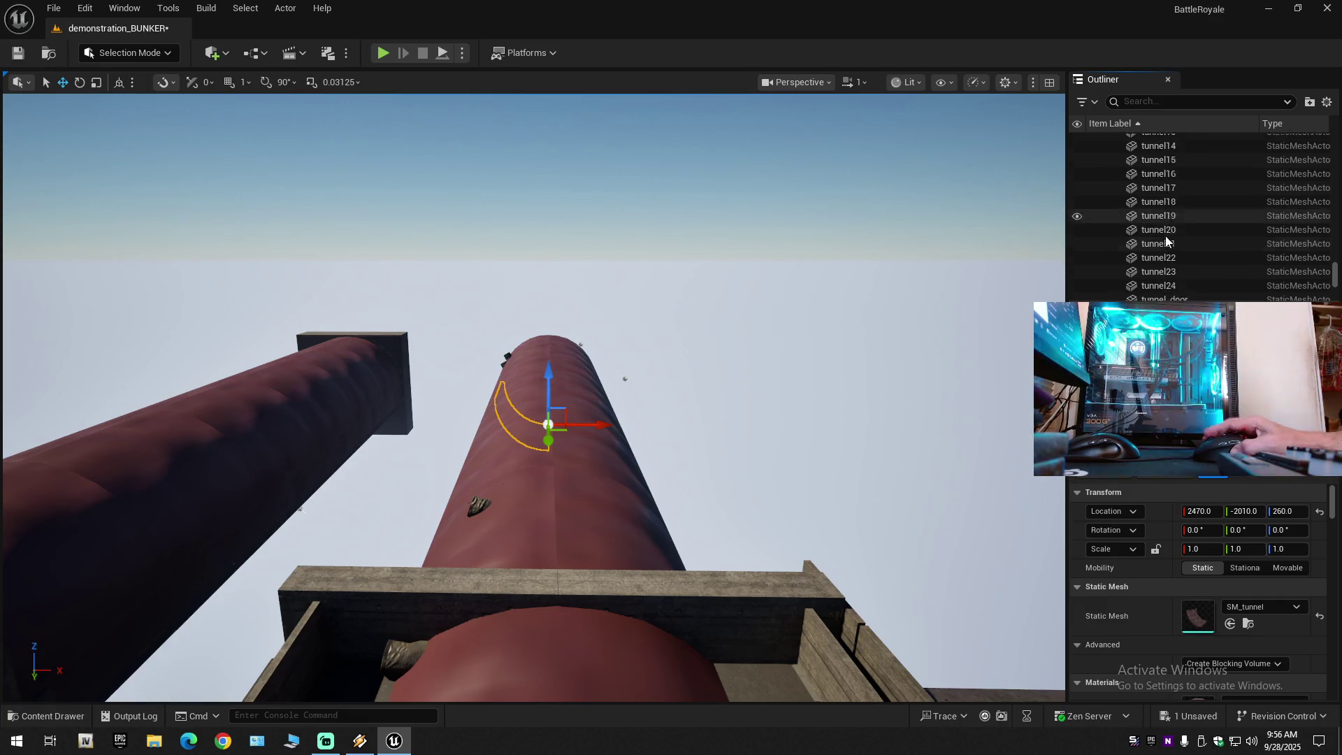
scroll(1165, 236, down, 5)
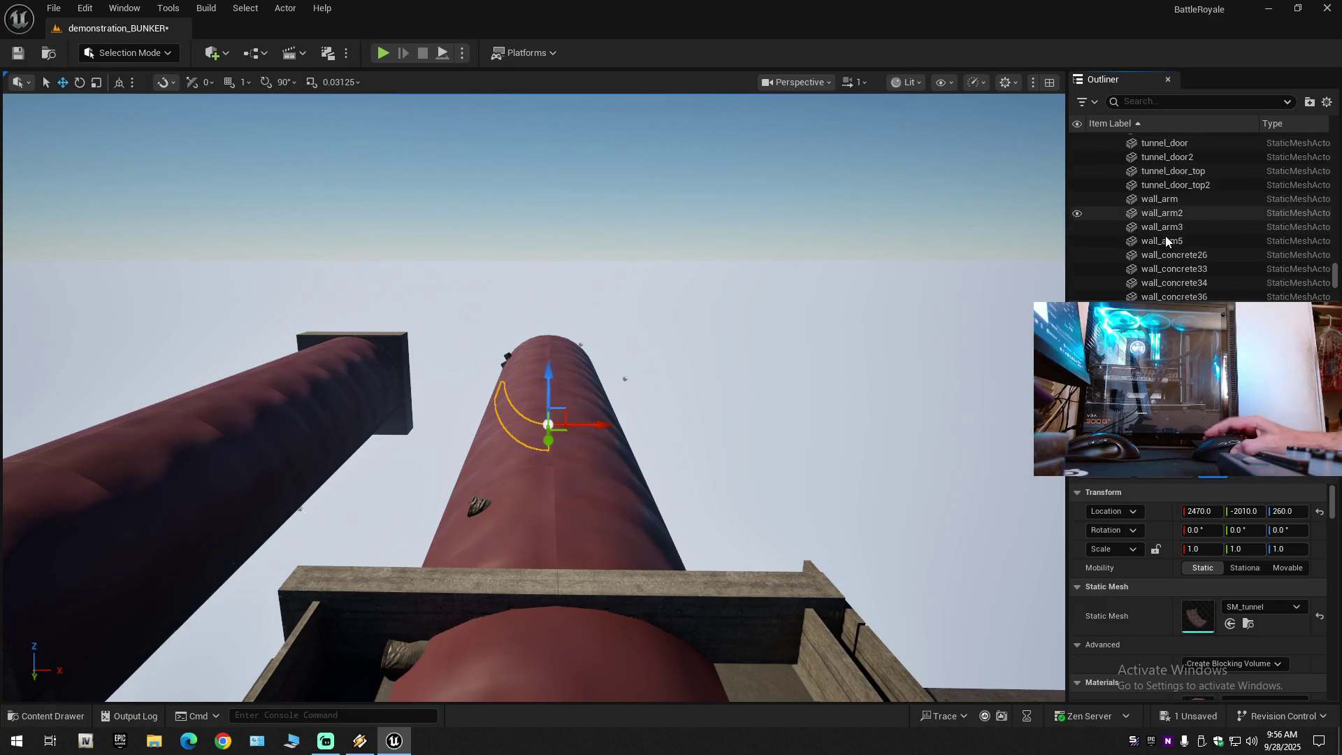
shift+click(1165, 186)
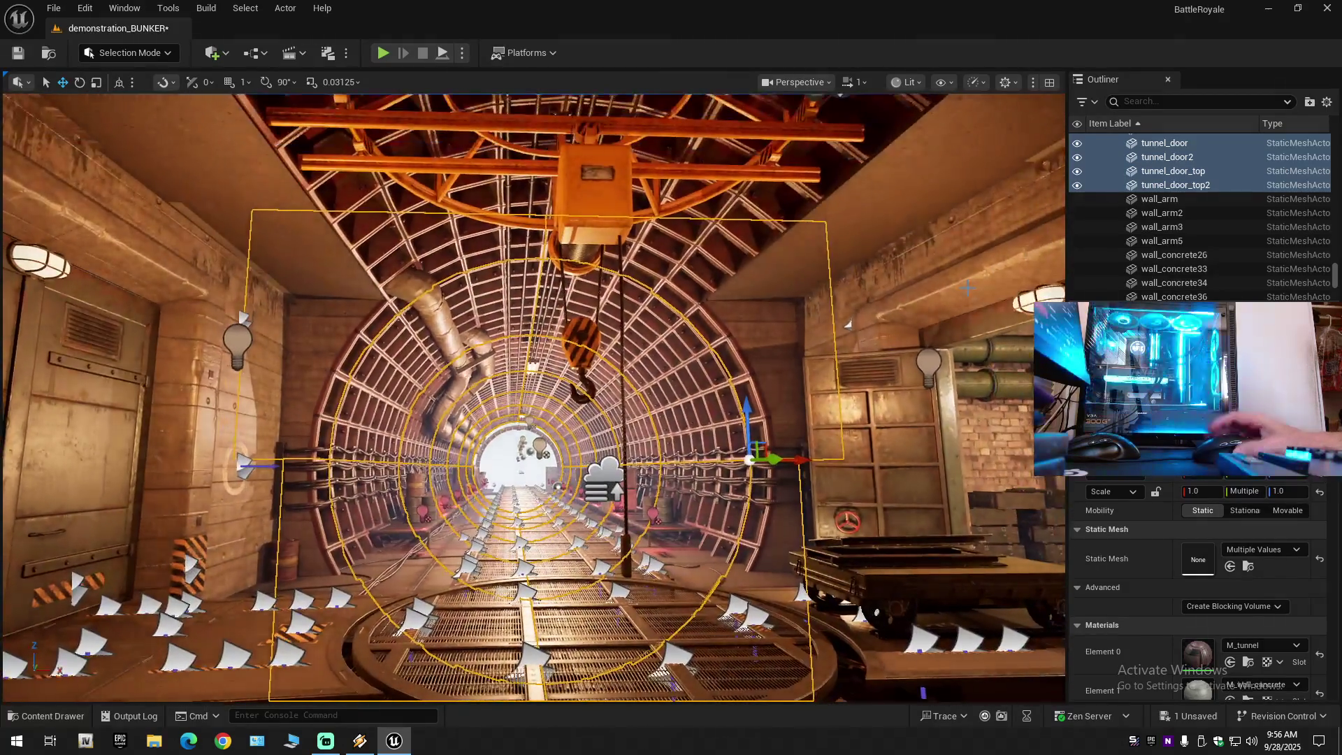
key(Delete)
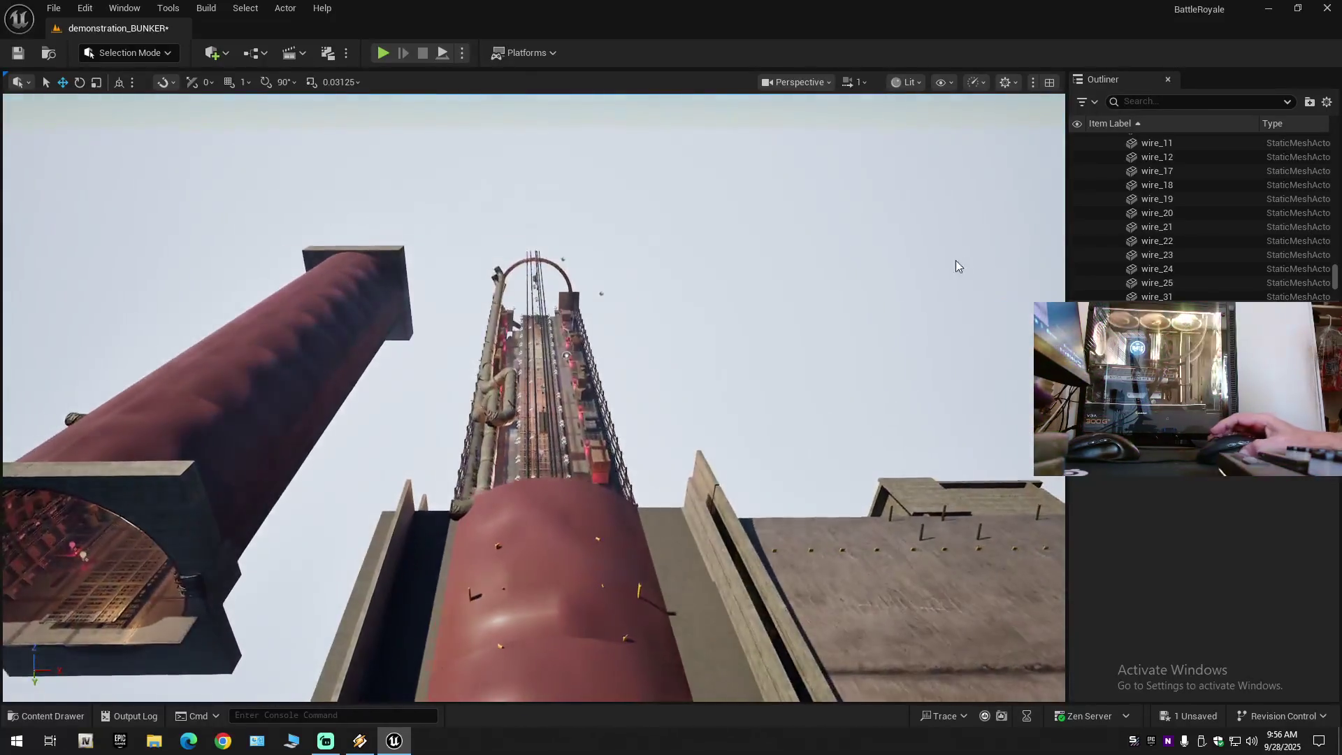
Select the wall pieces from wall_concrete26 through wall_concrete157.
scroll(1078, 261, up, 2)
scroll(1078, 261, up, 5)
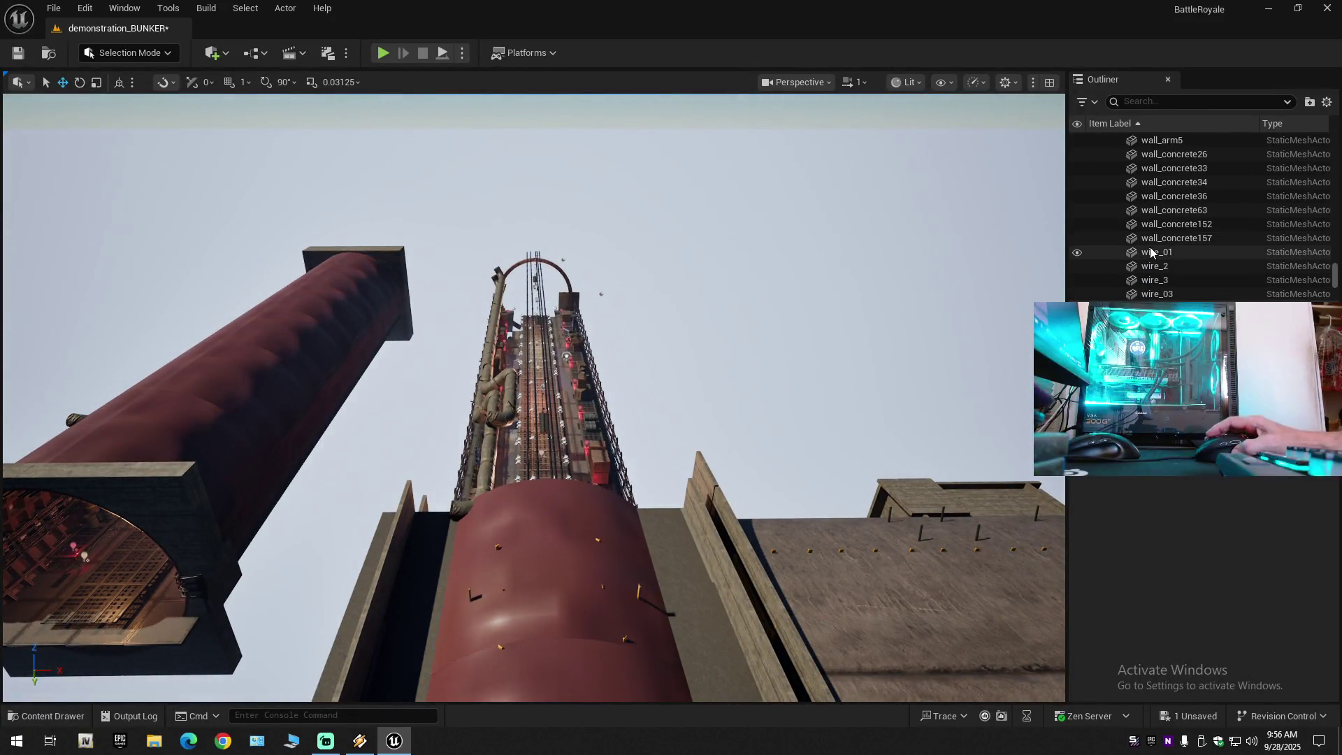
click(1174, 155)
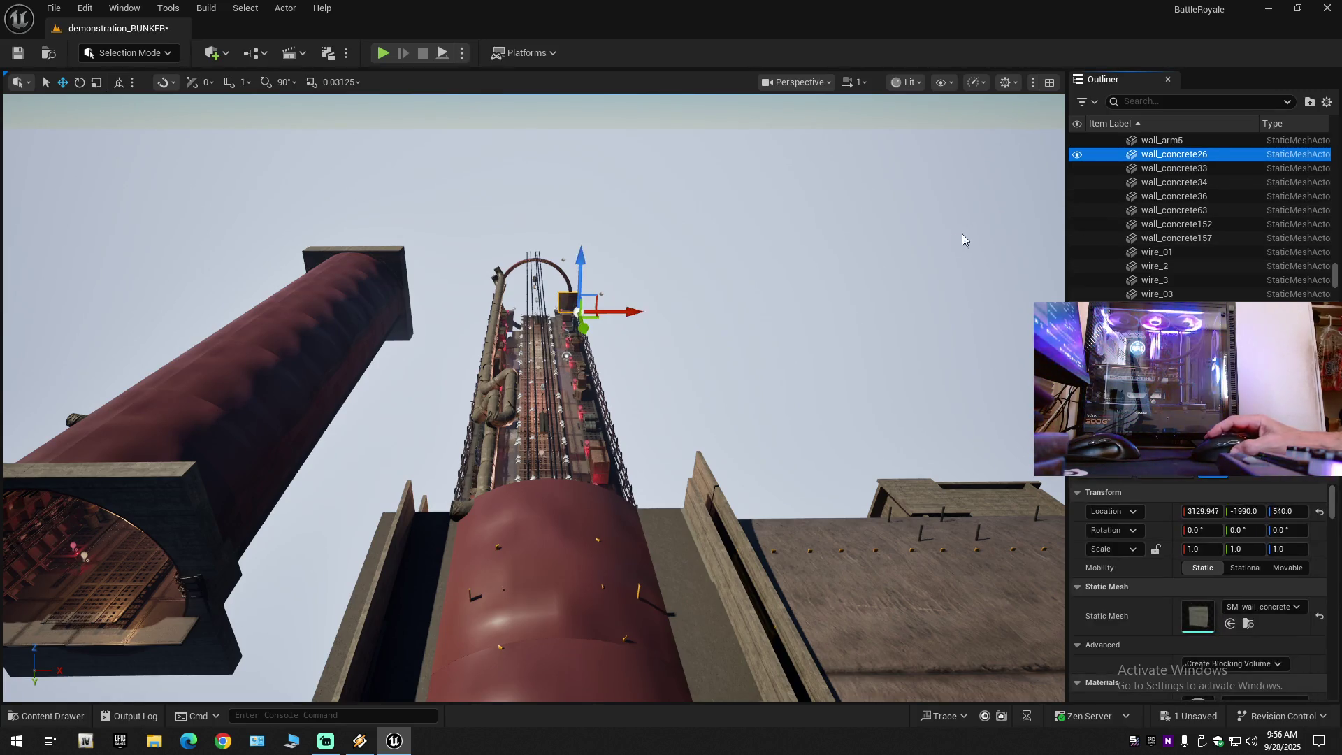
shift+click(1176, 238)
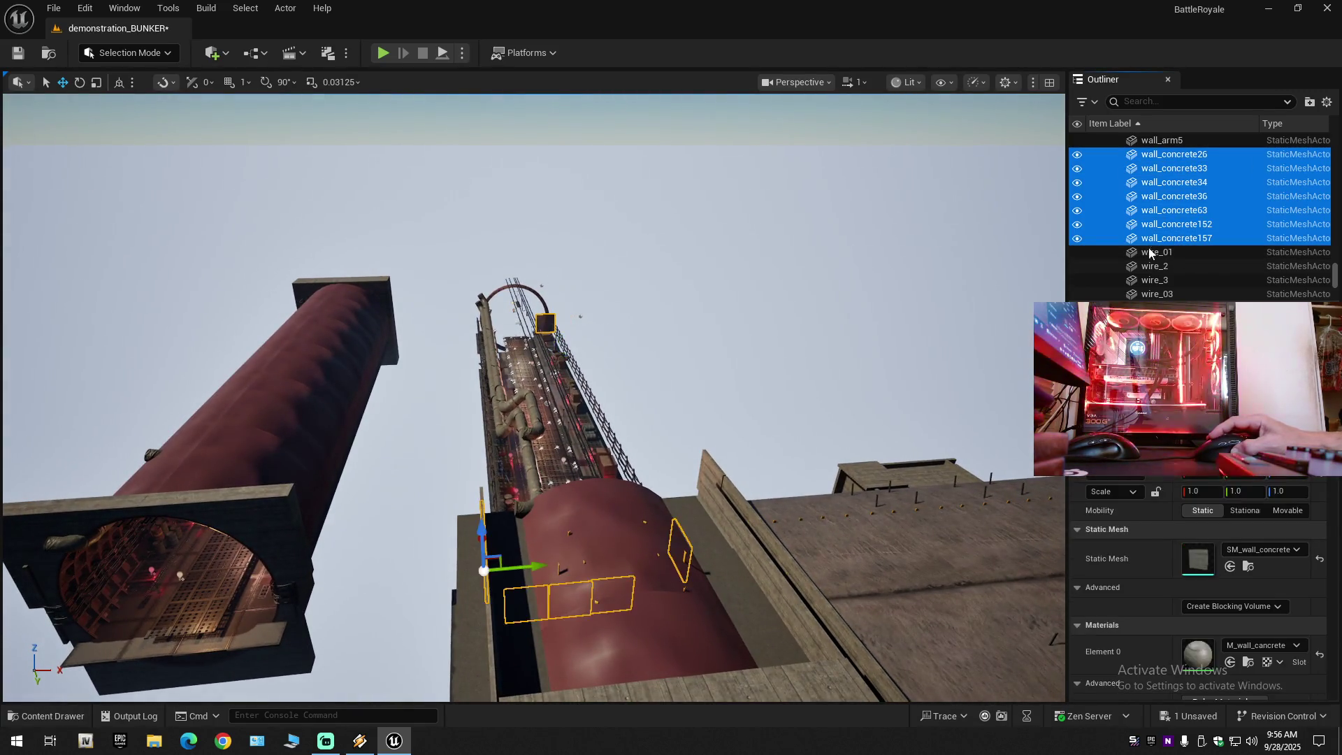
Inspect the selected wall_concrete pieces 26 through 157 from the bridge area and delete them.
key(w)
scroll(979, 304, down, 1)
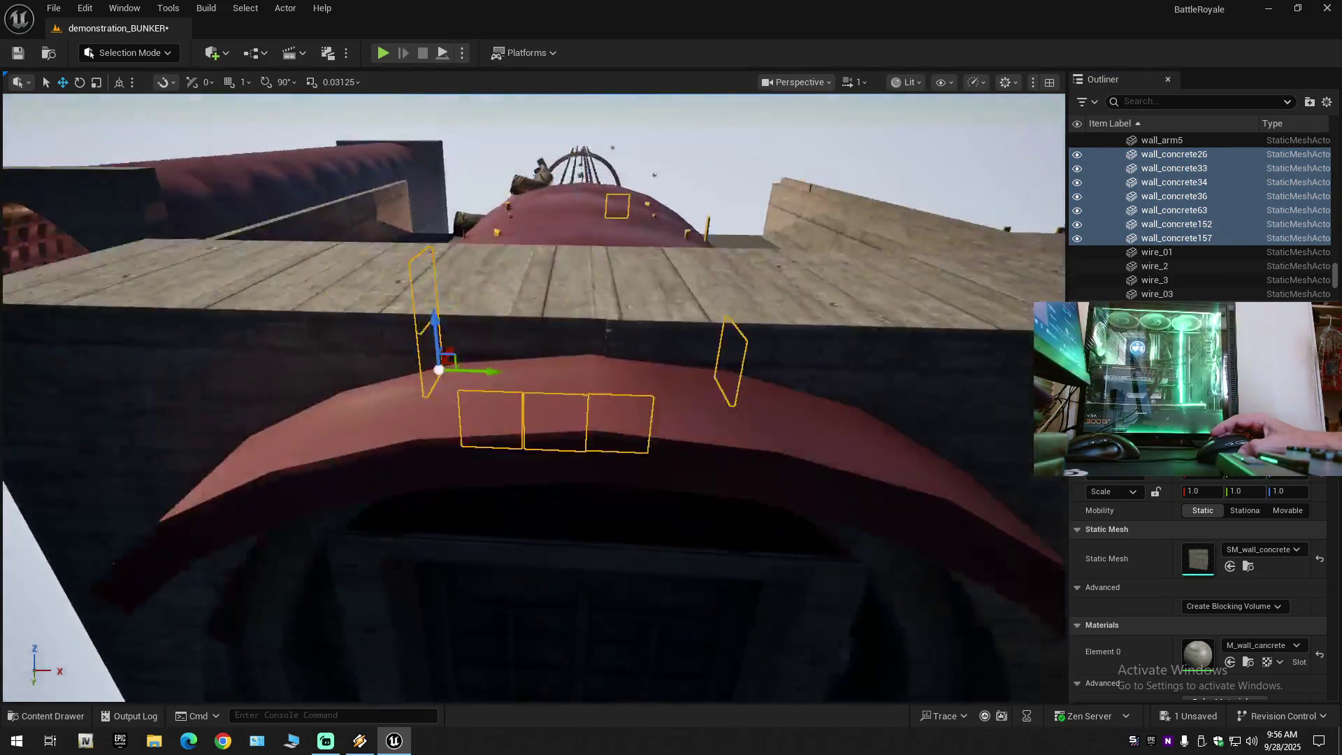
key(w)
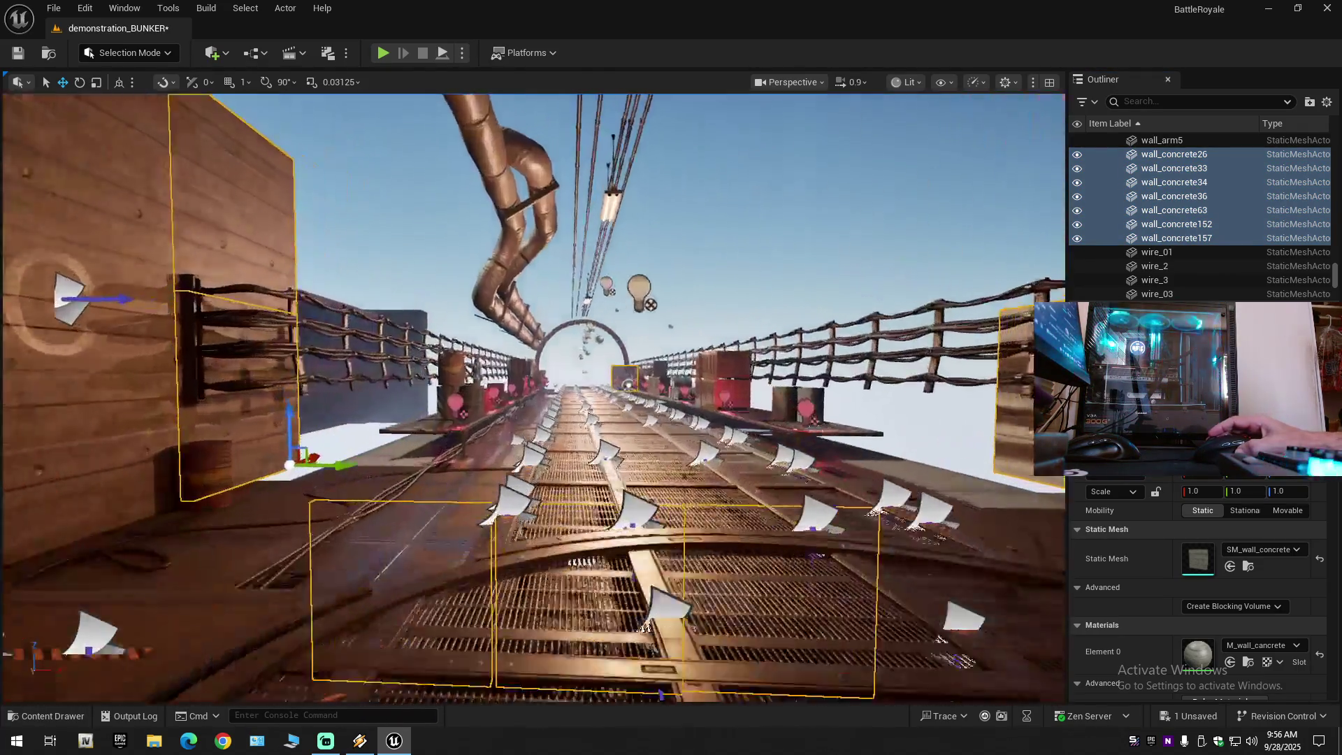
key(w)
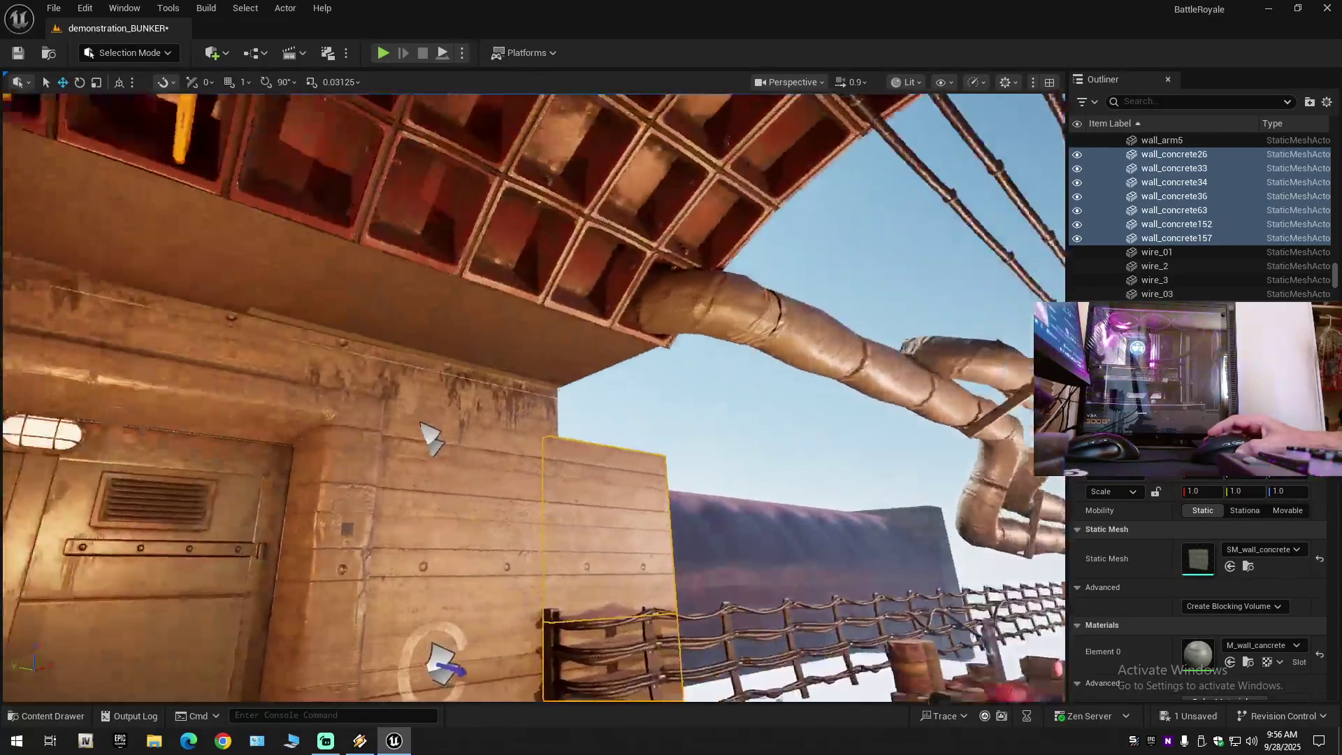
key(s)
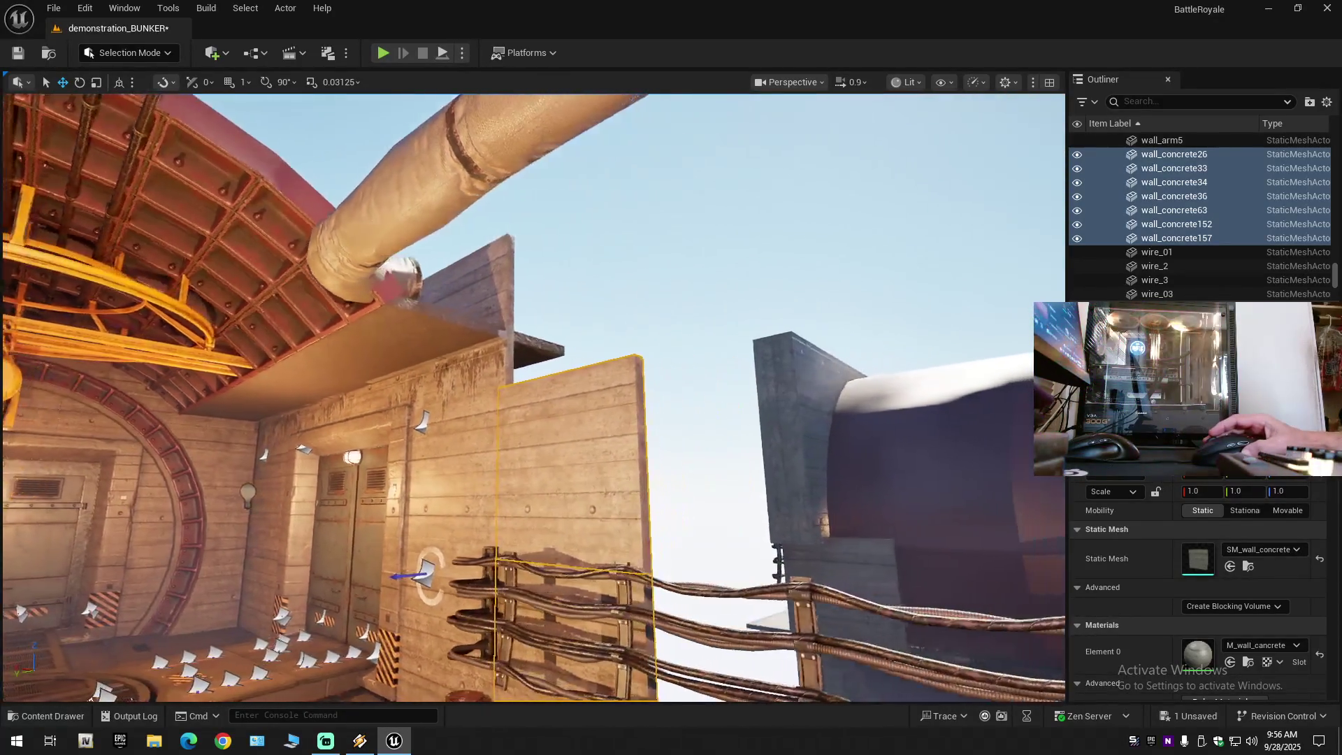
key(w)
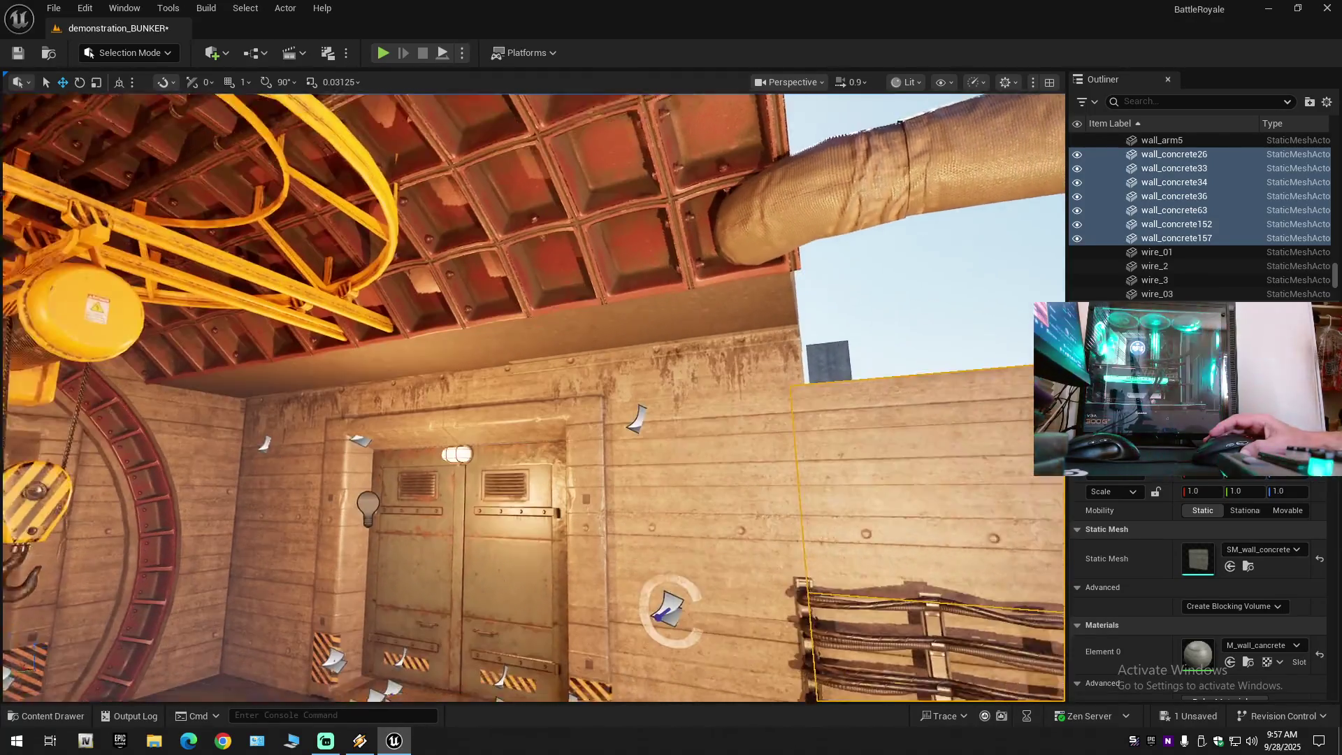
key(s)
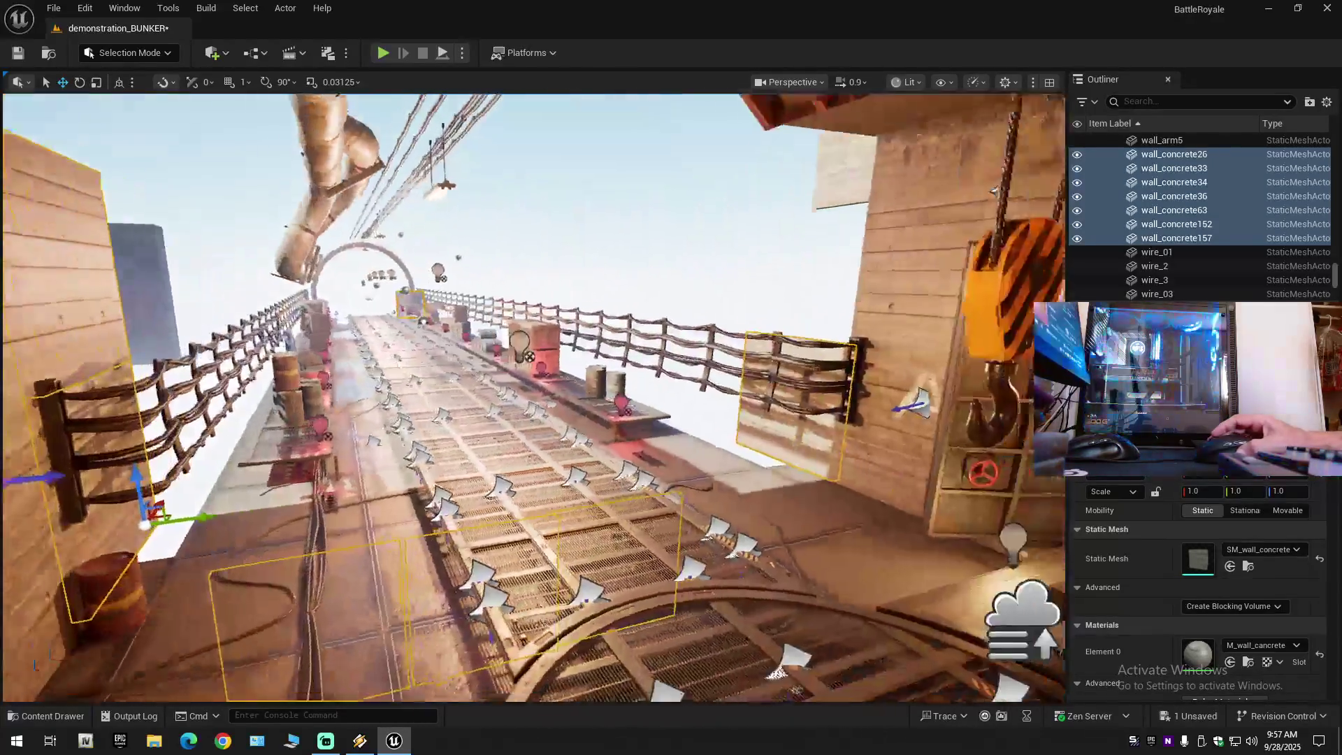
key(Escape)
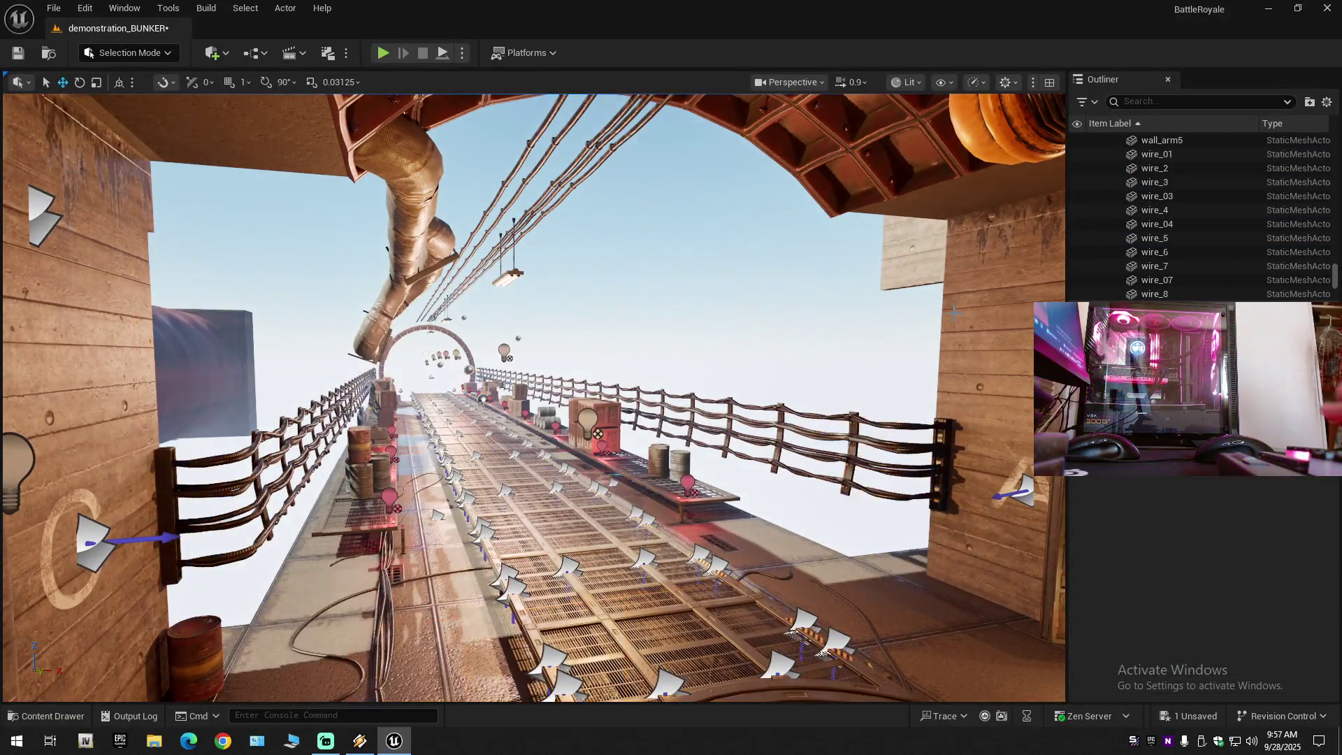
Look down the bridge toward the wooden wall and select the concrete drain plate.
key(w)
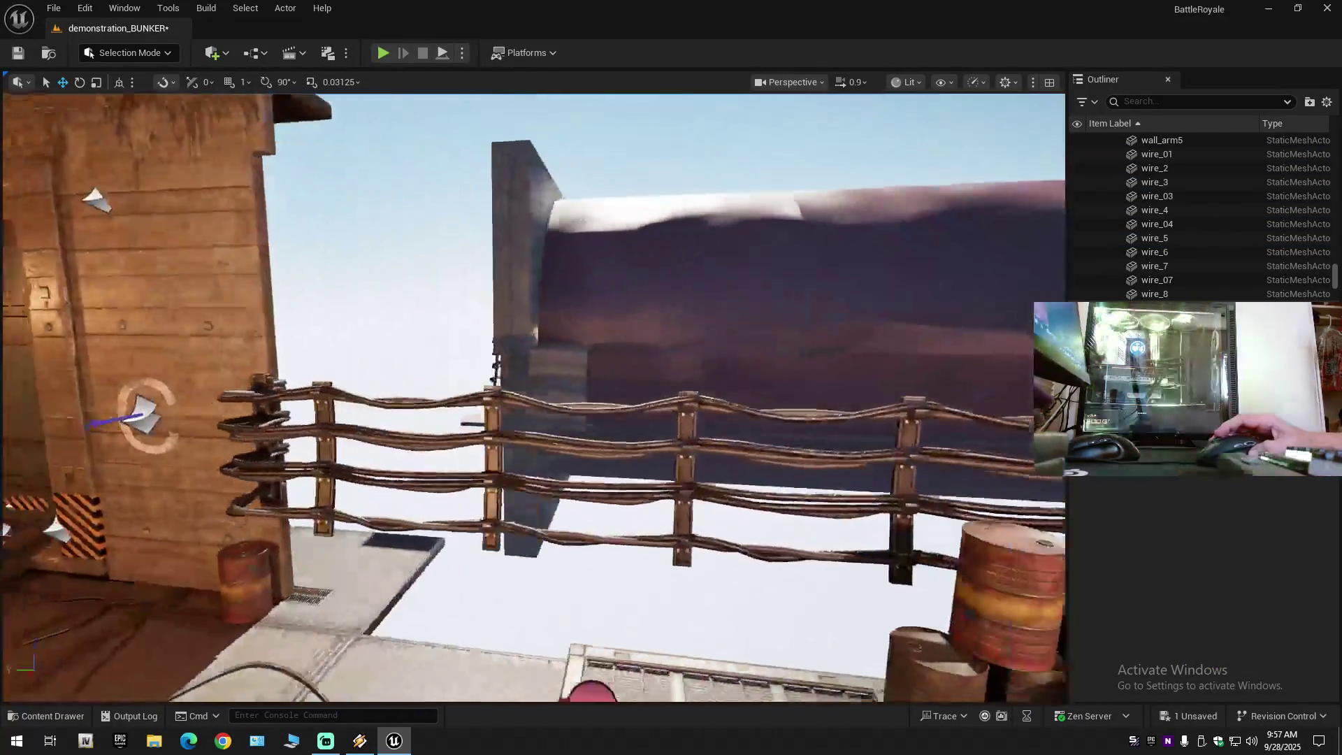
key(w)
scroll(533, 397, down, 2)
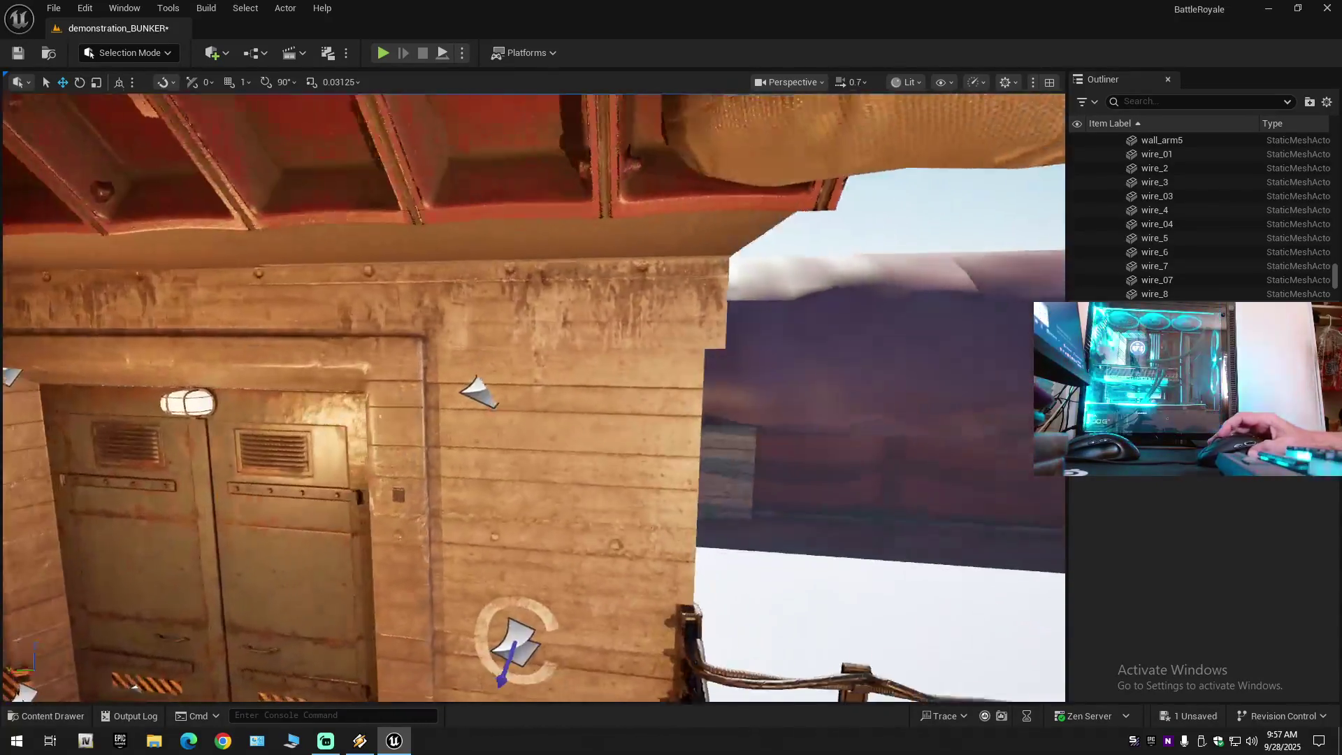
key(s)
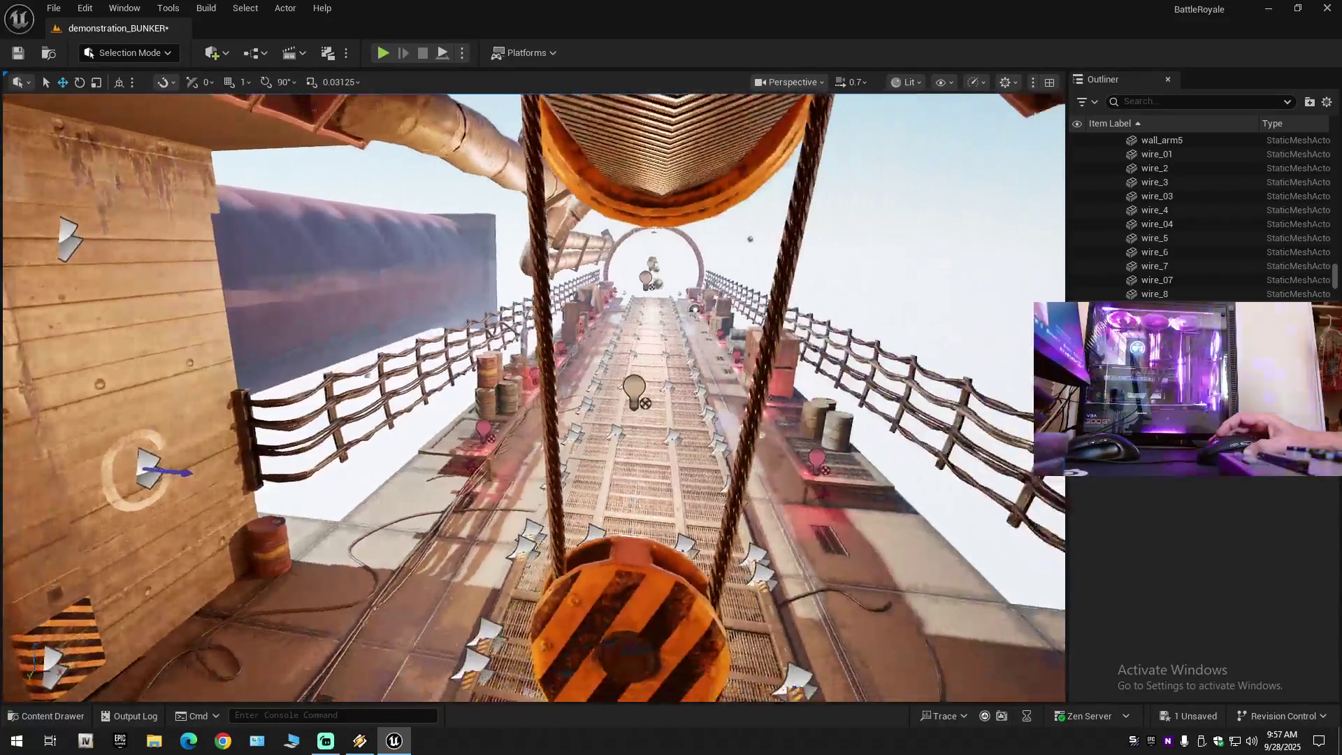
key(d)
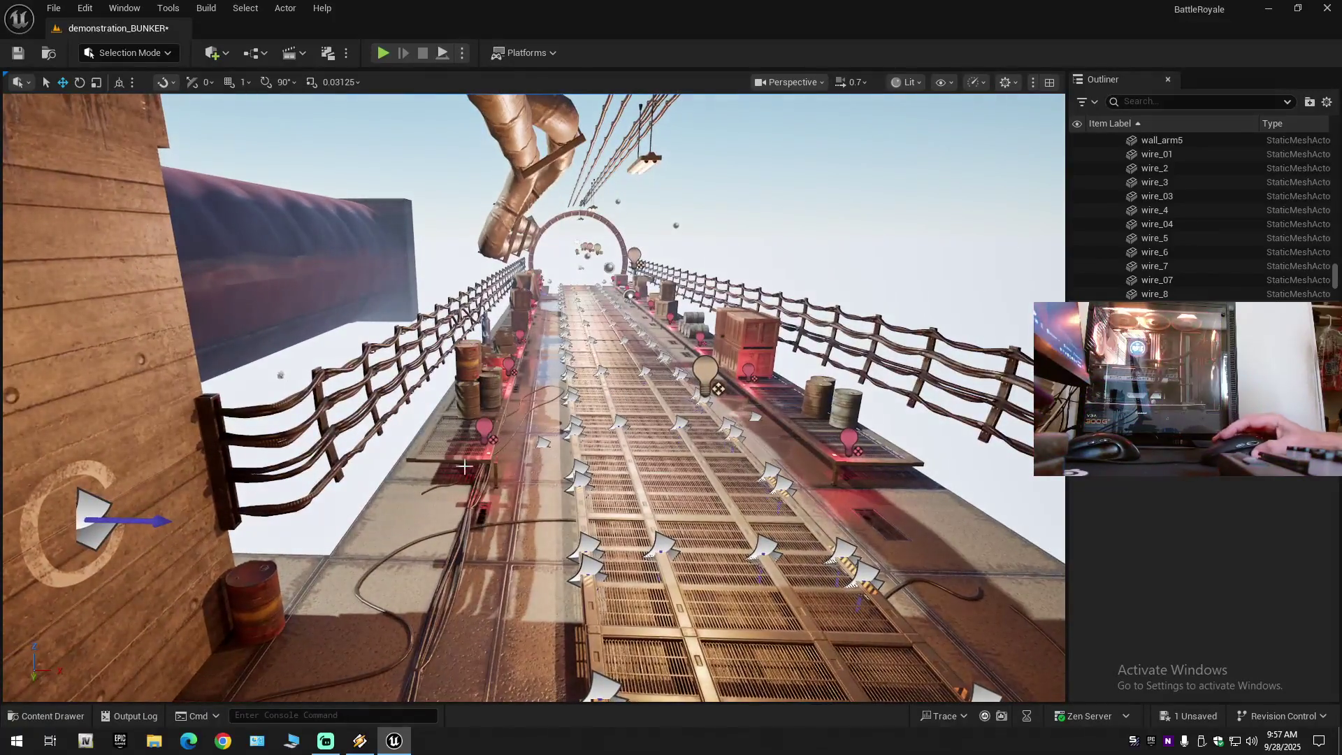
click(441, 489)
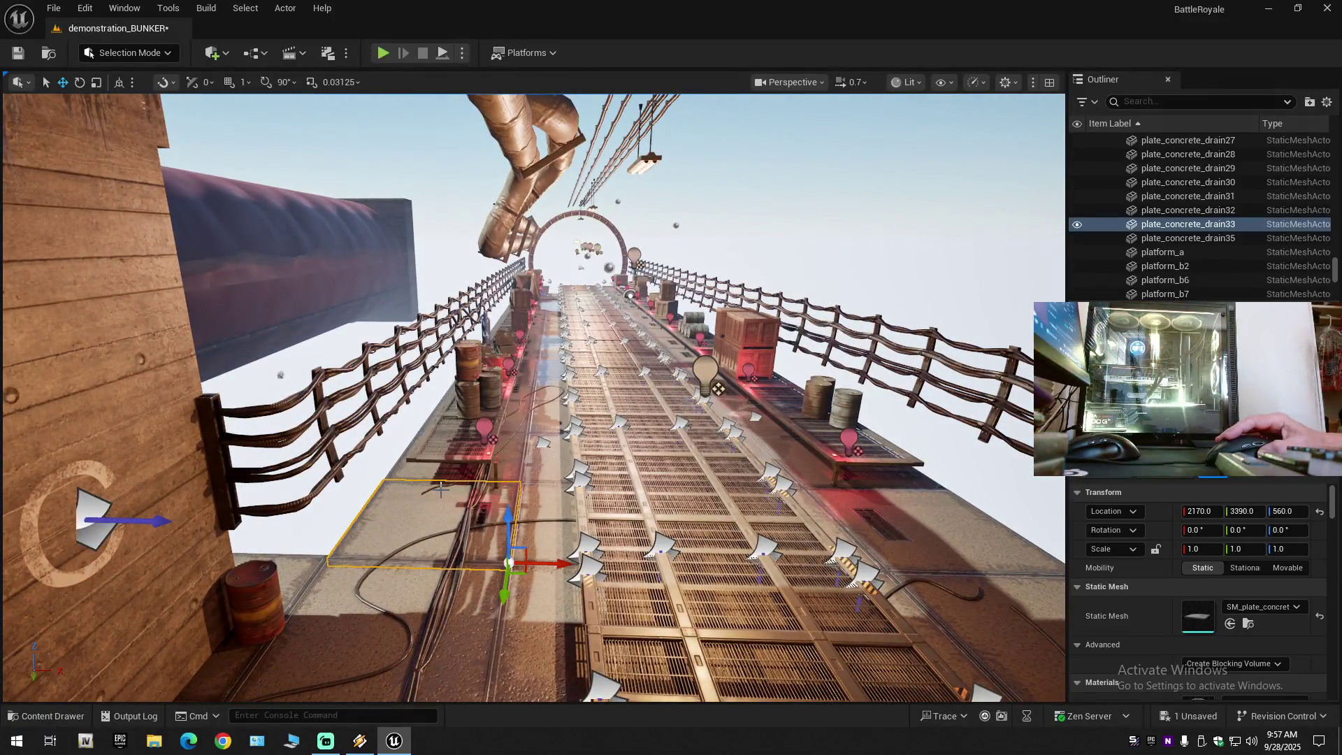
Select the drain plates plus the stray pipes from pipe_staff_coupling_small13 through pipe_a_corner in the Outliner.
click(1191, 239)
scroll(1192, 241, up, 20)
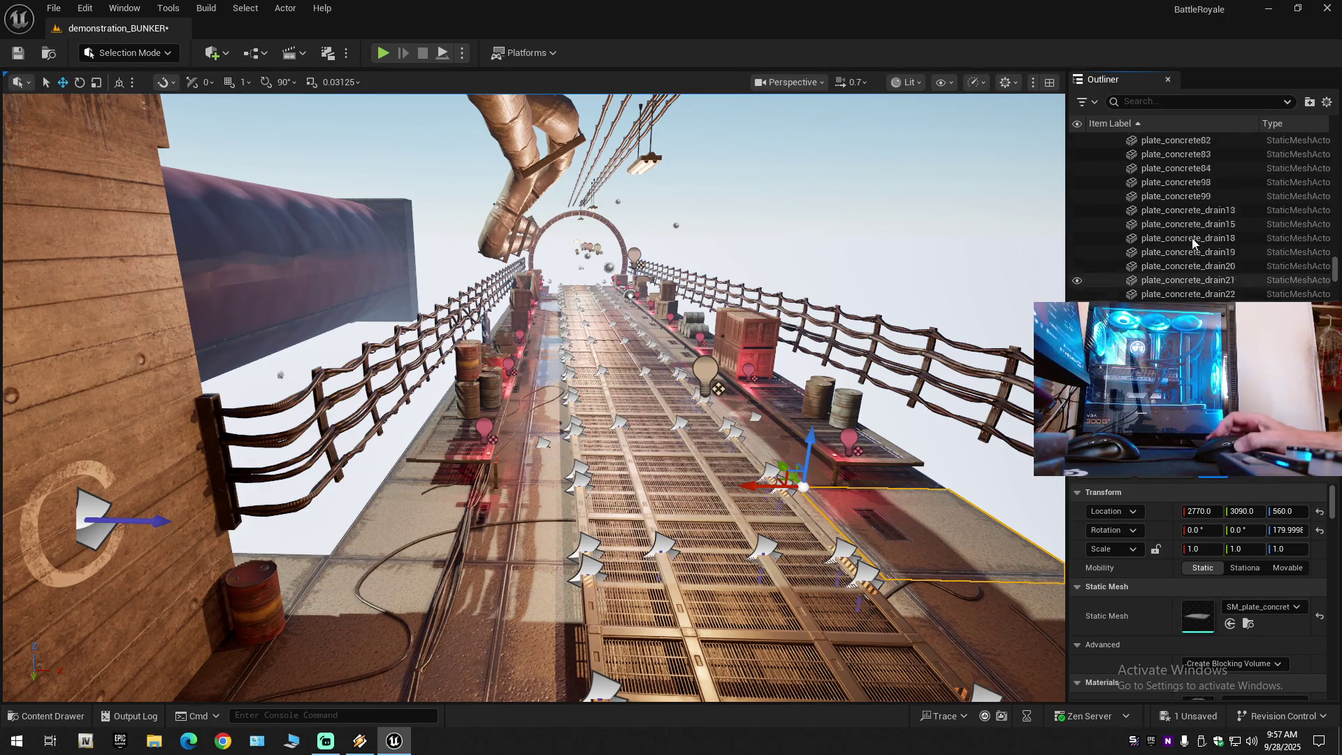
scroll(1193, 238, up, 10)
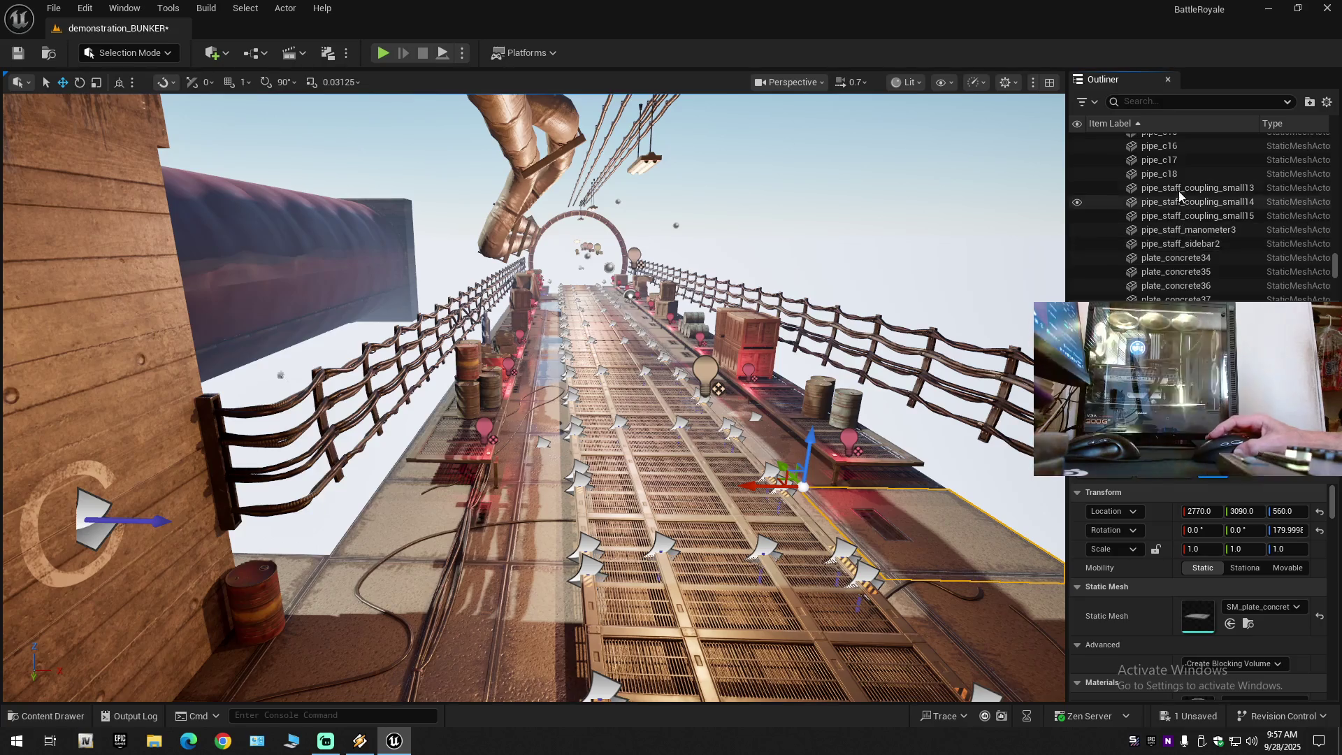
shift+click(1181, 187)
scroll(1171, 222, up, 2)
scroll(1171, 222, up, 4)
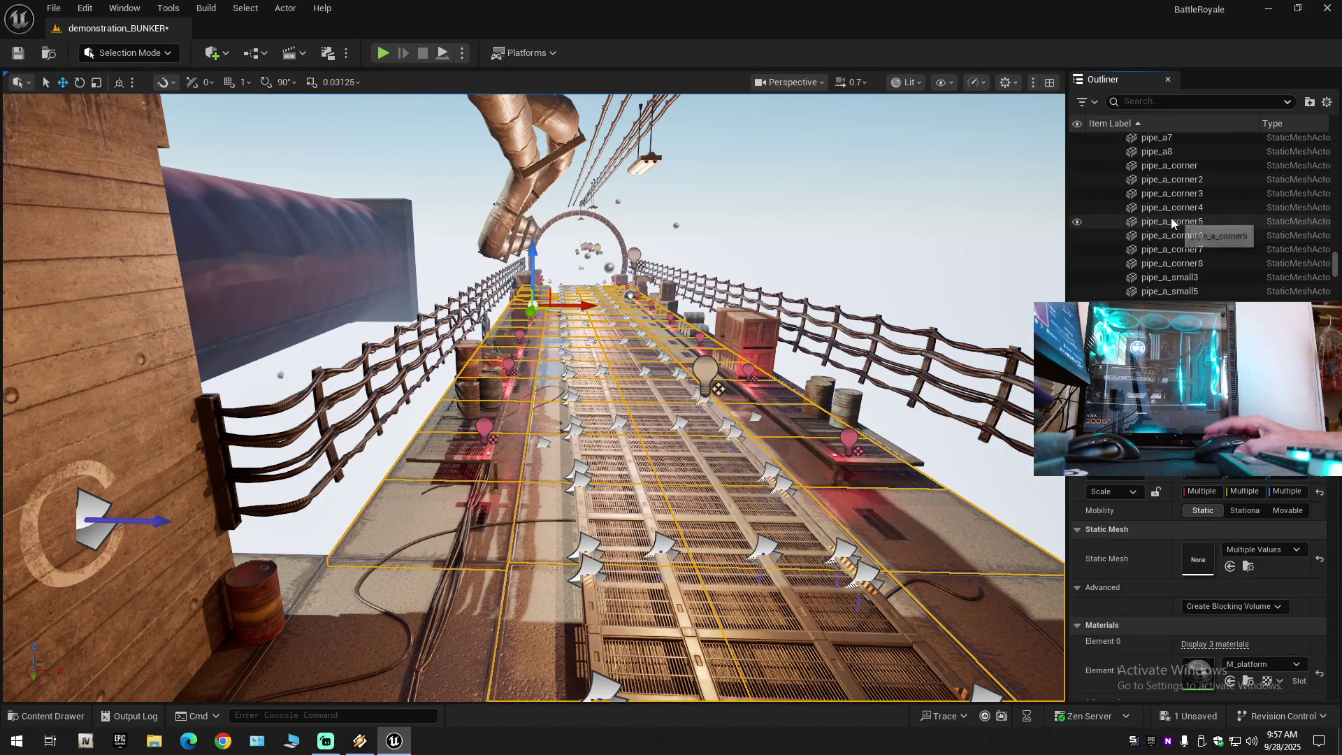
shift+click(1175, 167)
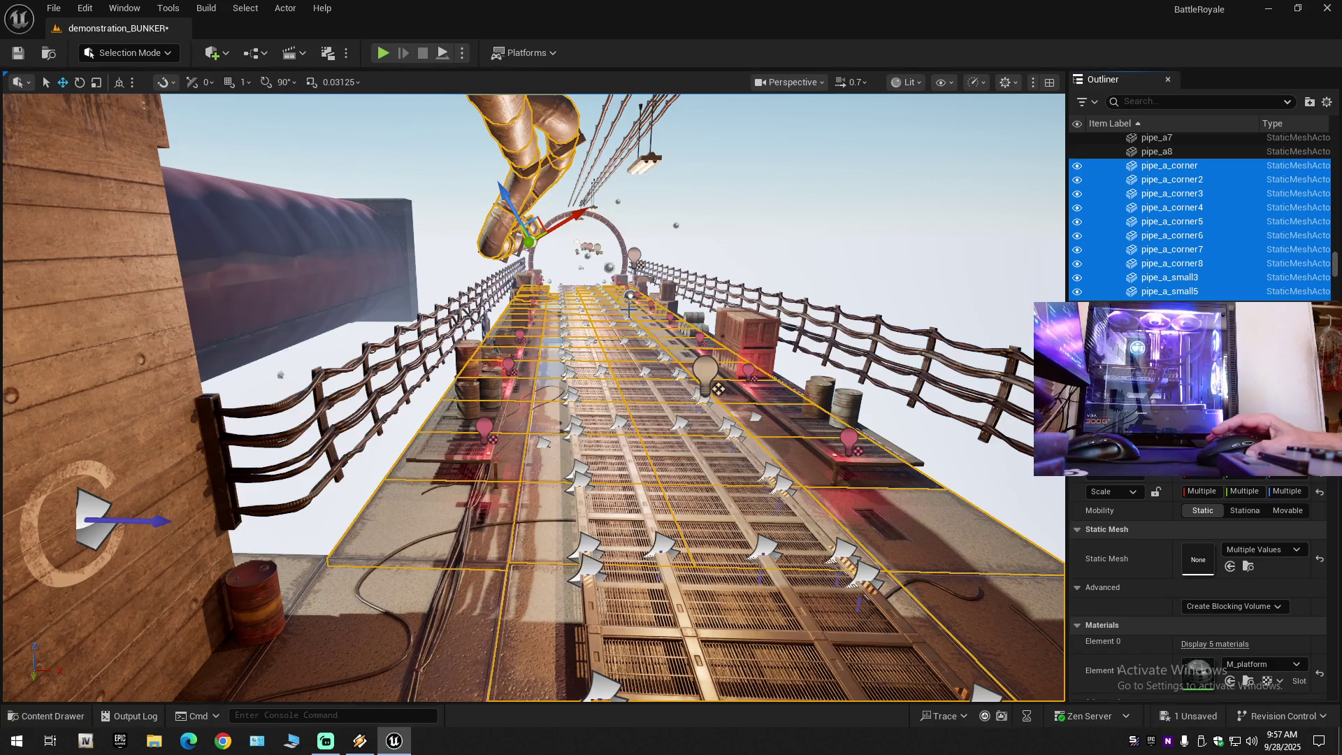
scroll(531, 397, up, 2)
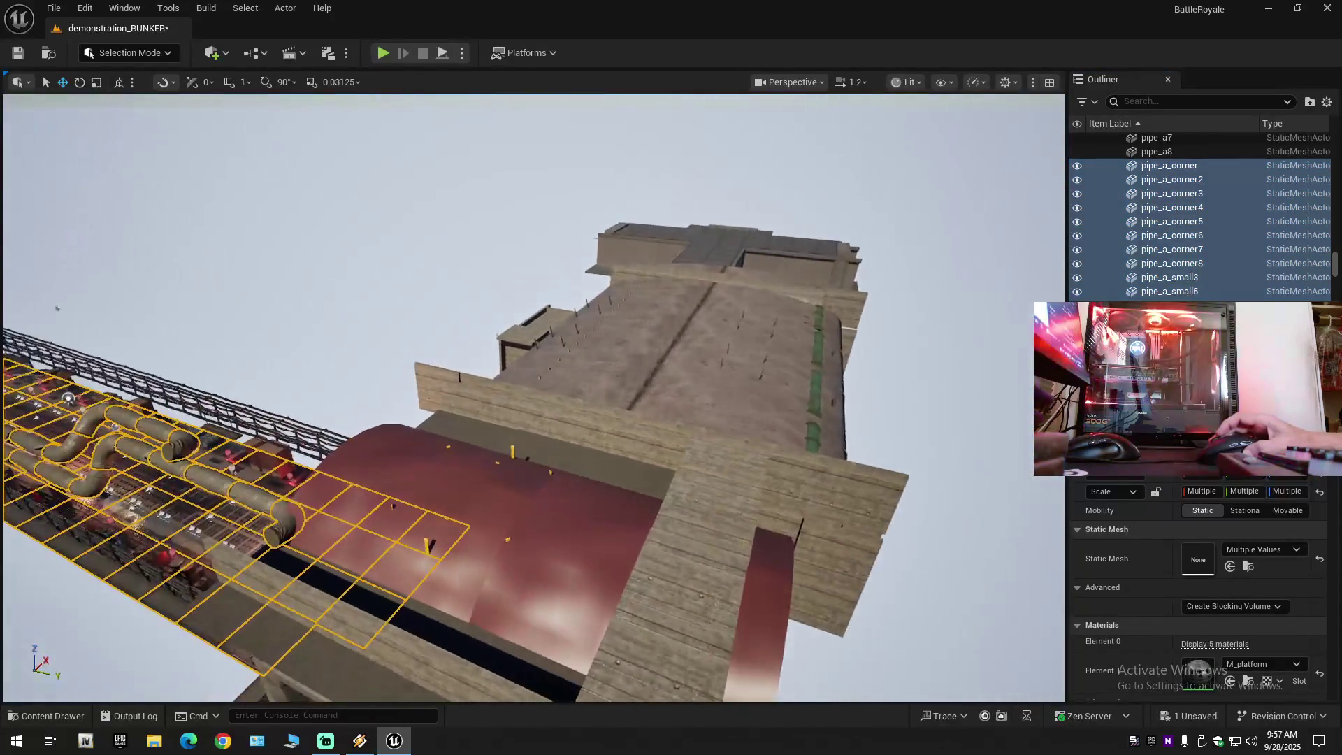
Check the selected pipes and plates along the tower, delete them, then select platform_b21.
key(w)
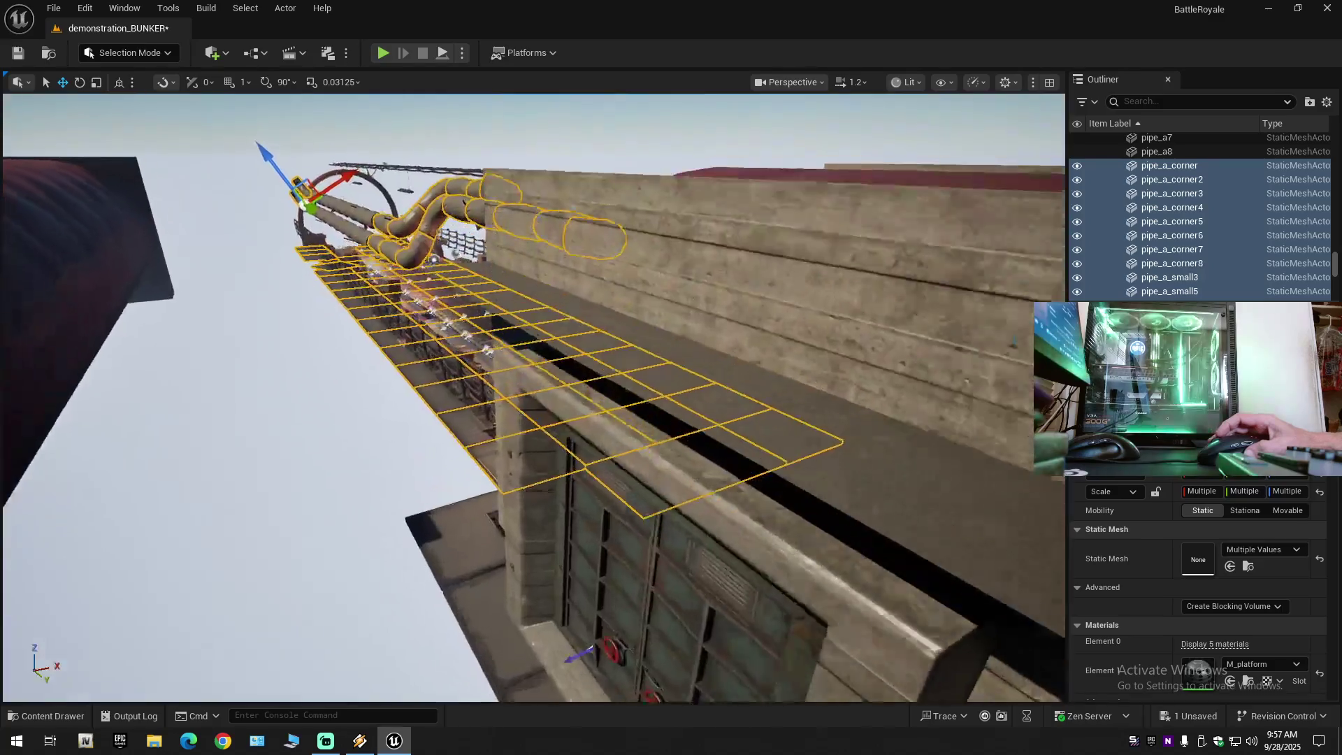
scroll(532, 397, down, 1)
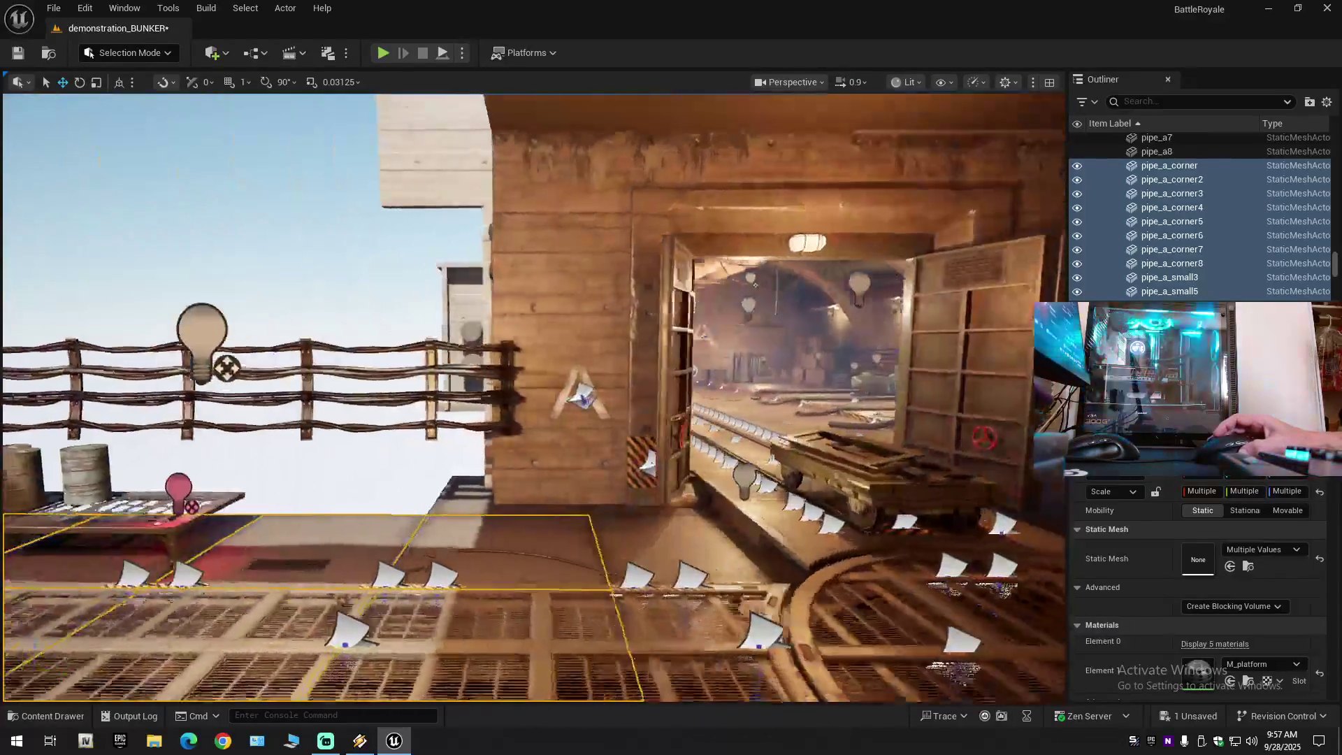
key(s)
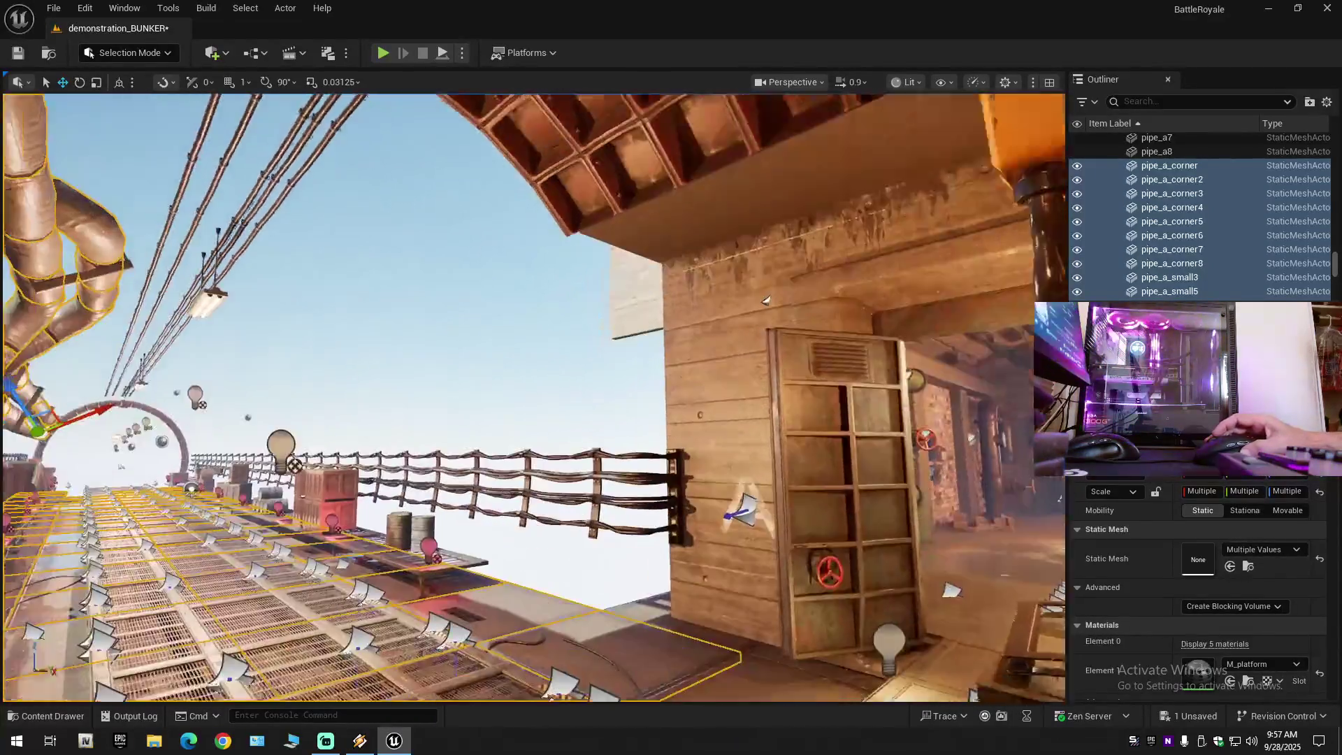
key(w)
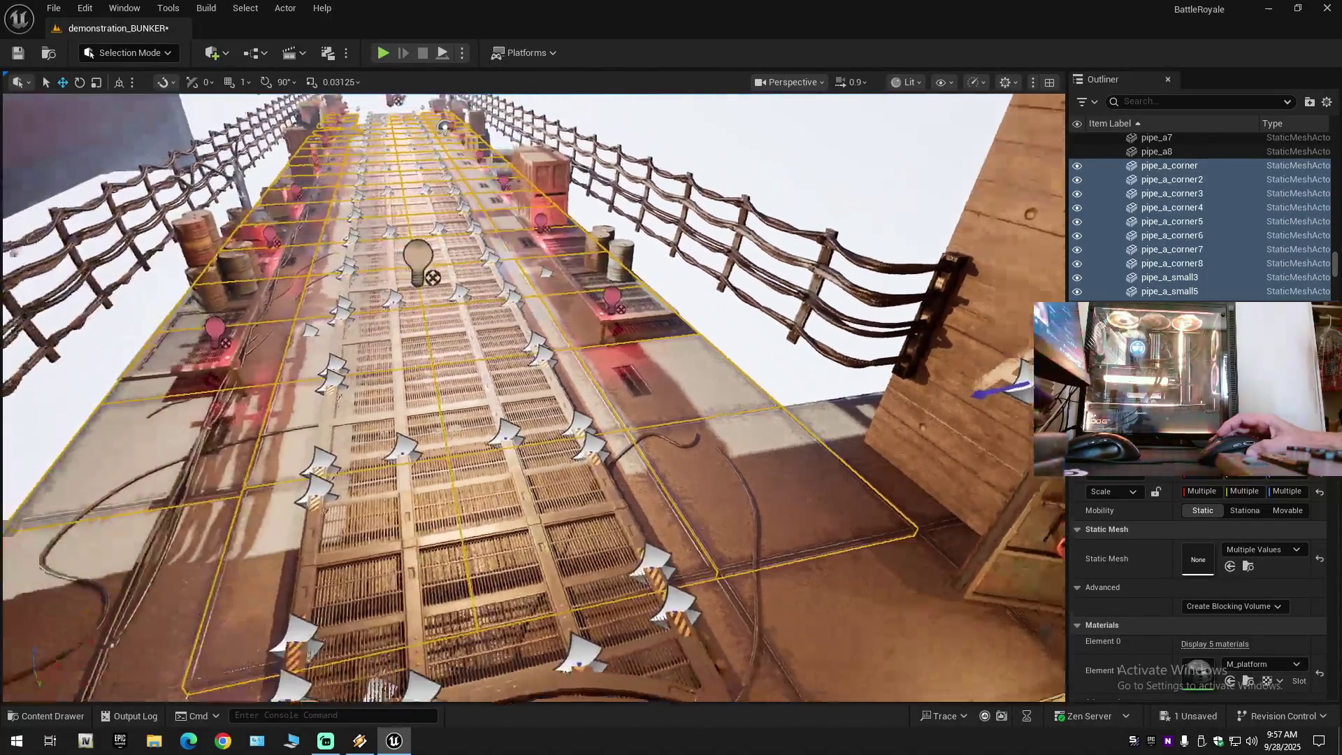
drag(584, 325, 584, 325)
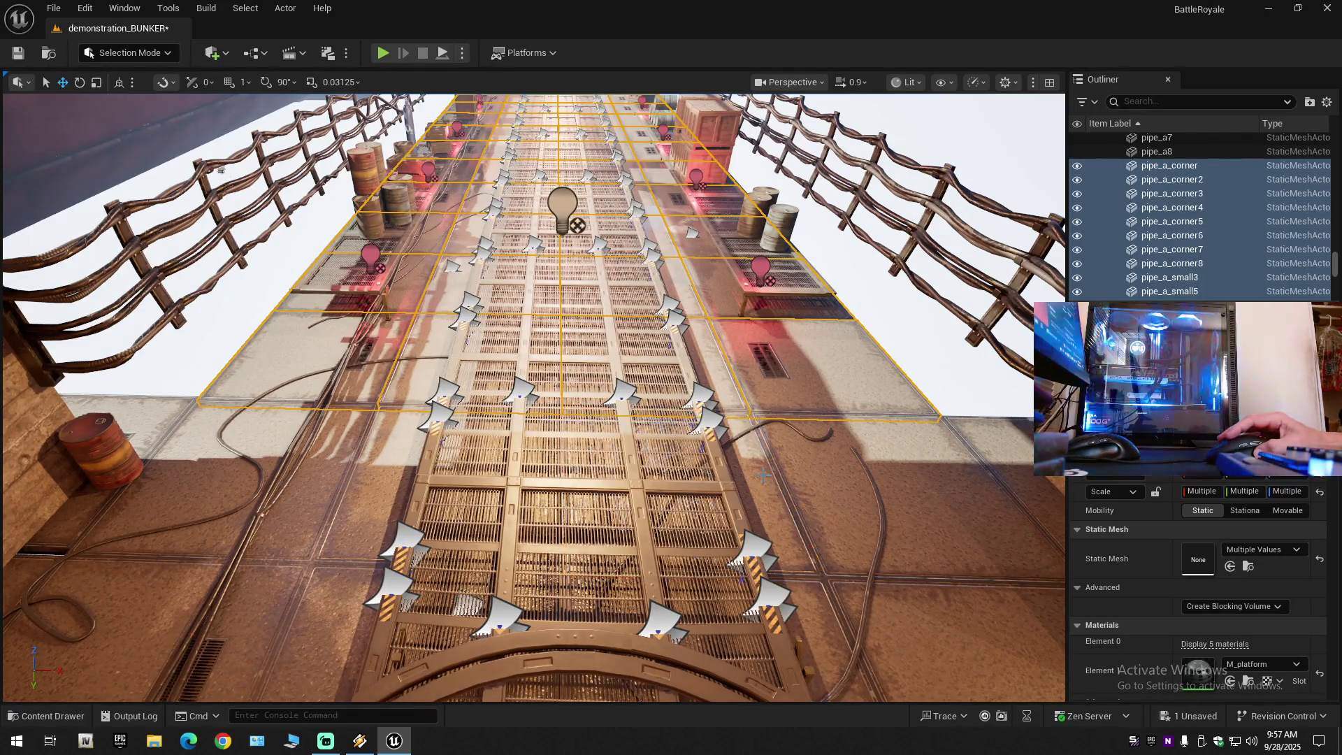
key(s)
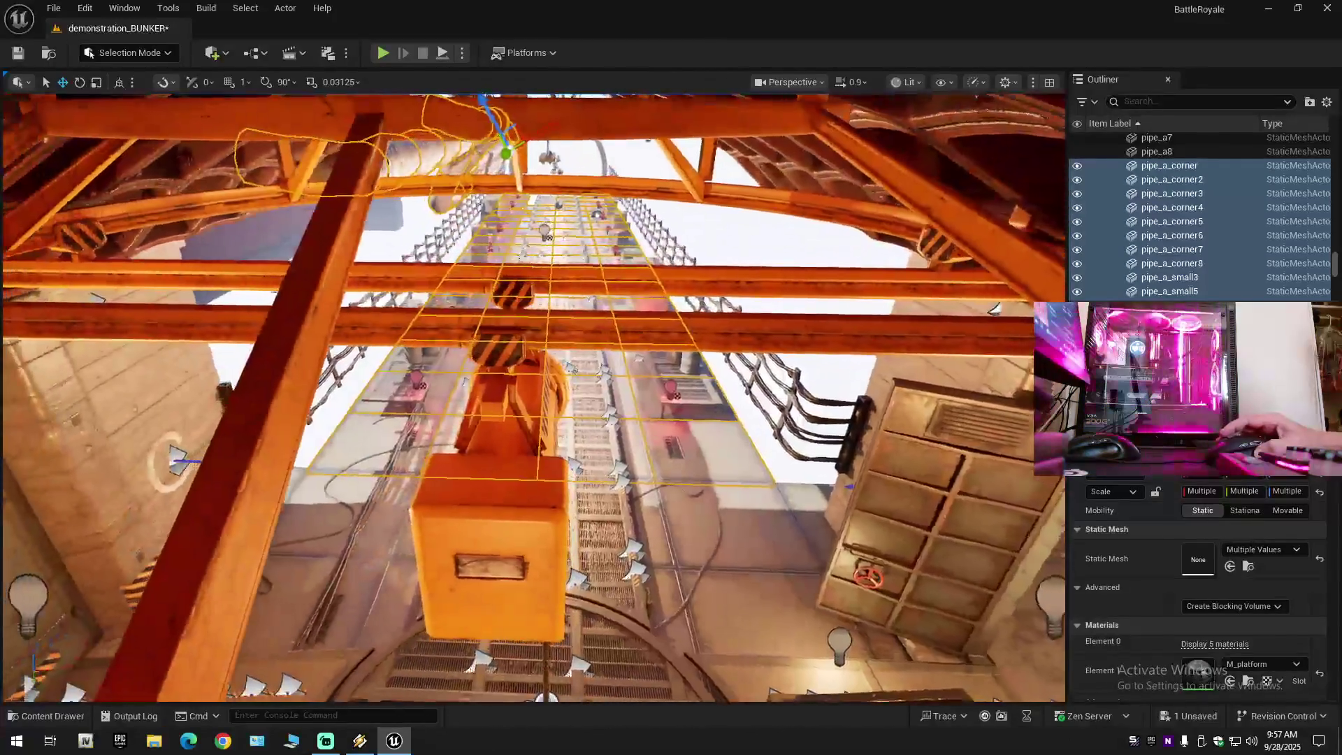
key(q)
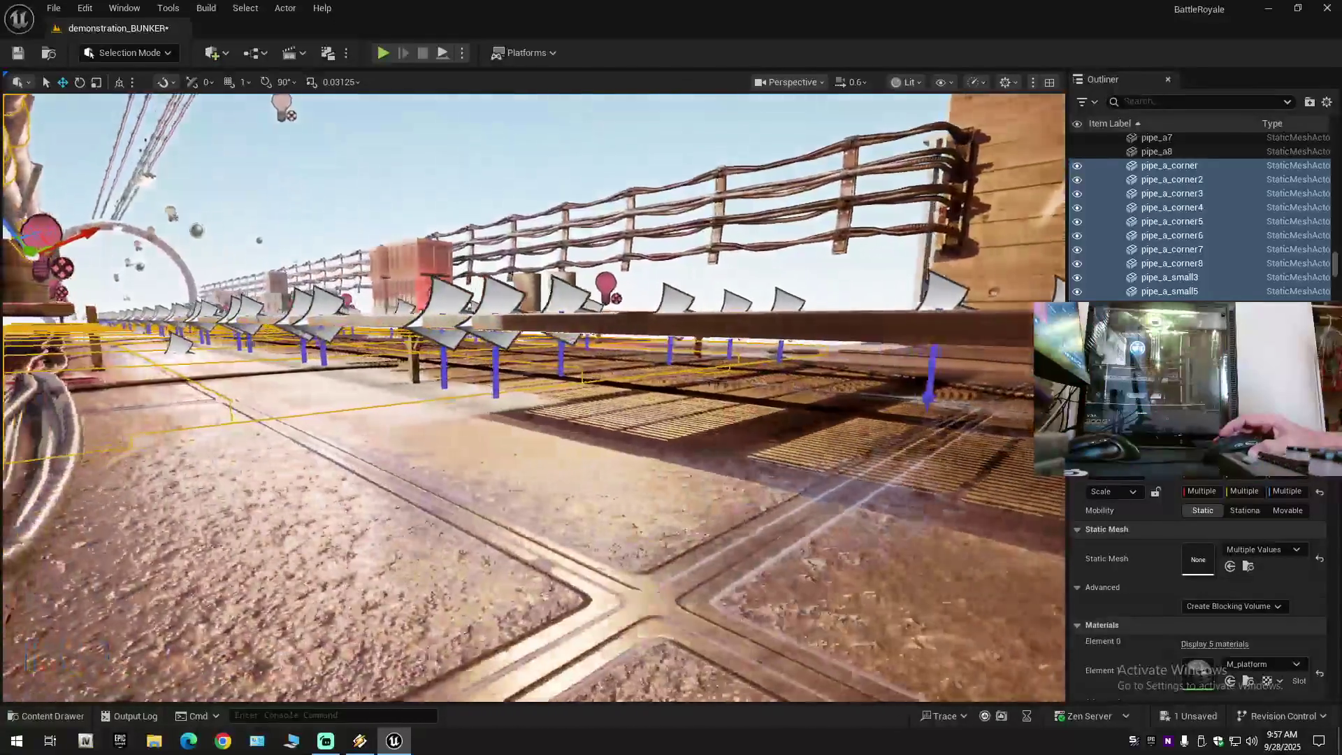
key(w)
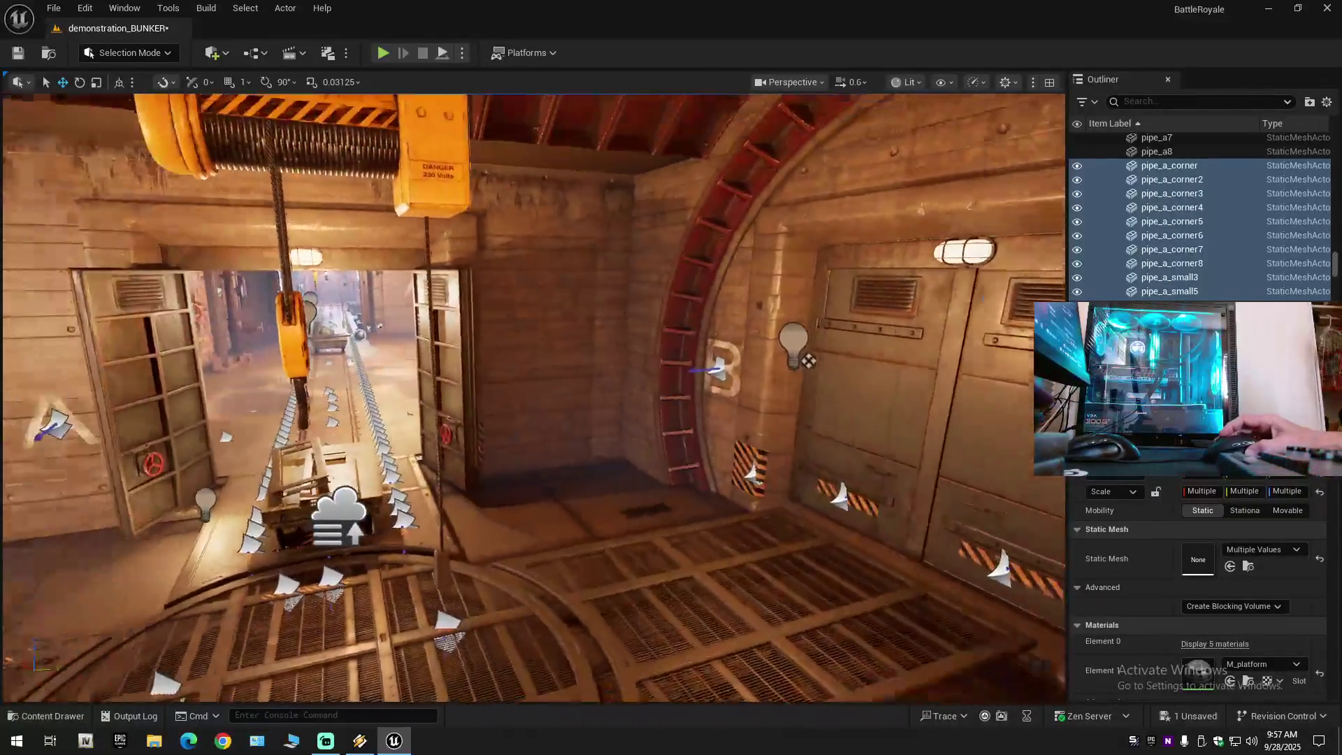
key(a)
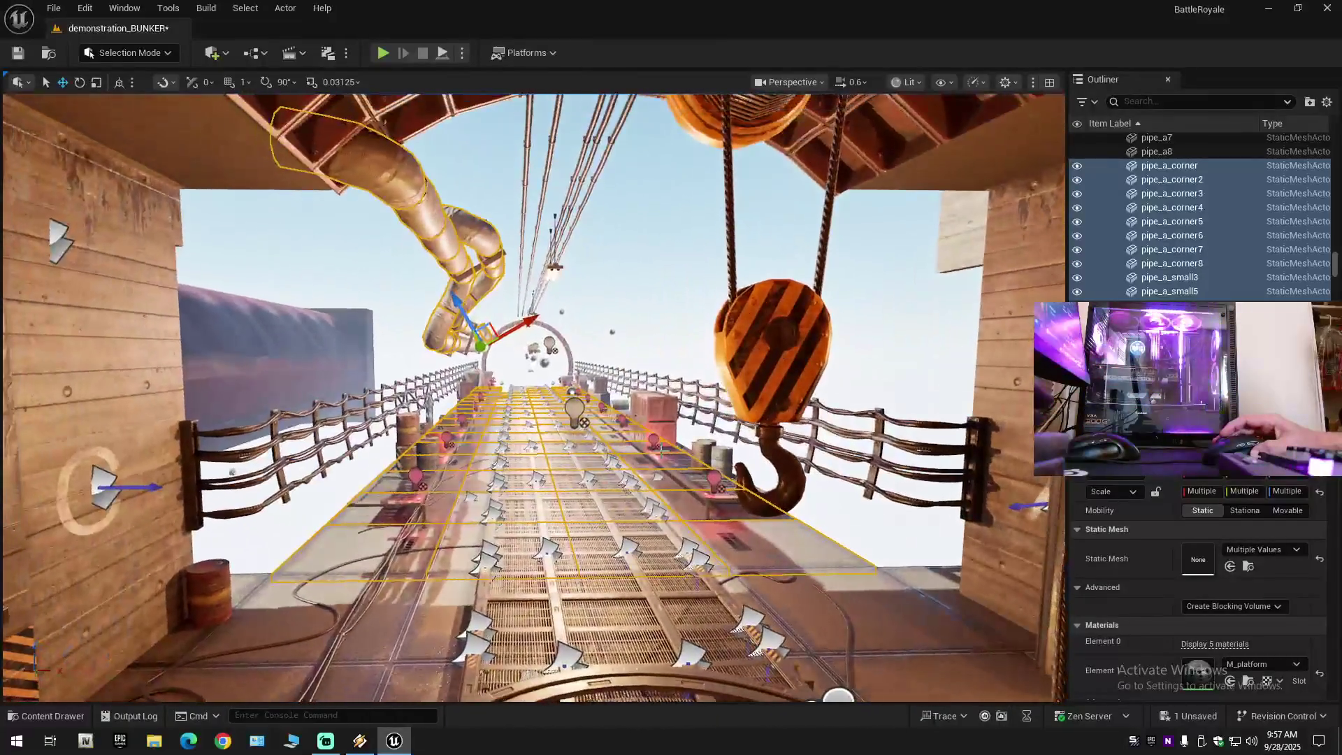
key(Delete)
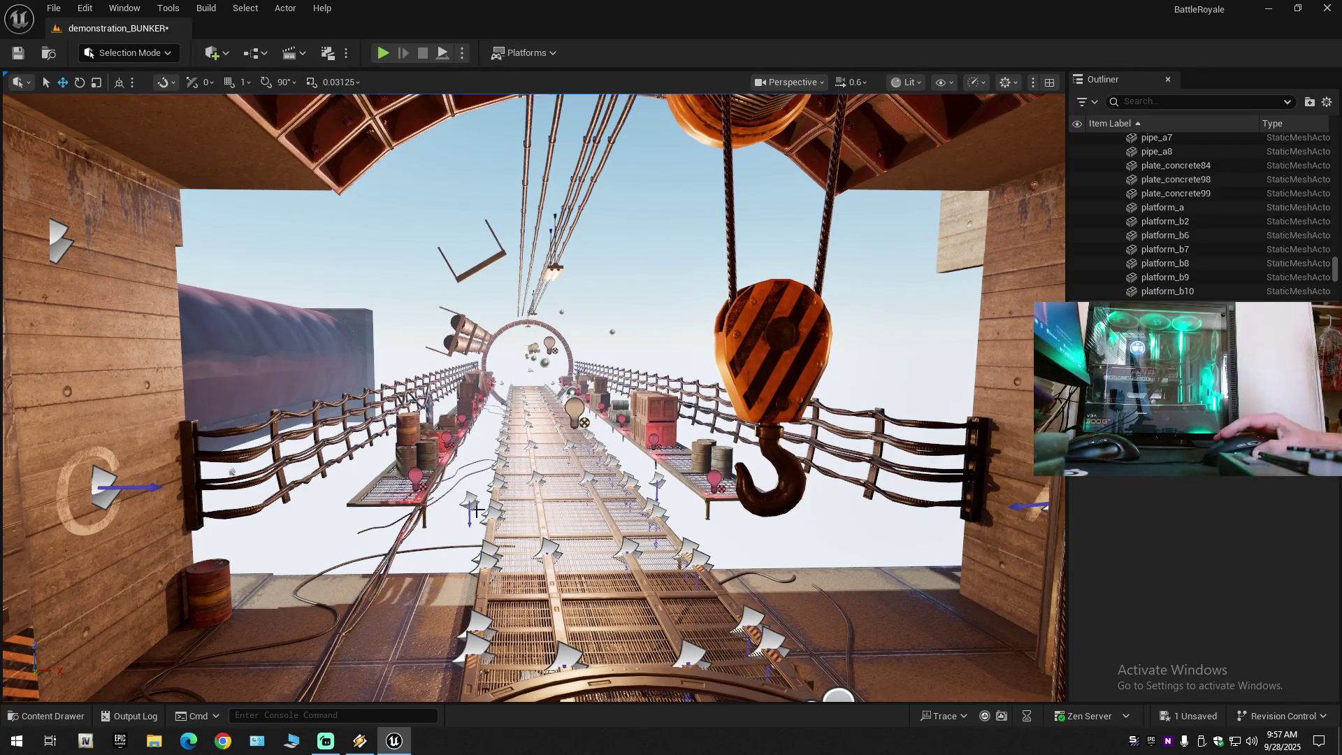
click(495, 532)
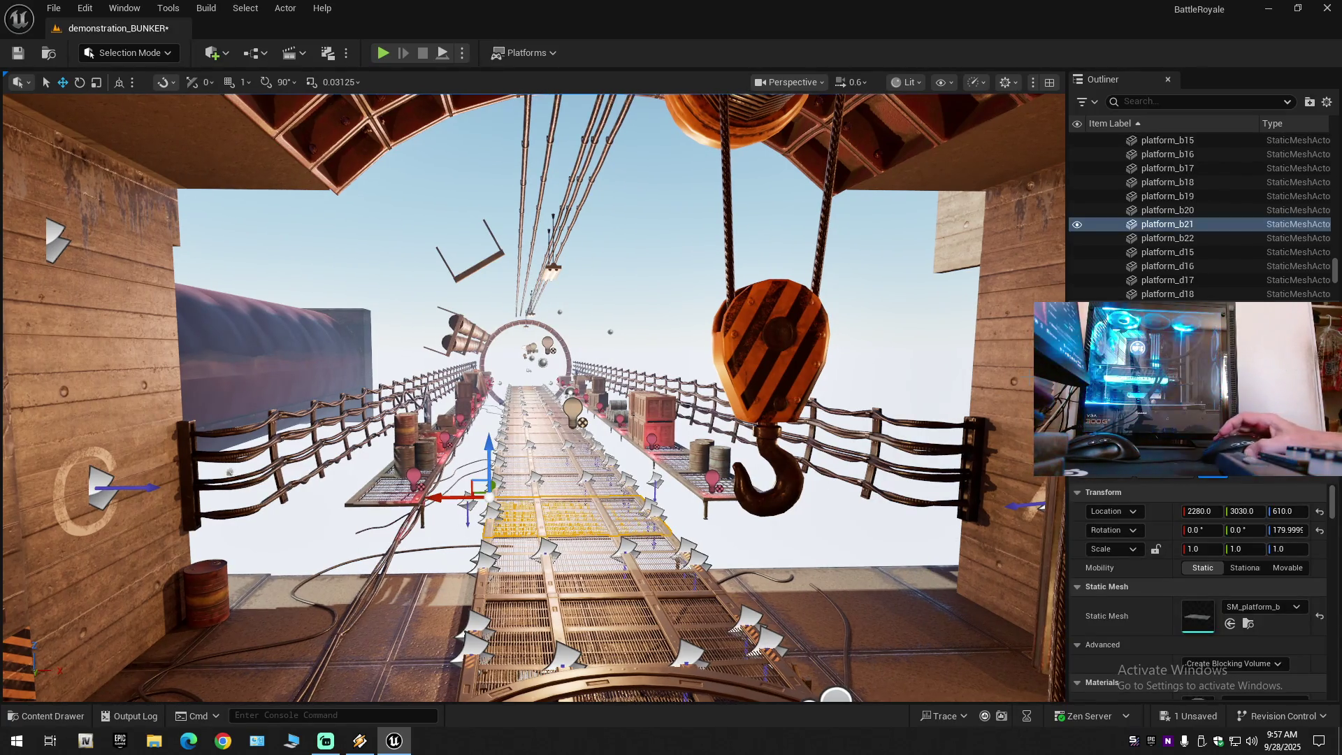
Select the catwalk platforms from platform_b21 up through platform_a and frame them.
scroll(1163, 237, up, 3)
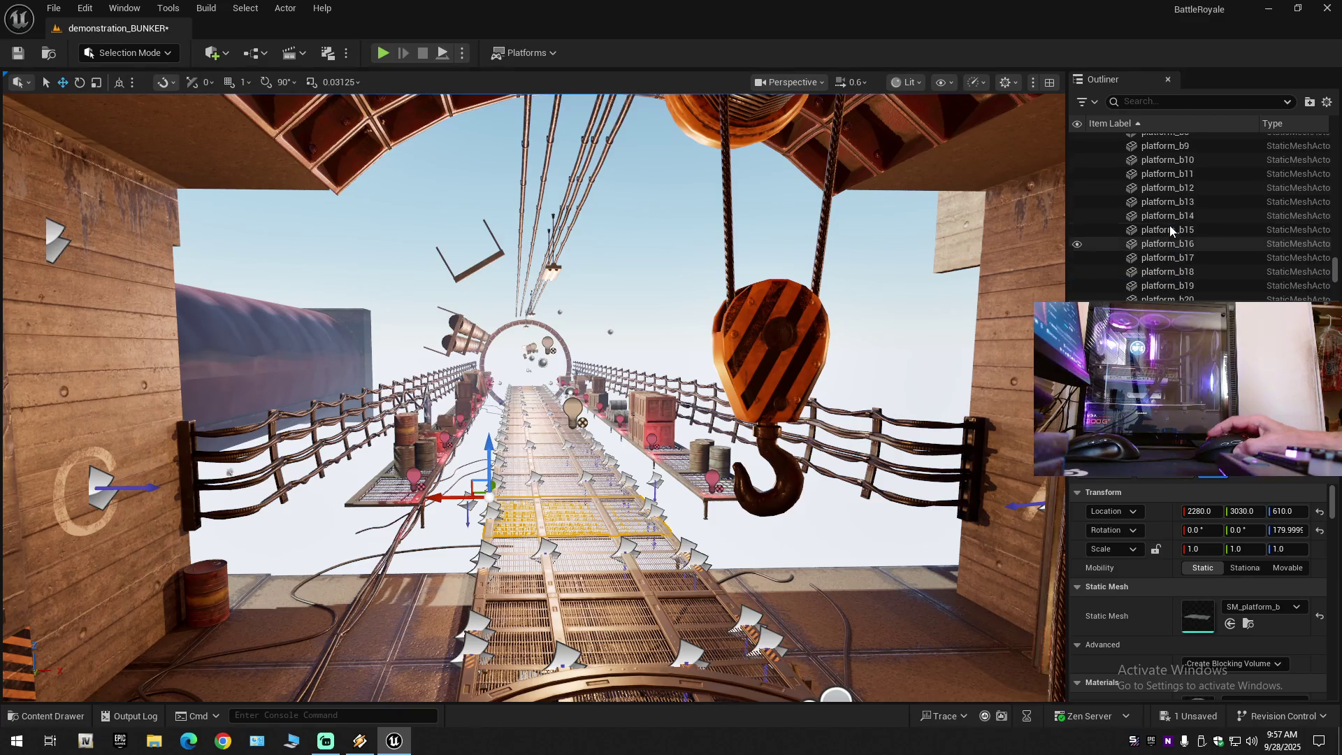
shift+click(1181, 161)
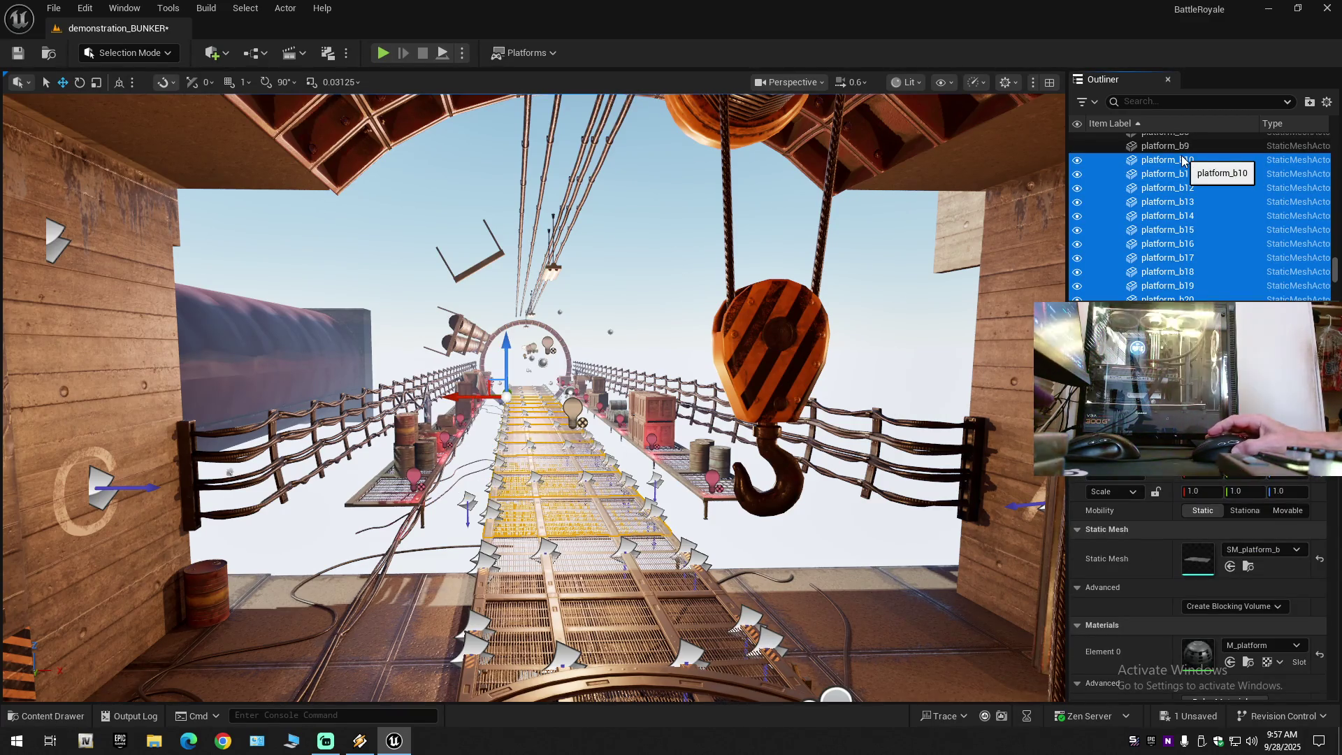
scroll(1181, 210, up, 3)
shift+click(1173, 189)
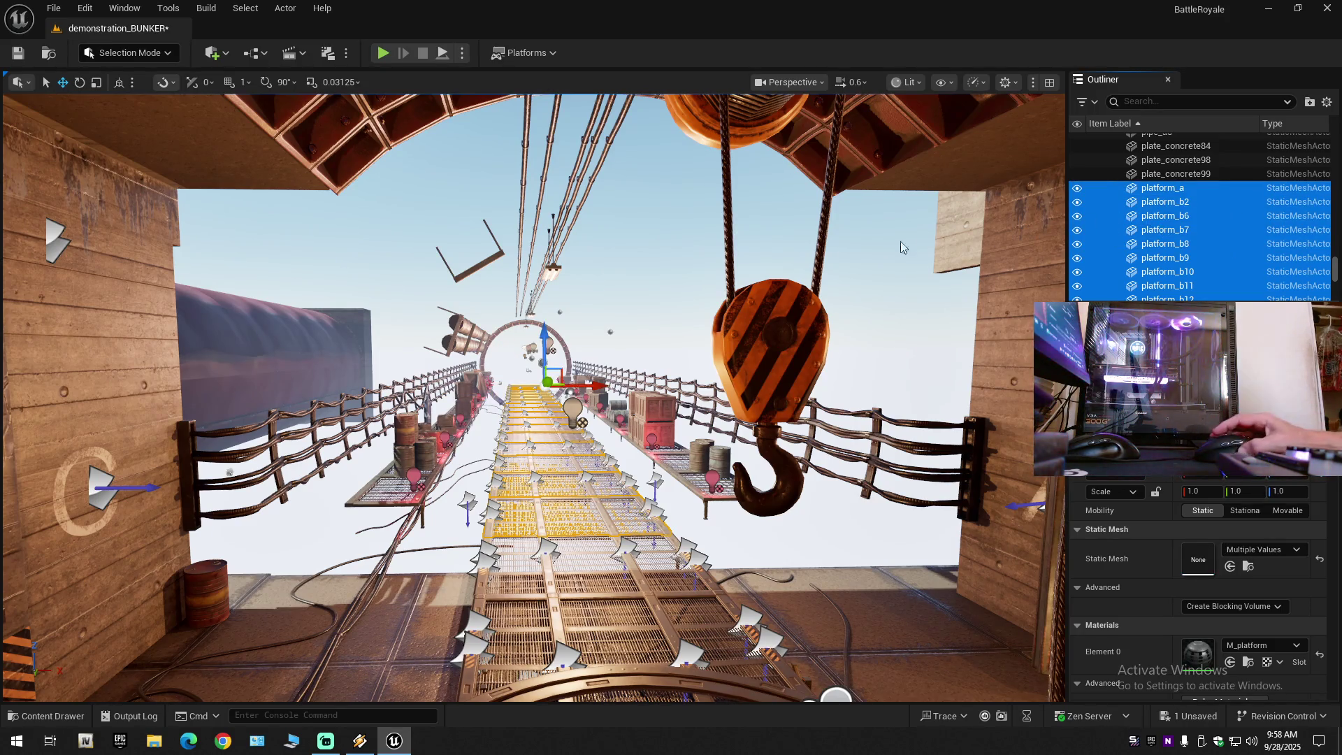
scroll(790, 240, up, 3)
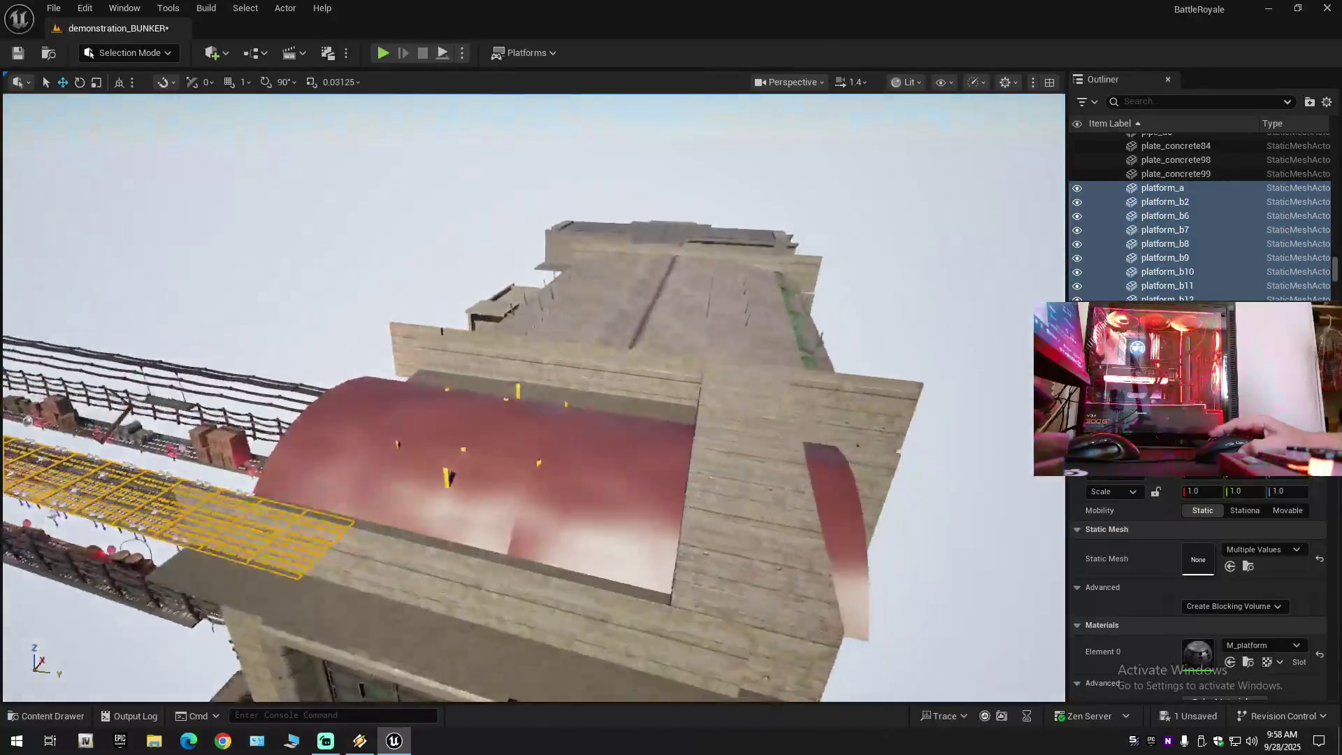
key(f)
Add the small lamps from Lamp_lamp_small10 onward to the selection.
scroll(1174, 228, up, 5)
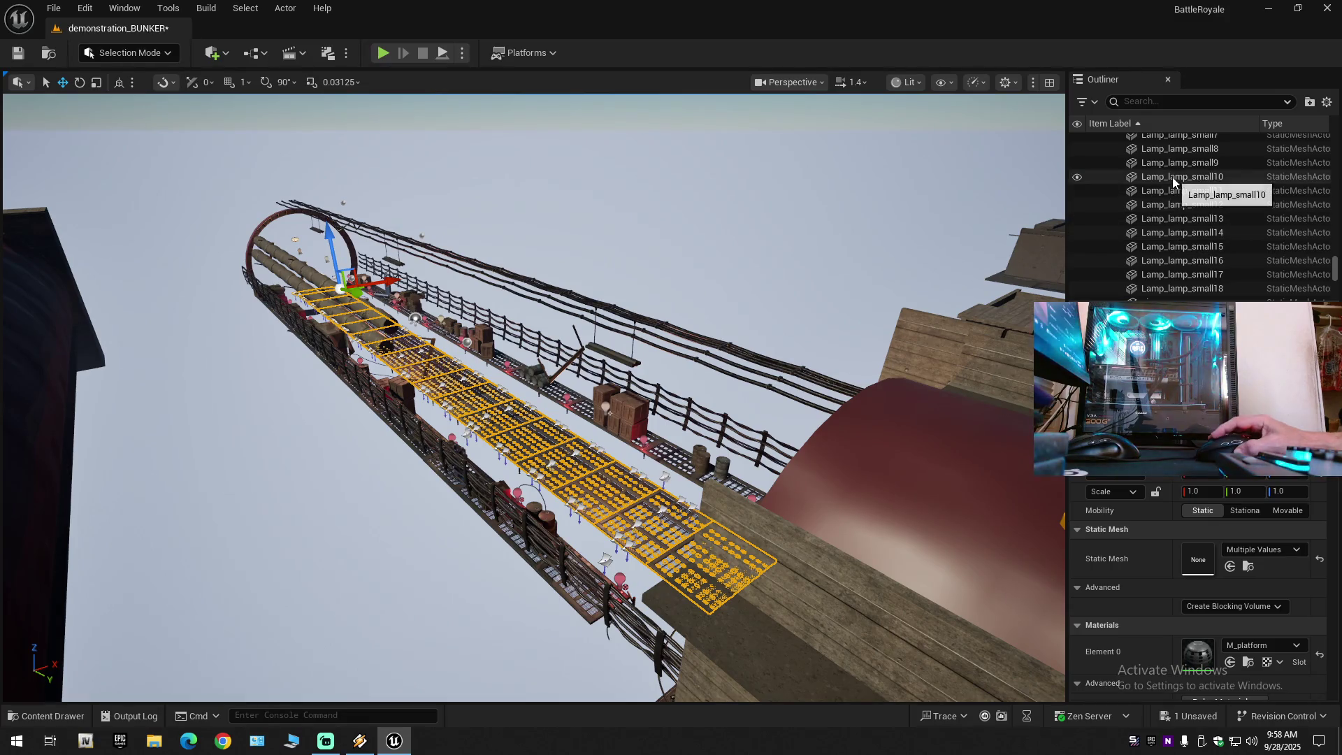
shift+click(1163, 180)
mouse_move(943, 262)
mouse_down()
mouse_move(839, 266)
mouse_move(944, 263)
mouse_up()
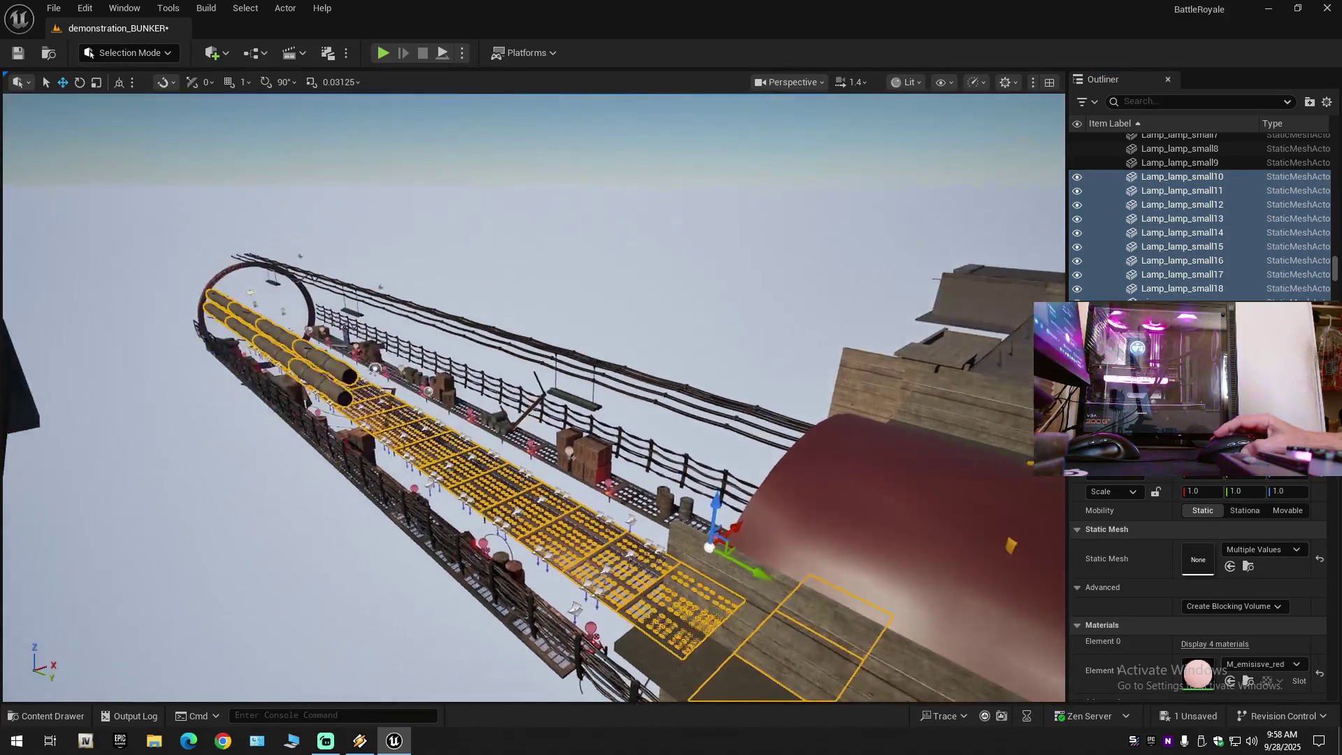
scroll(1157, 257, up, 3)
scroll(1155, 252, up, 5)
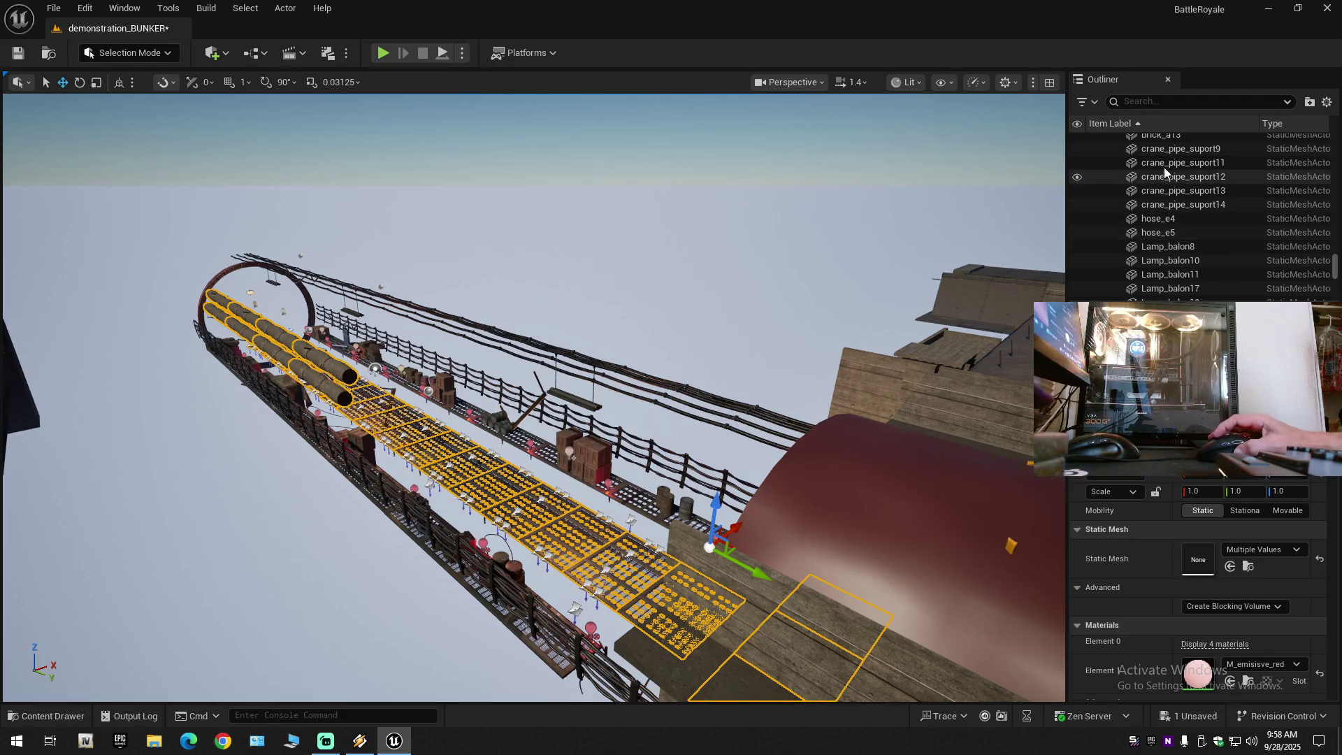
Extend the selection up to crane_pipe_suport9, look over the bunker interior, then clear the selection.
shift+click(1172, 151)
mouse_move(956, 280)
mouse_down()
mouse_move(898, 456)
mouse_move(574, 107)
mouse_up()
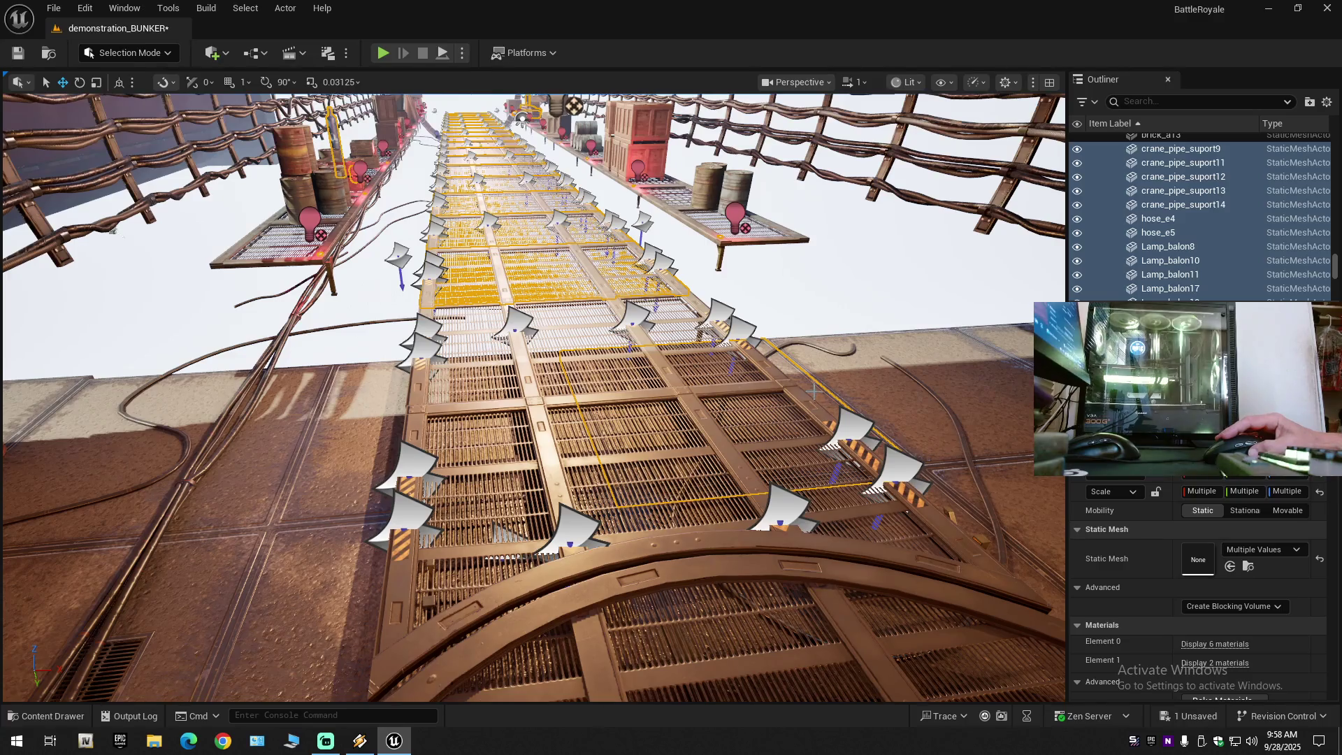
mouse_move(783, 399)
mouse_down()
mouse_move(814, 370)
mouse_move(748, 374)
mouse_up()
key(Escape)
Select and delete every catwalk platform from platform_b22 onward, then select platform_e4.
drag(453, 437, 454, 437)
click(438, 424)
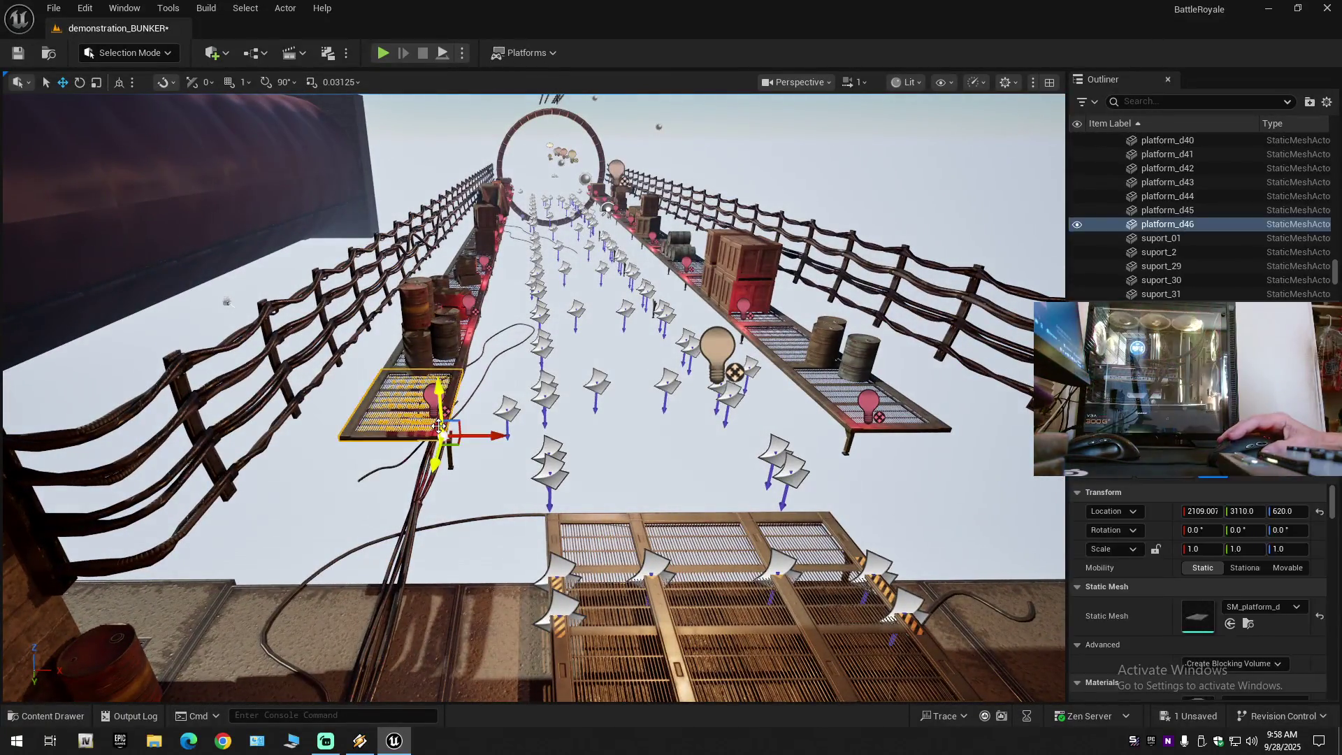
scroll(1175, 230, up, 10)
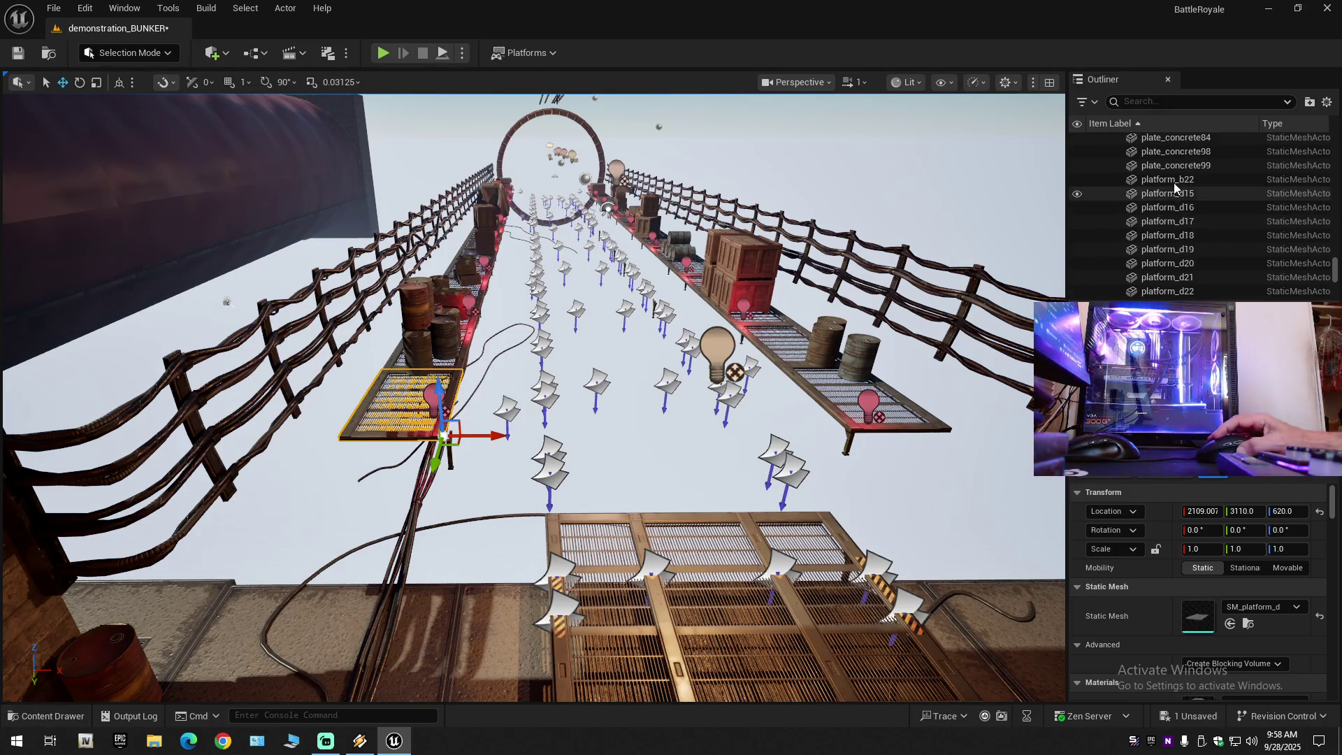
shift+click(1175, 184)
mouse_move(629, 419)
mouse_down()
mouse_move(601, 490)
mouse_move(615, 433)
mouse_move(1044, 187)
mouse_up()
scroll(1187, 247, up, 2)
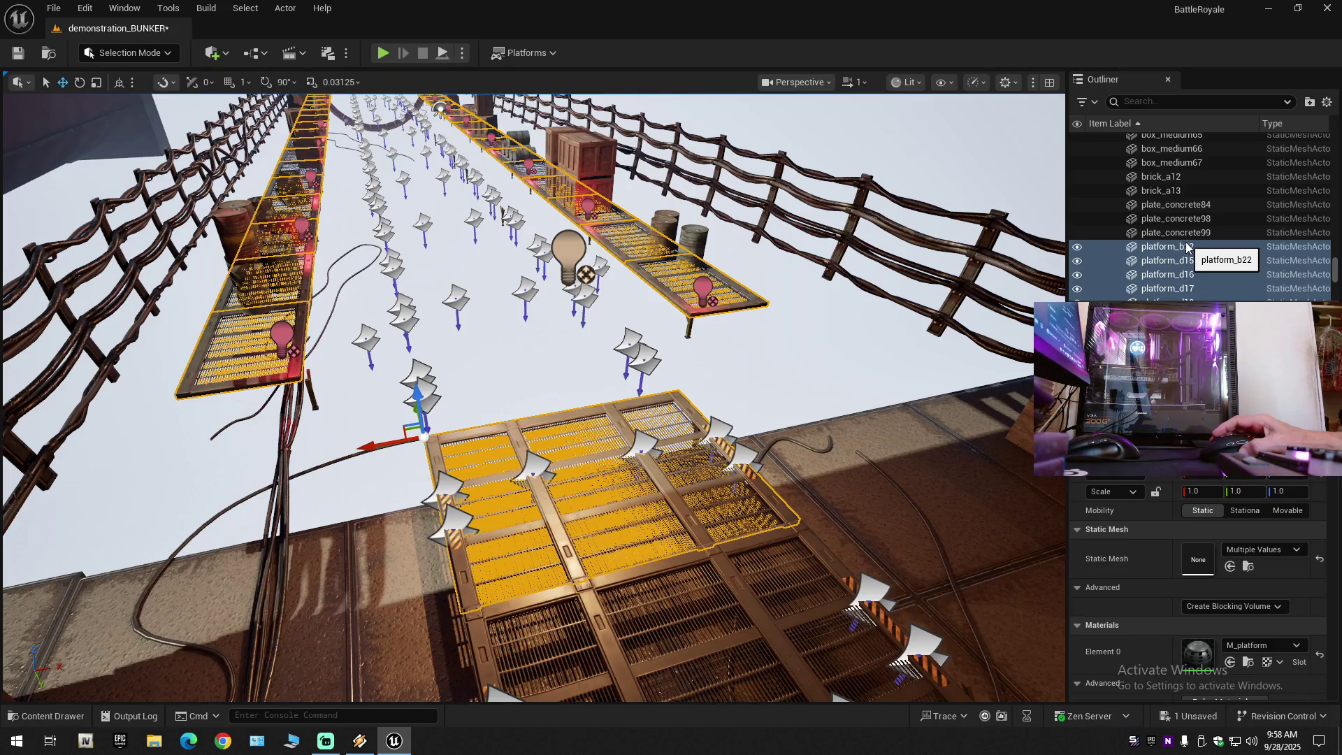
drag(747, 372, 706, 349)
drag(794, 291, 747, 375)
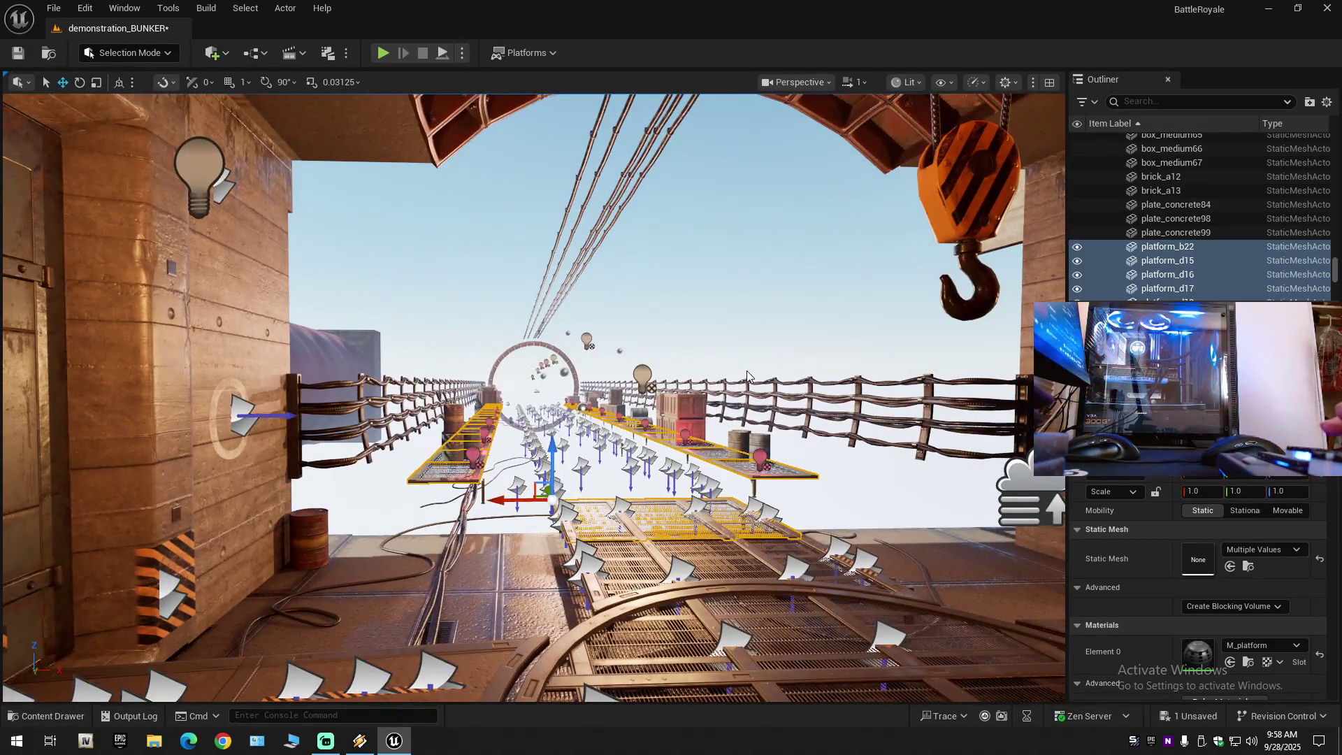
key(Delete)
drag(727, 559, 767, 569)
click(684, 506)
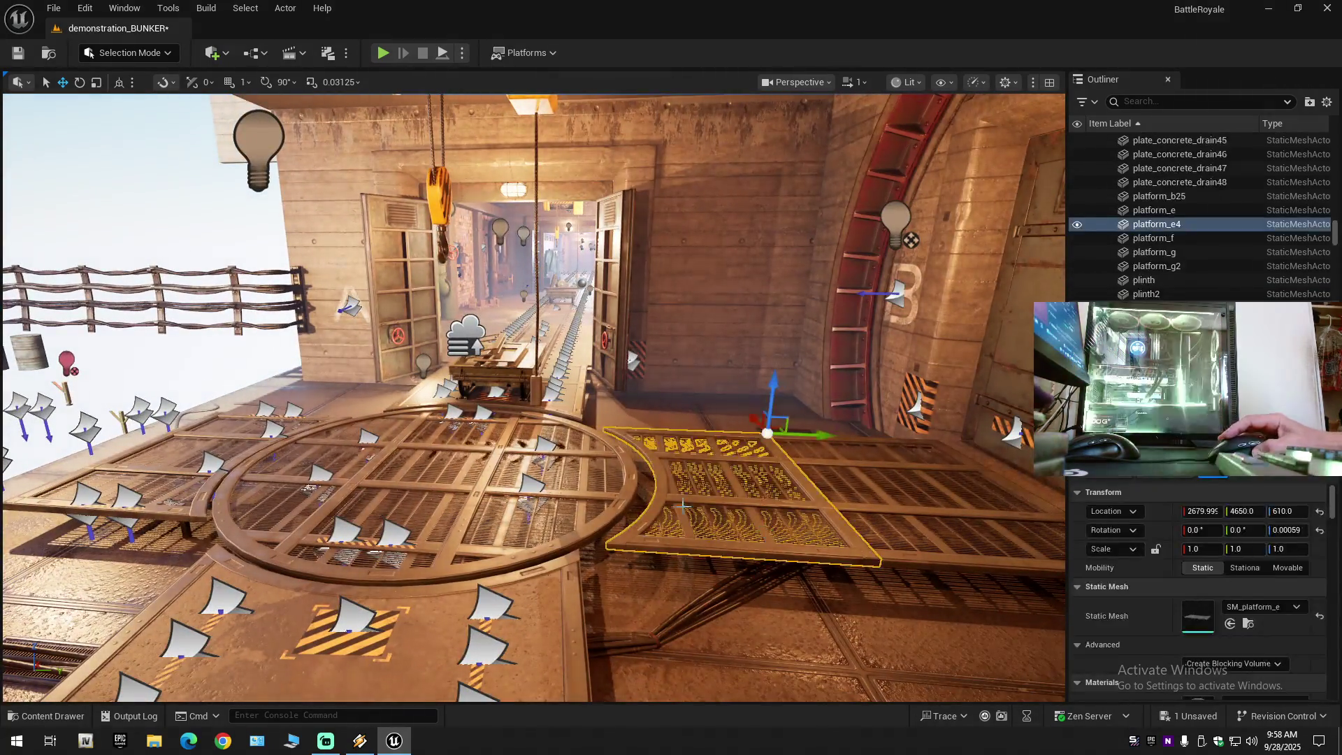
Delete the four grated platforms, including the round grate and walkway, plus the curved platform_g2.
ctrl+click(625, 500)
ctrl+click(851, 509)
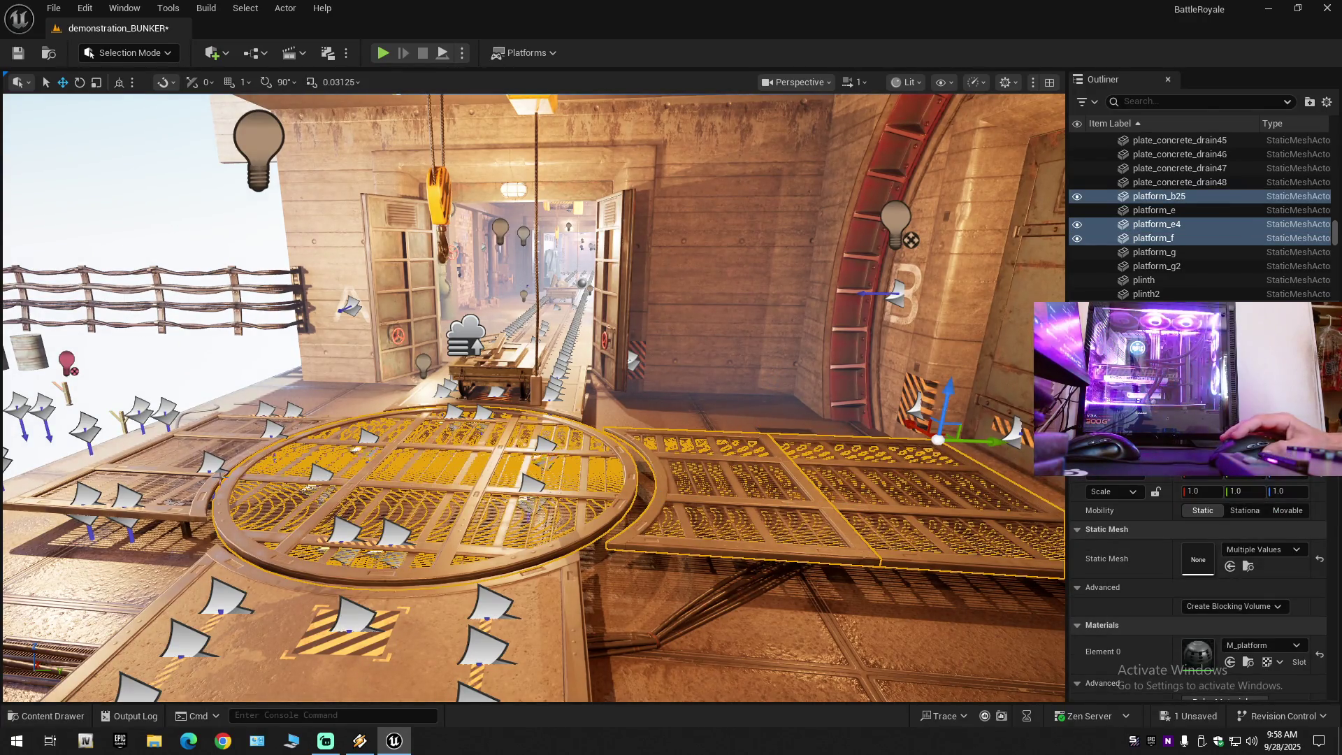
ctrl+click(168, 470)
key(Delete)
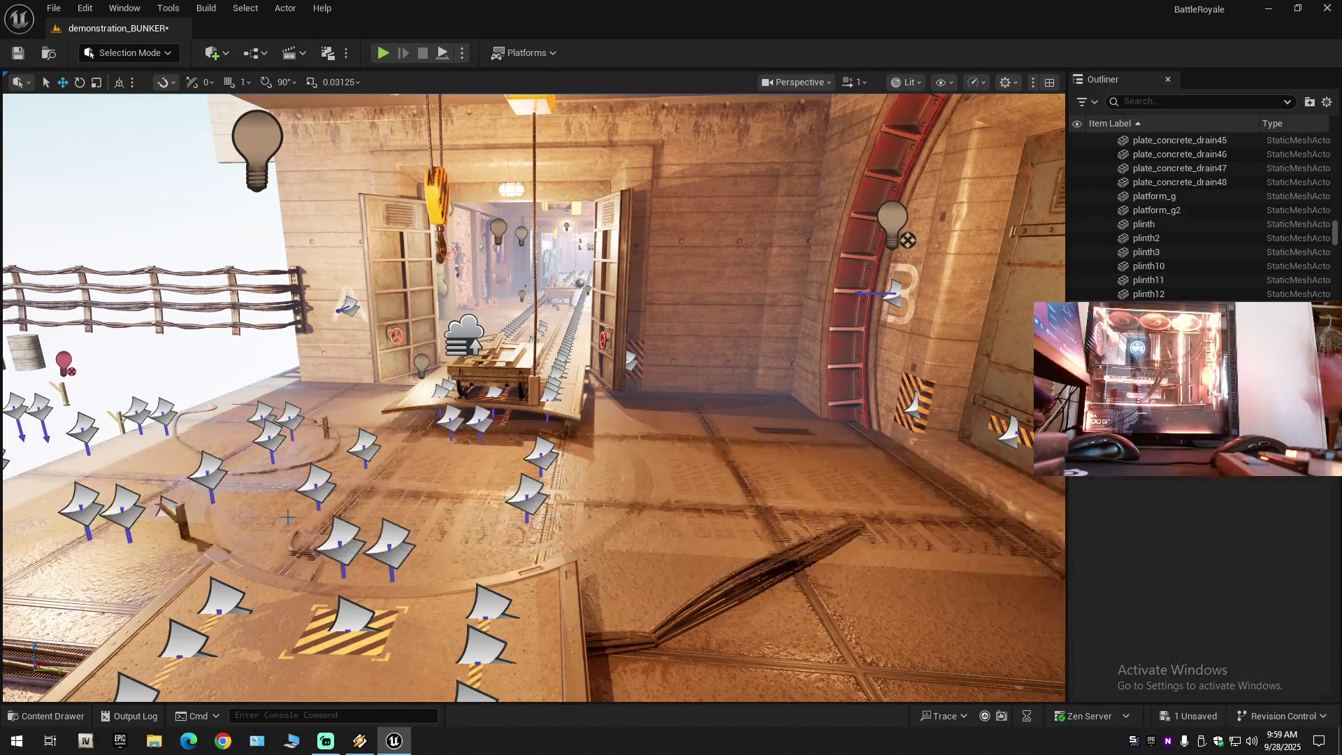
click(553, 615)
drag(597, 523, 599, 510)
key(Delete)
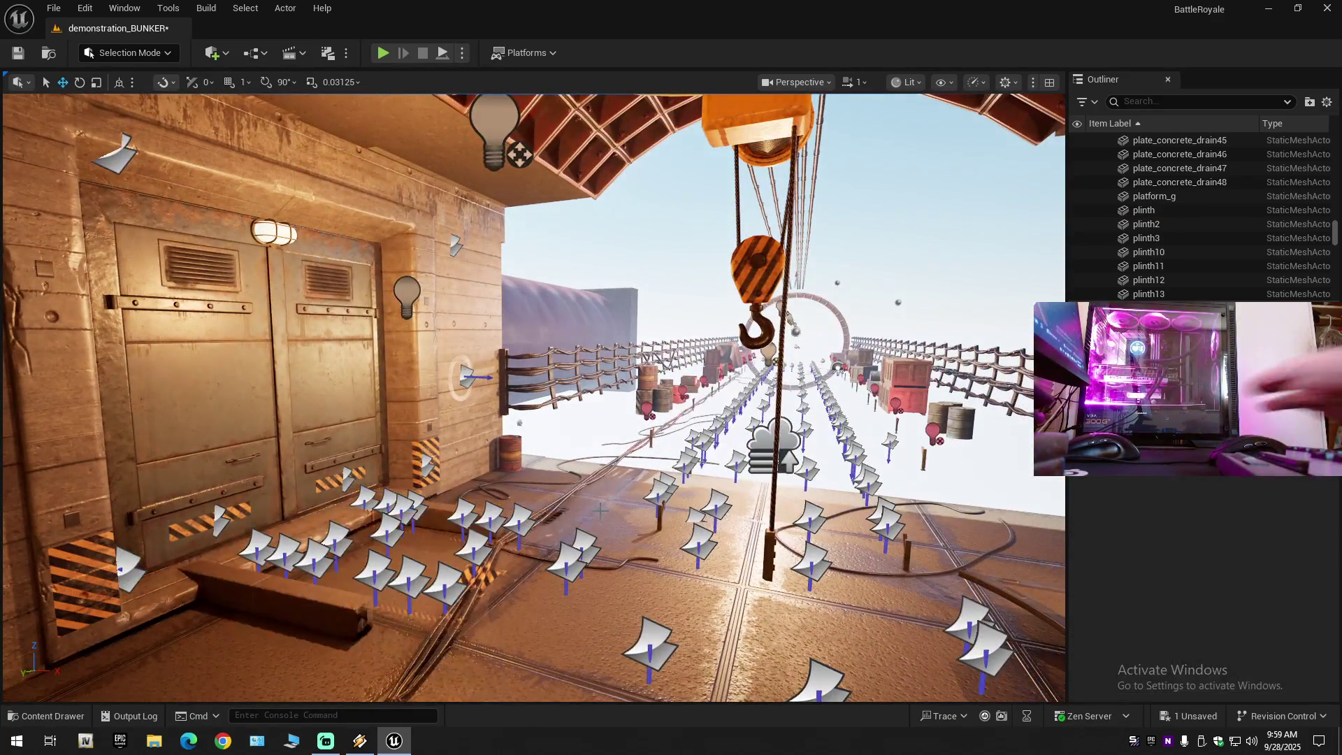
Delete the stray wooden beam by the door, the cornice26 ledge and platform_g under the cart.
drag(493, 514, 402, 477)
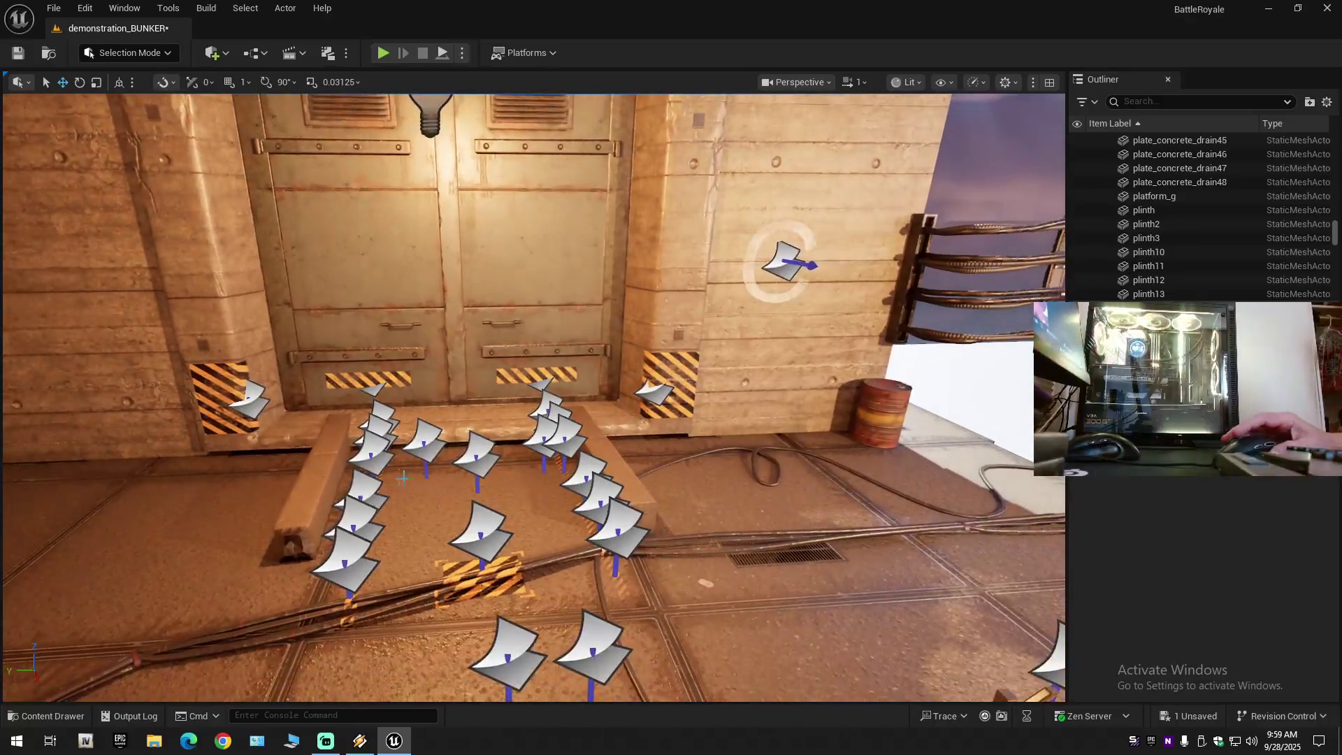
click(313, 477)
key(Delete)
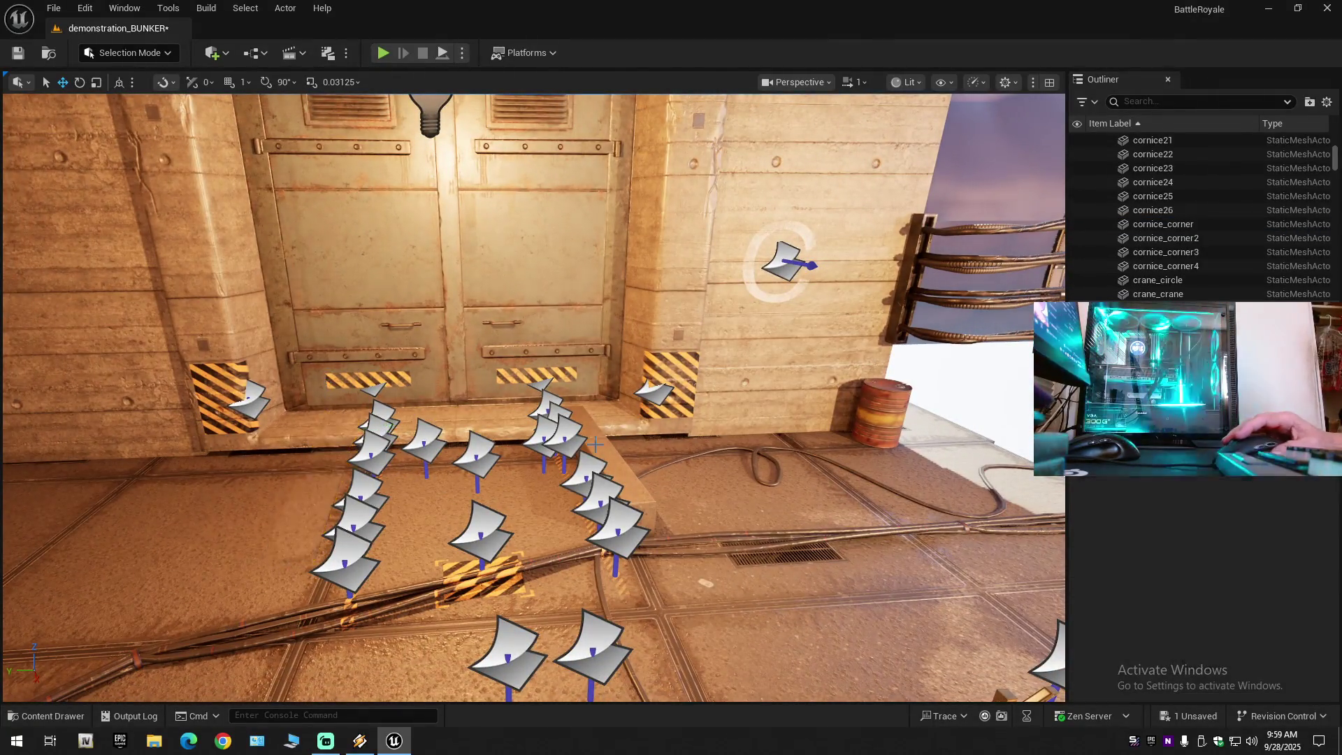
click(607, 445)
key(Delete)
mouse_move(606, 445)
mouse_down()
mouse_move(741, 448)
mouse_move(707, 518)
mouse_up()
click(707, 518)
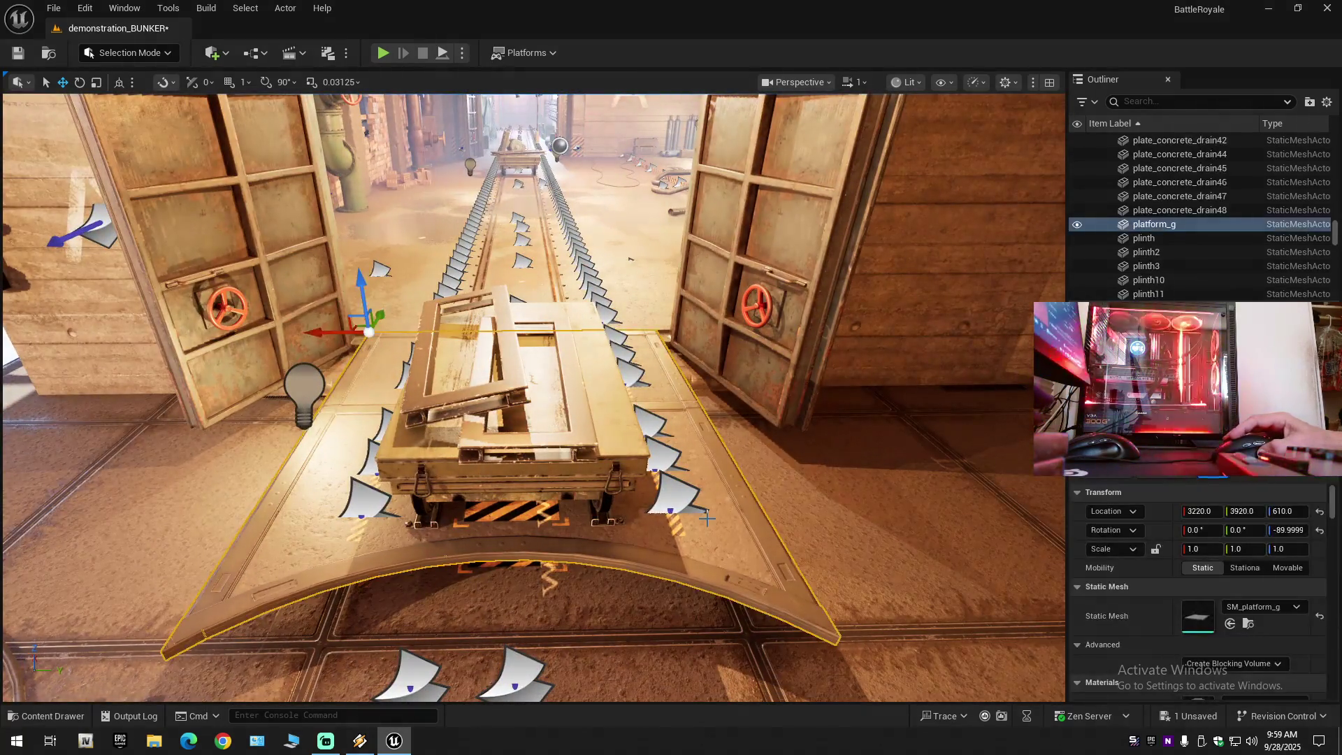
key(Delete)
Delete the beams on the rail cart's left and right sides.
click(332, 473)
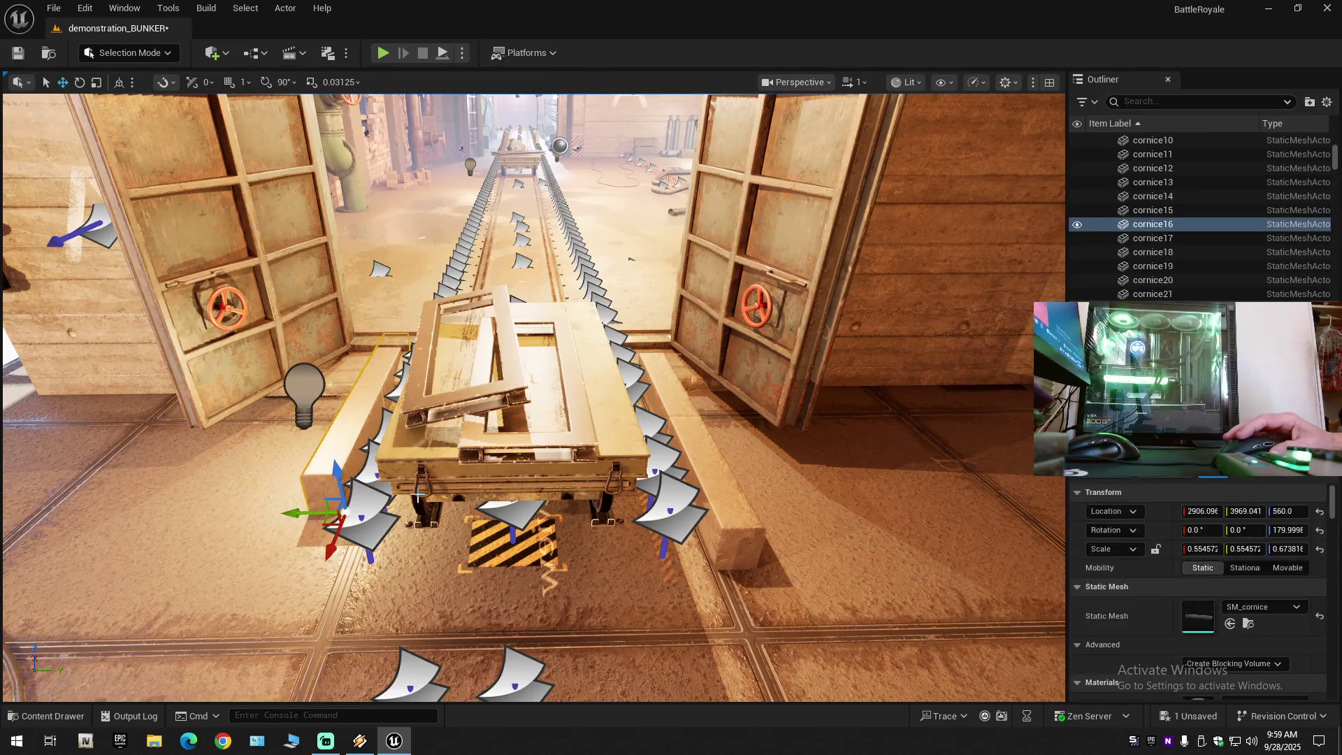
key(Delete)
click(723, 518)
key(Delete)
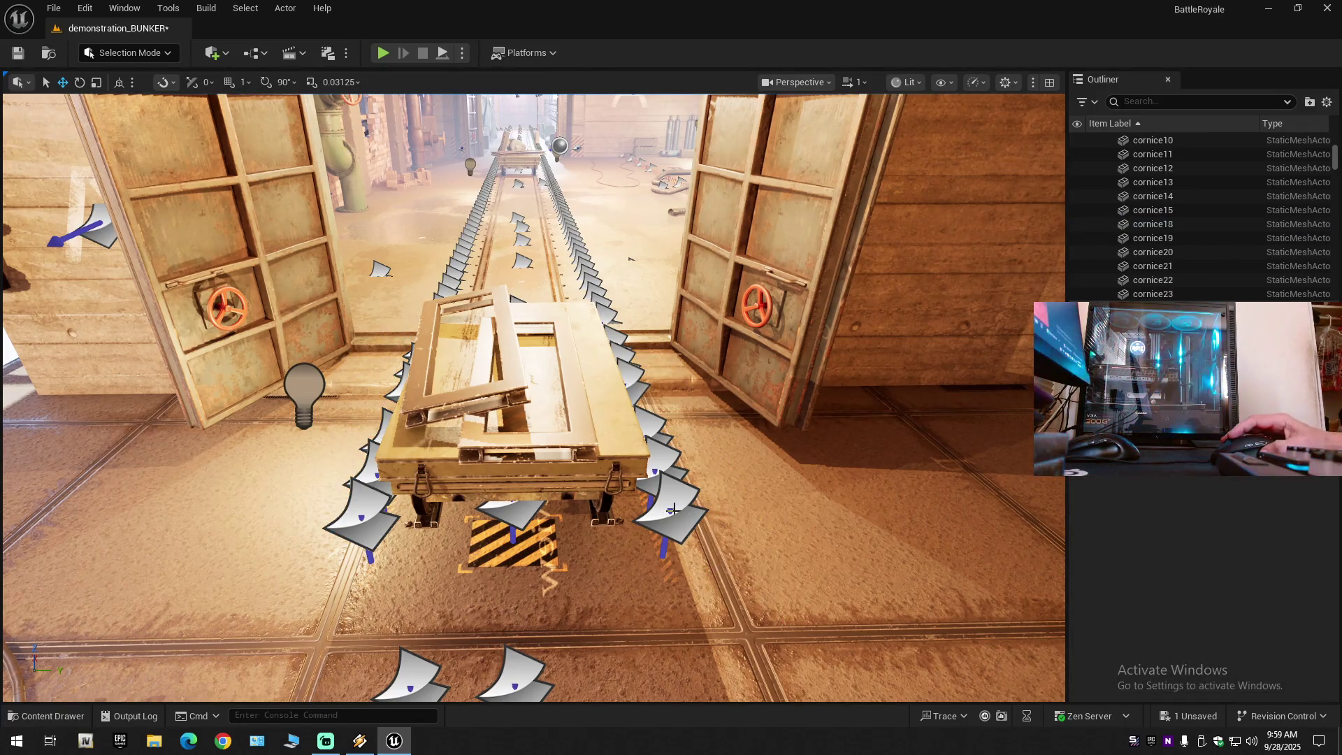
scroll(673, 509, down, 1)
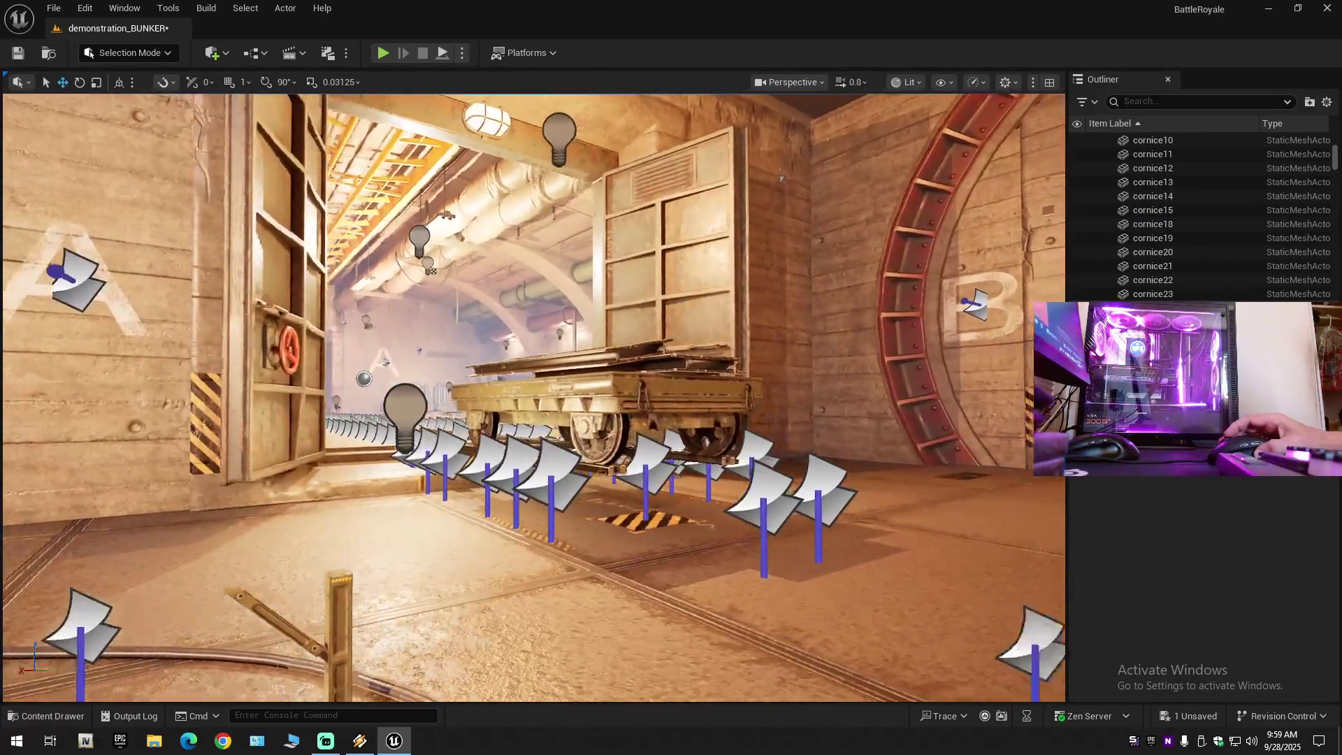
scroll(533, 396, down, 1)
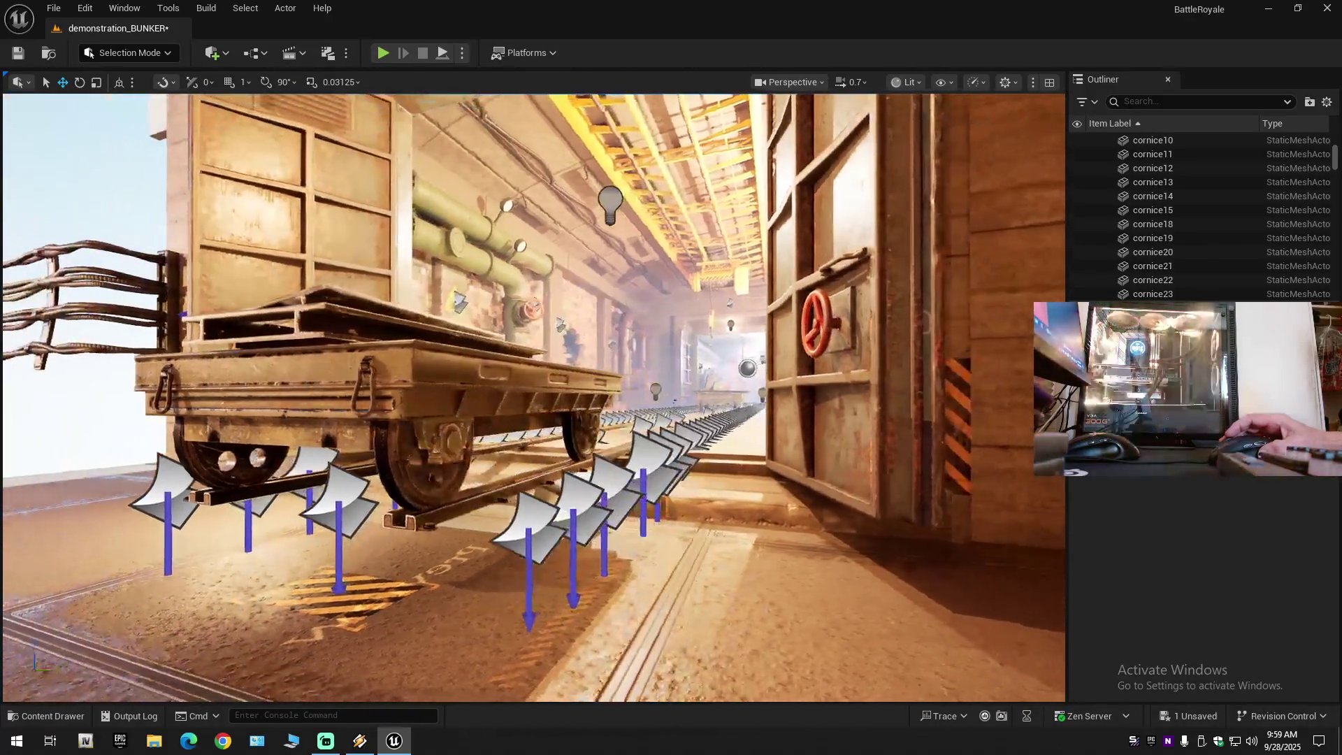
key(w)
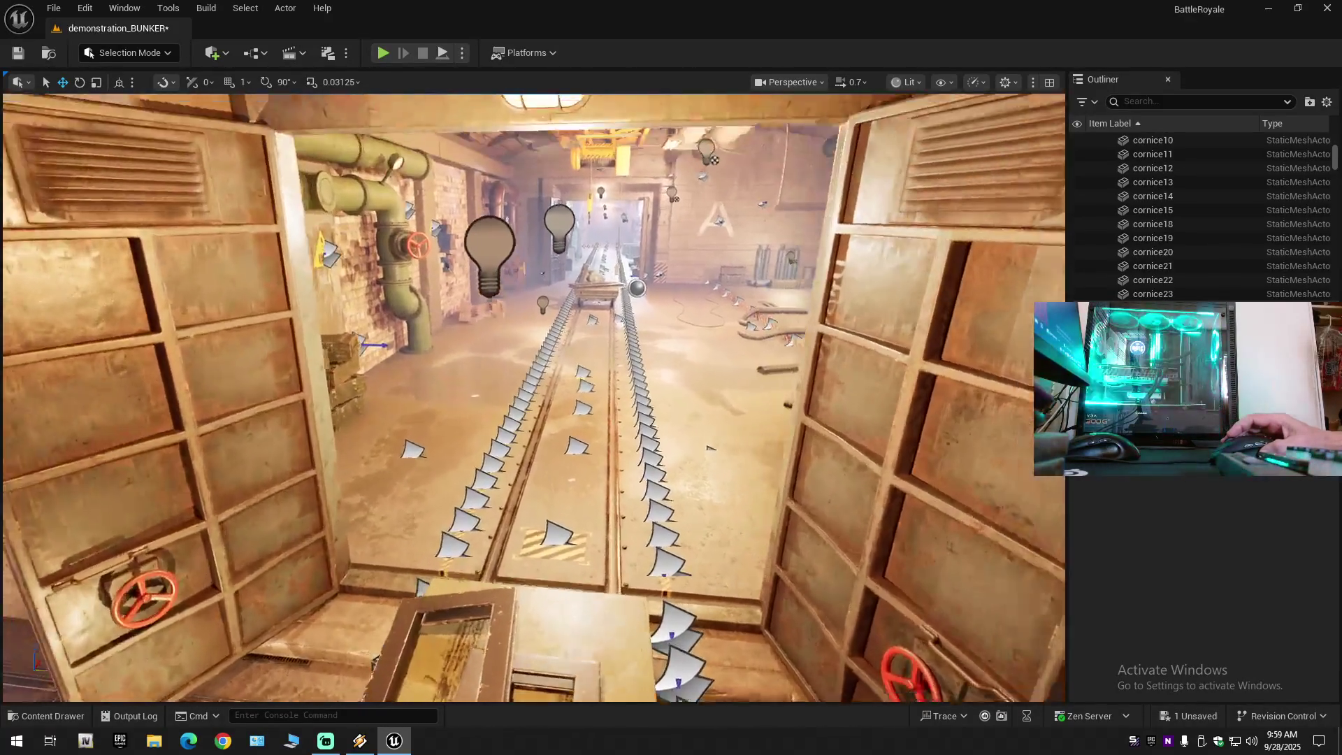
key(w)
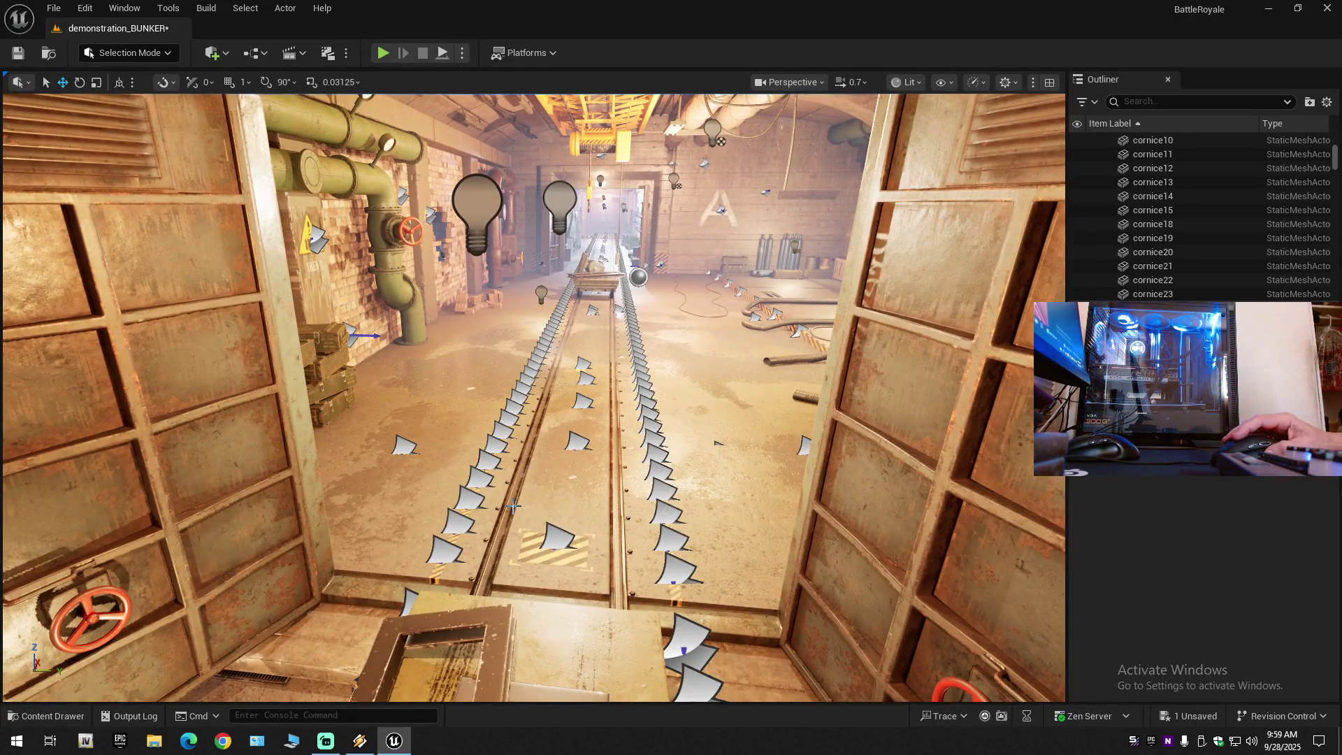
Select the corridor rail, then apply Collapse All from the Outliner settings.
click(512, 505)
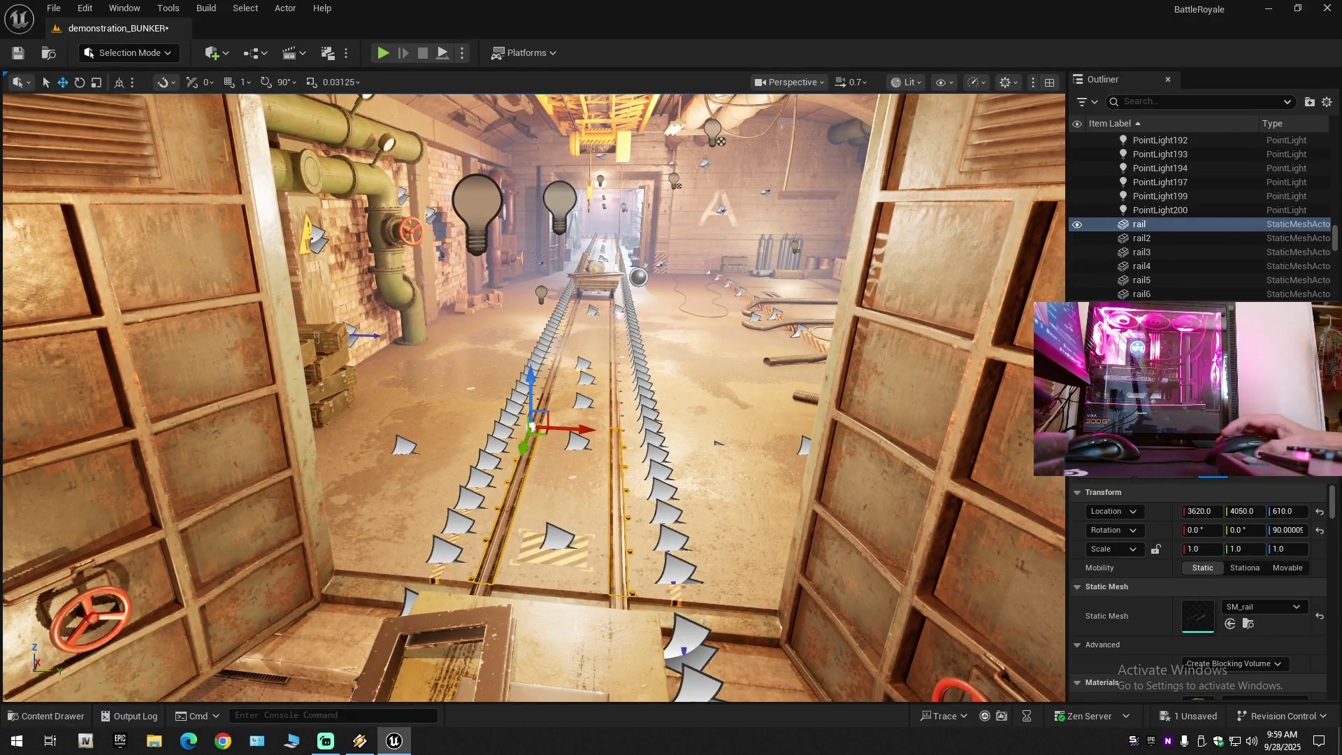
scroll(1160, 235, down, 8)
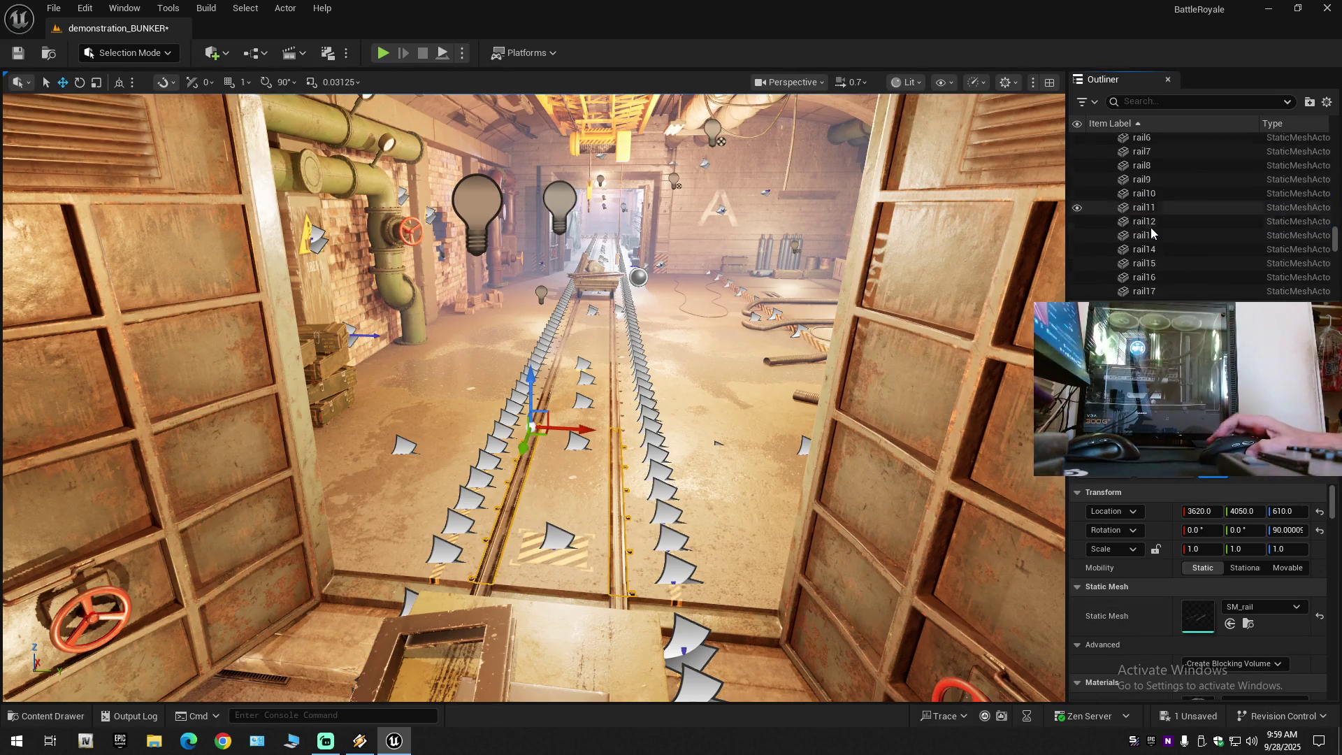
scroll(1152, 233, down, 1)
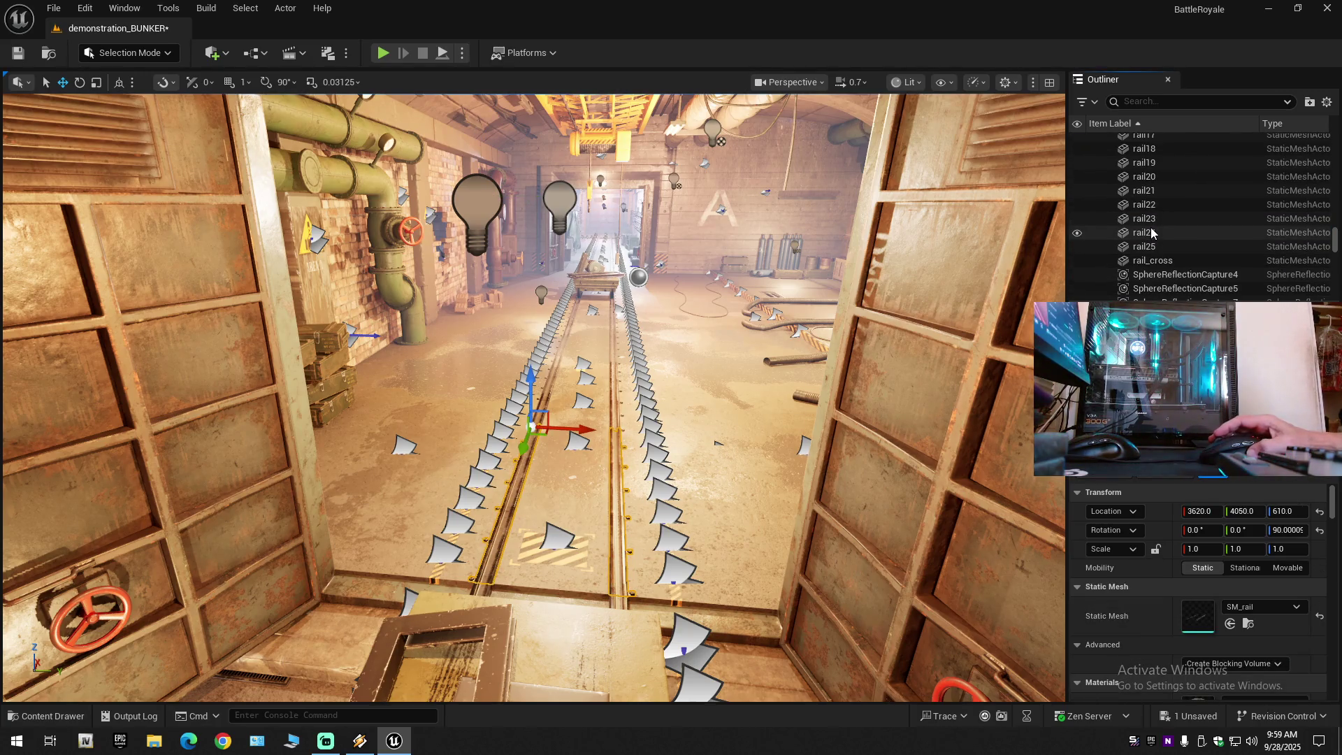
click(1328, 103)
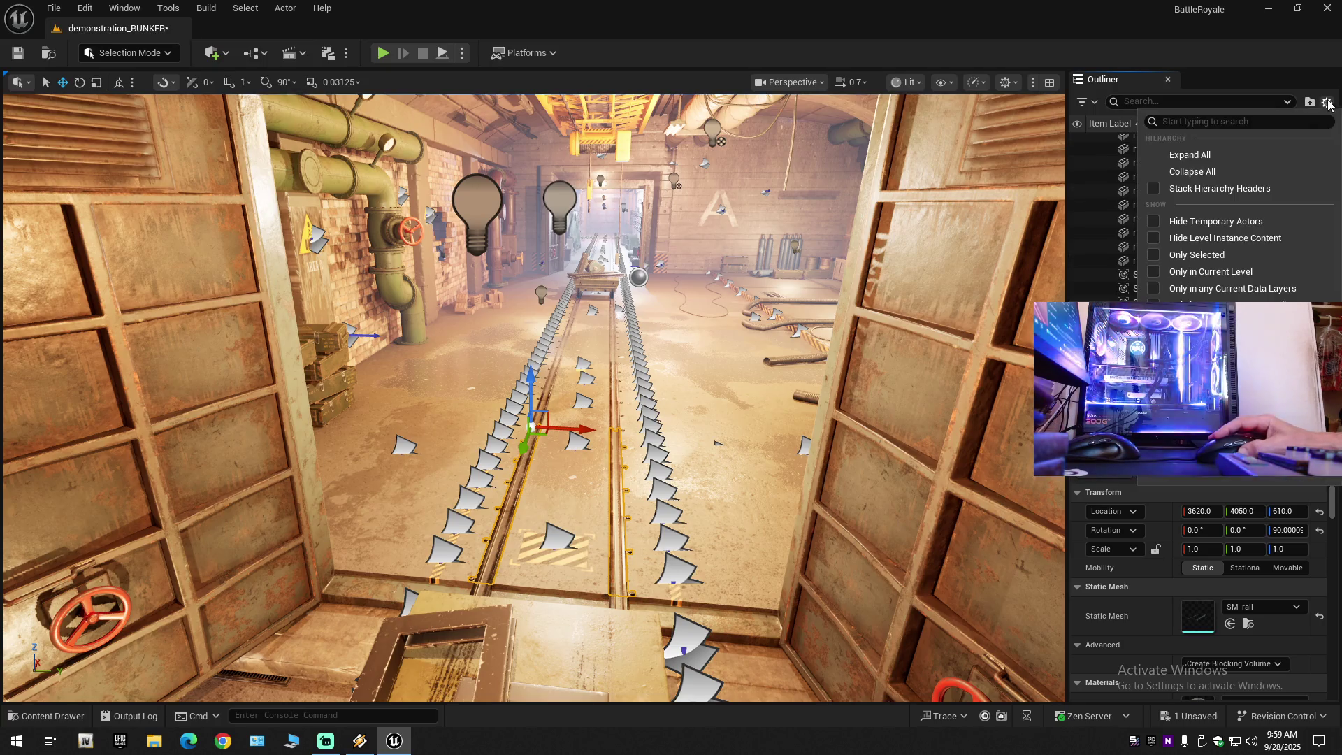
click(1224, 172)
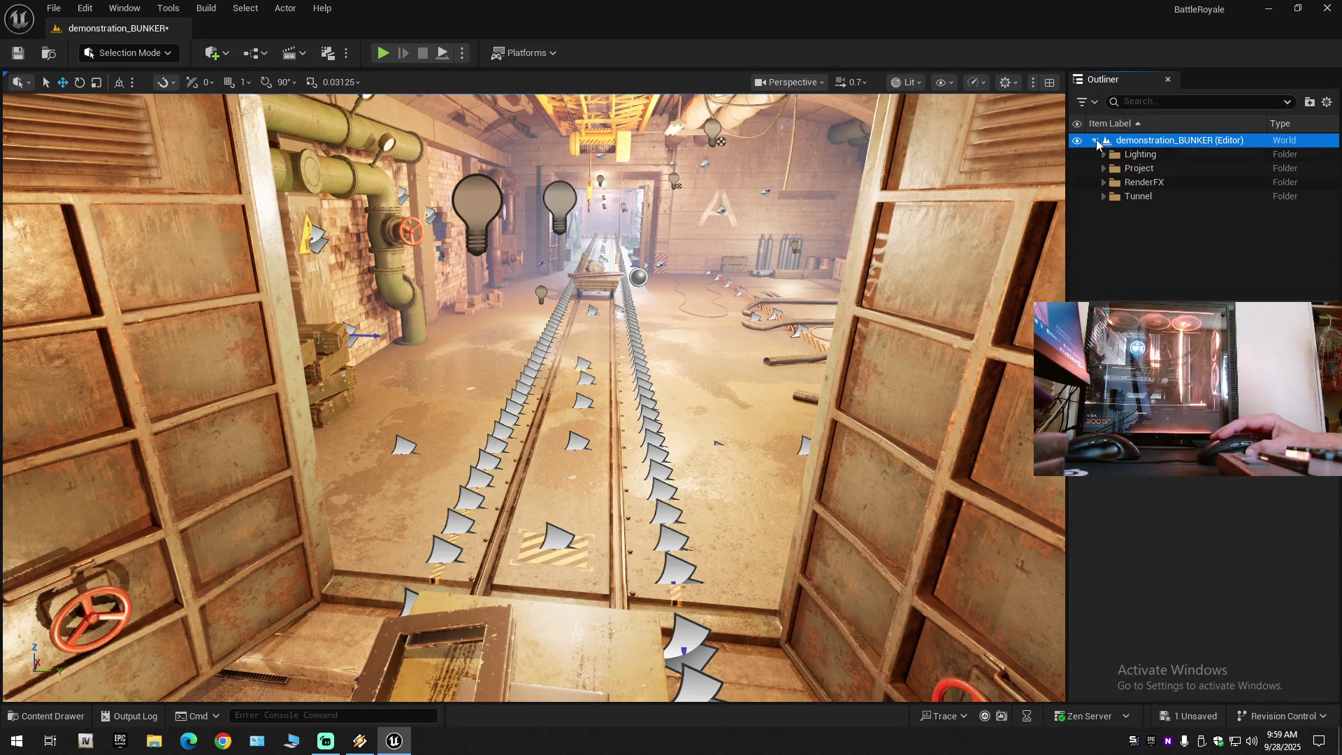
Select the outdoor barrels barel31, barel32 and all barrels from barel onward in Tunnel > 1.
click(1094, 141)
mouse_move(712, 230)
mouse_down()
mouse_move(461, 220)
mouse_move(687, 230)
mouse_up()
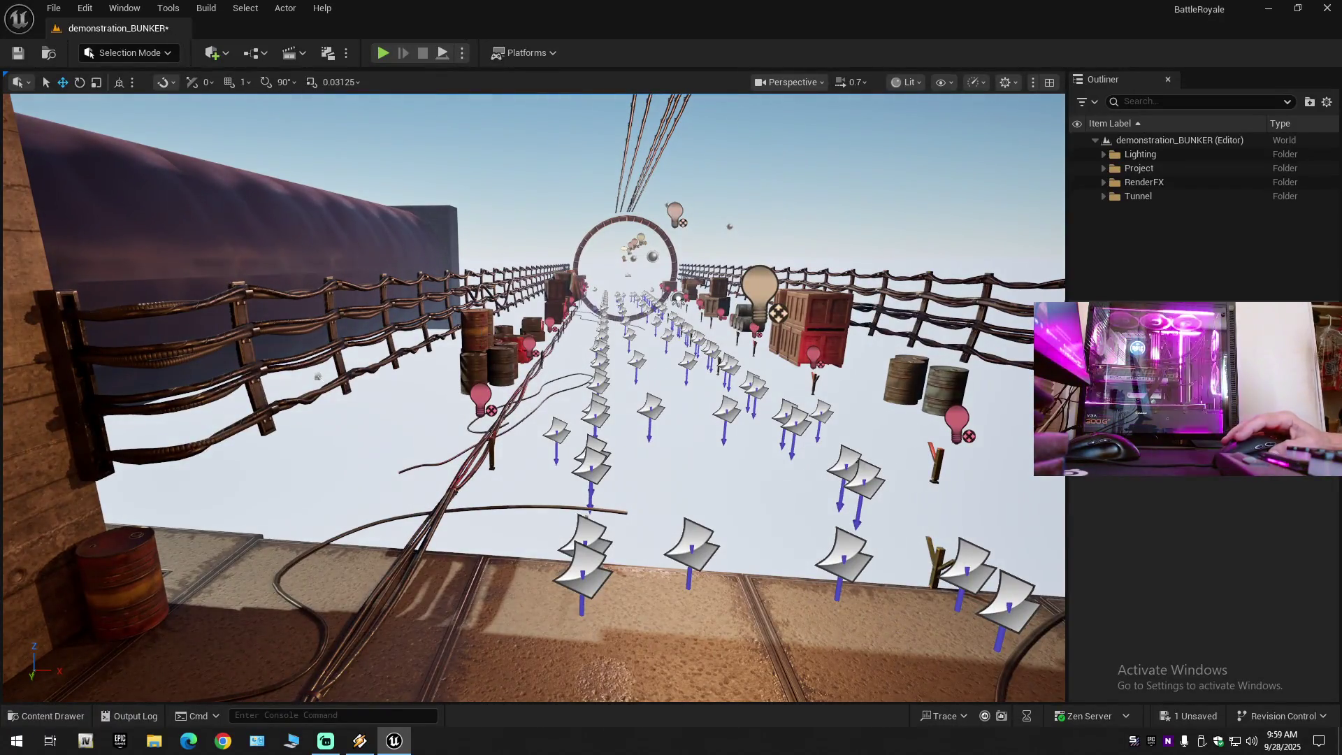
click(476, 327)
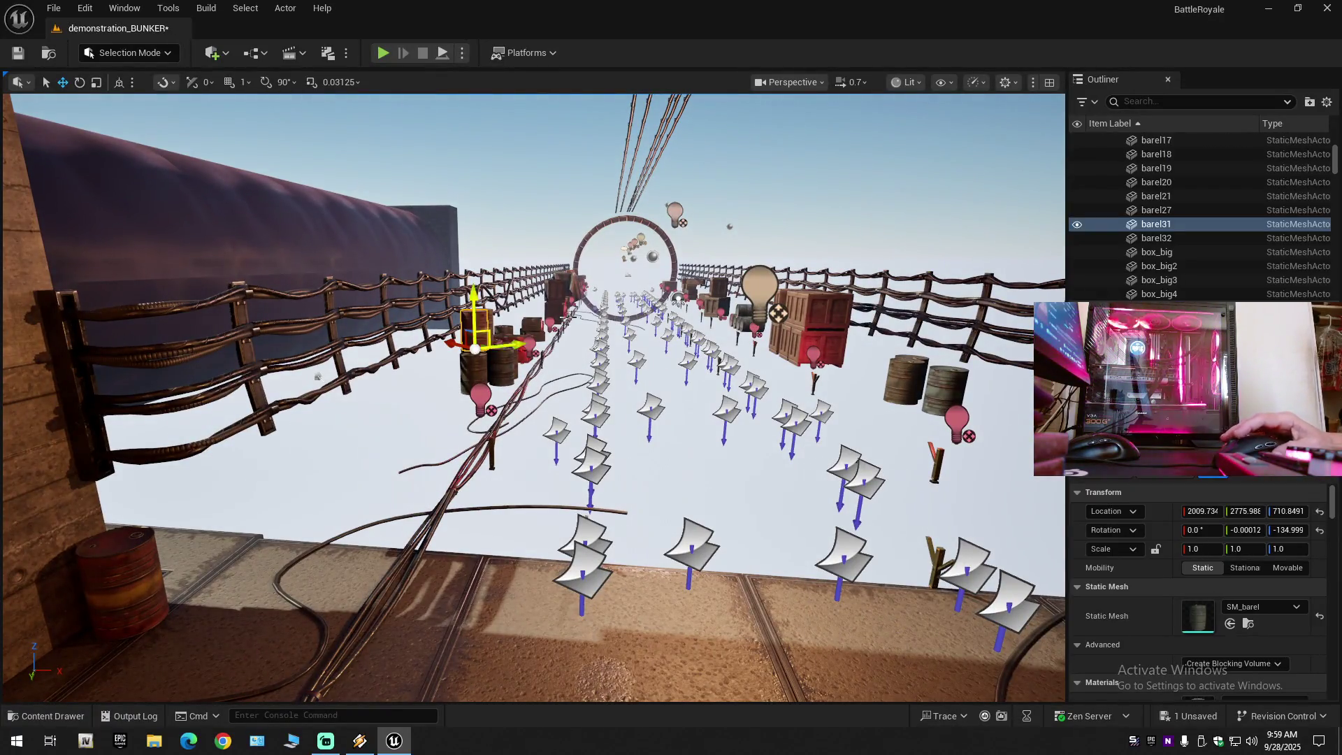
click(1170, 241)
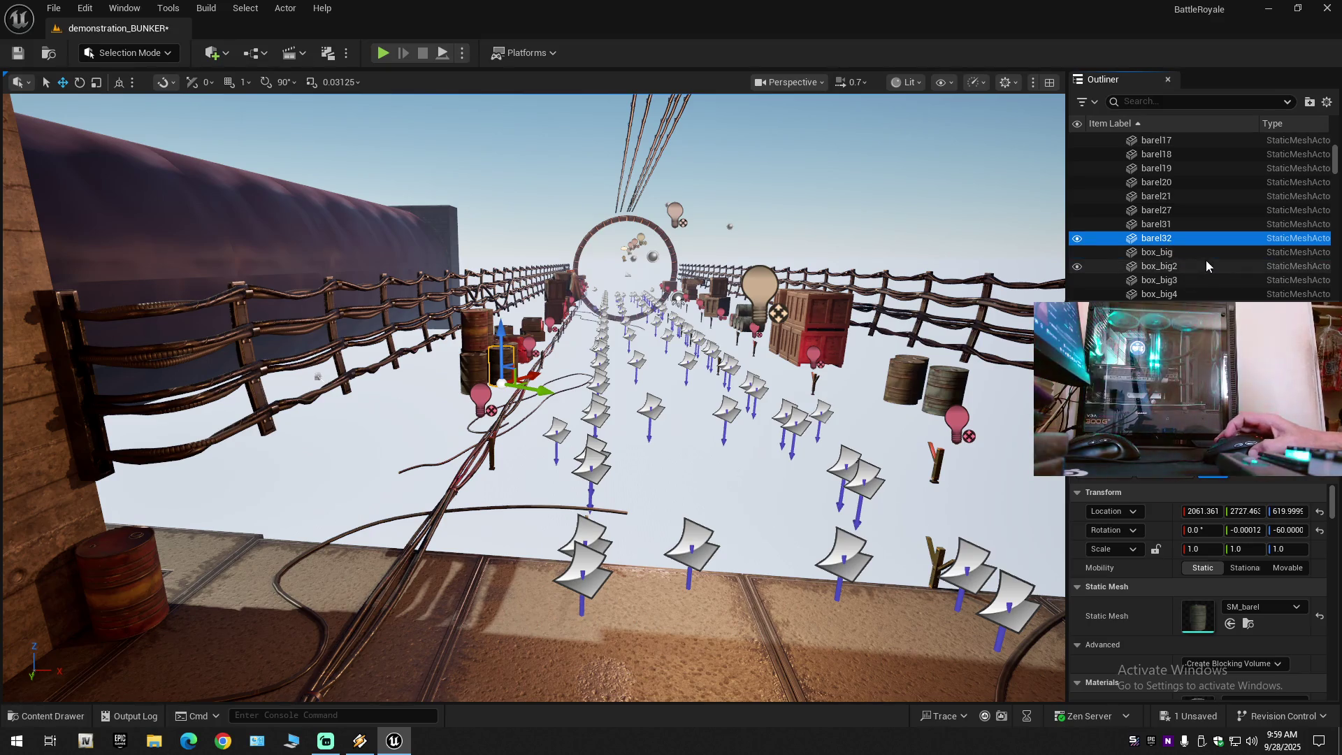
scroll(1206, 266, up, 5)
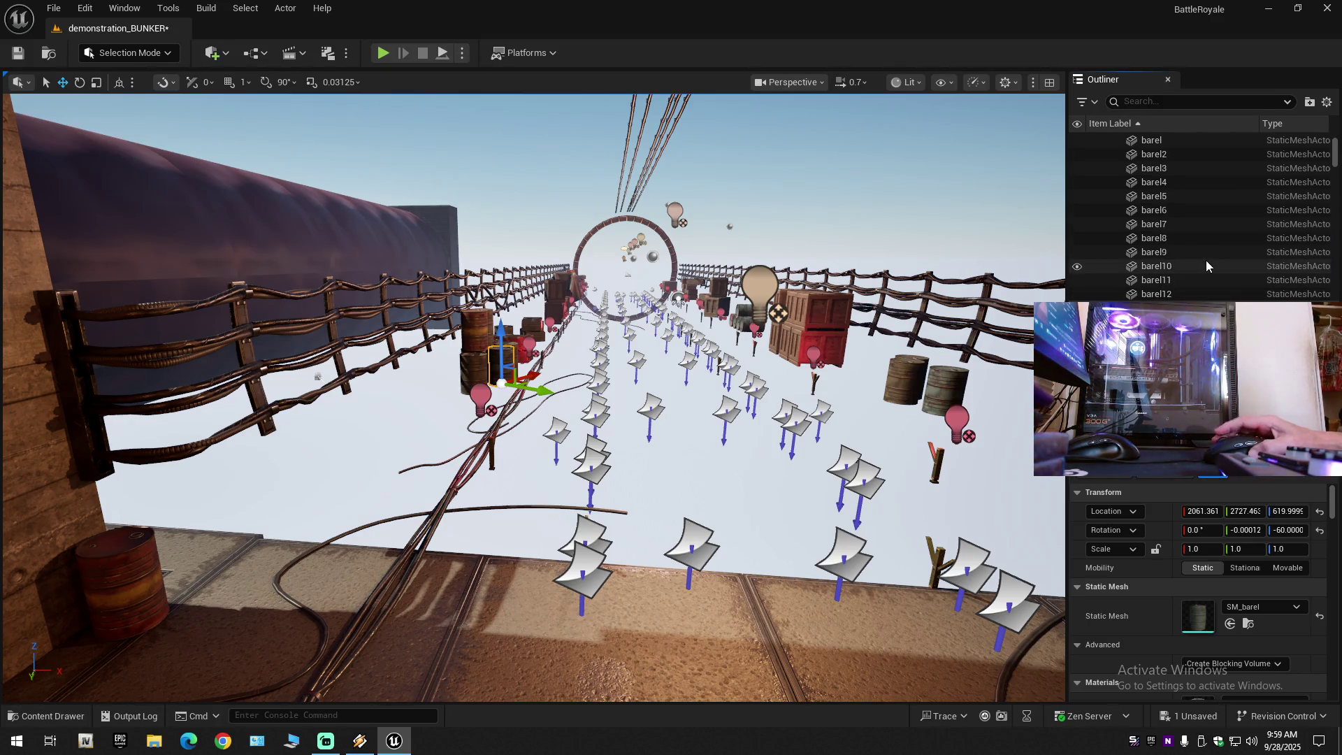
scroll(1206, 261, up, 2)
shift+click(1153, 226)
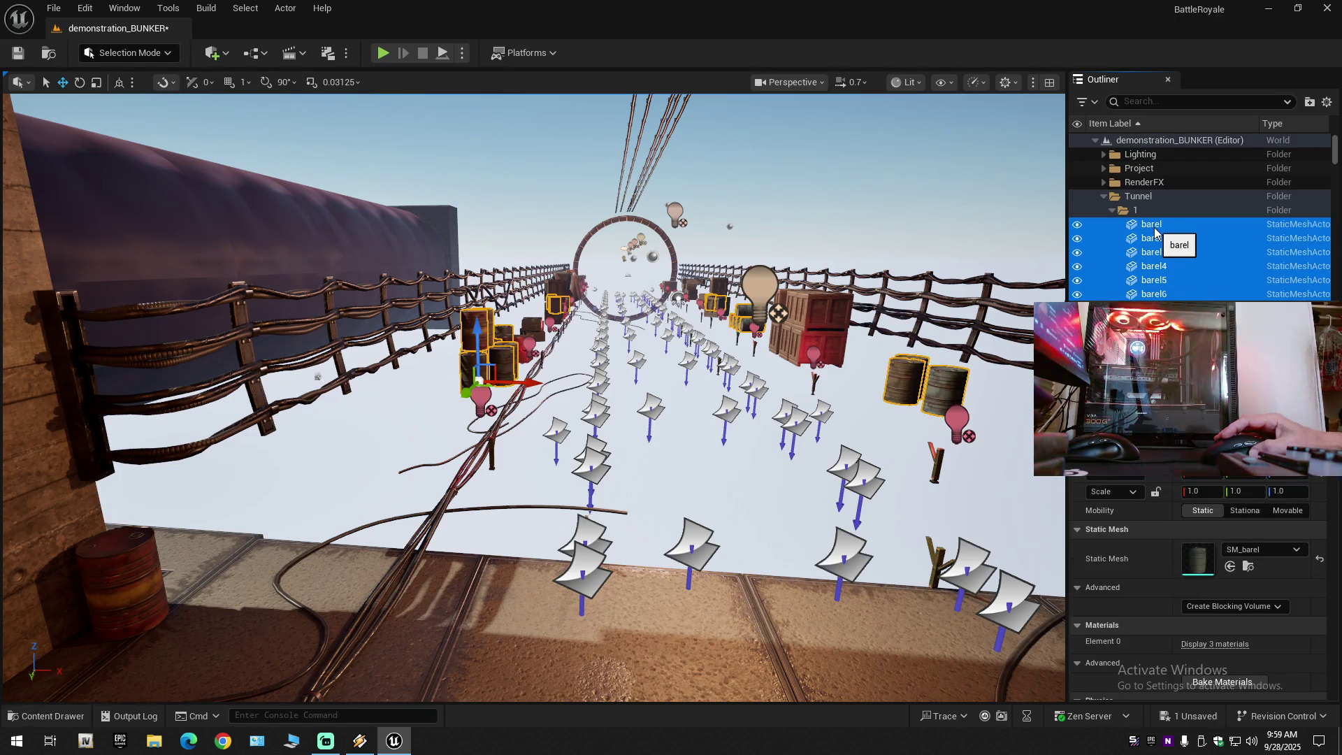
Collapse folder 1 inside Tunnel and hide the Tunnel folder from the view.
click(1103, 197)
click(1103, 196)
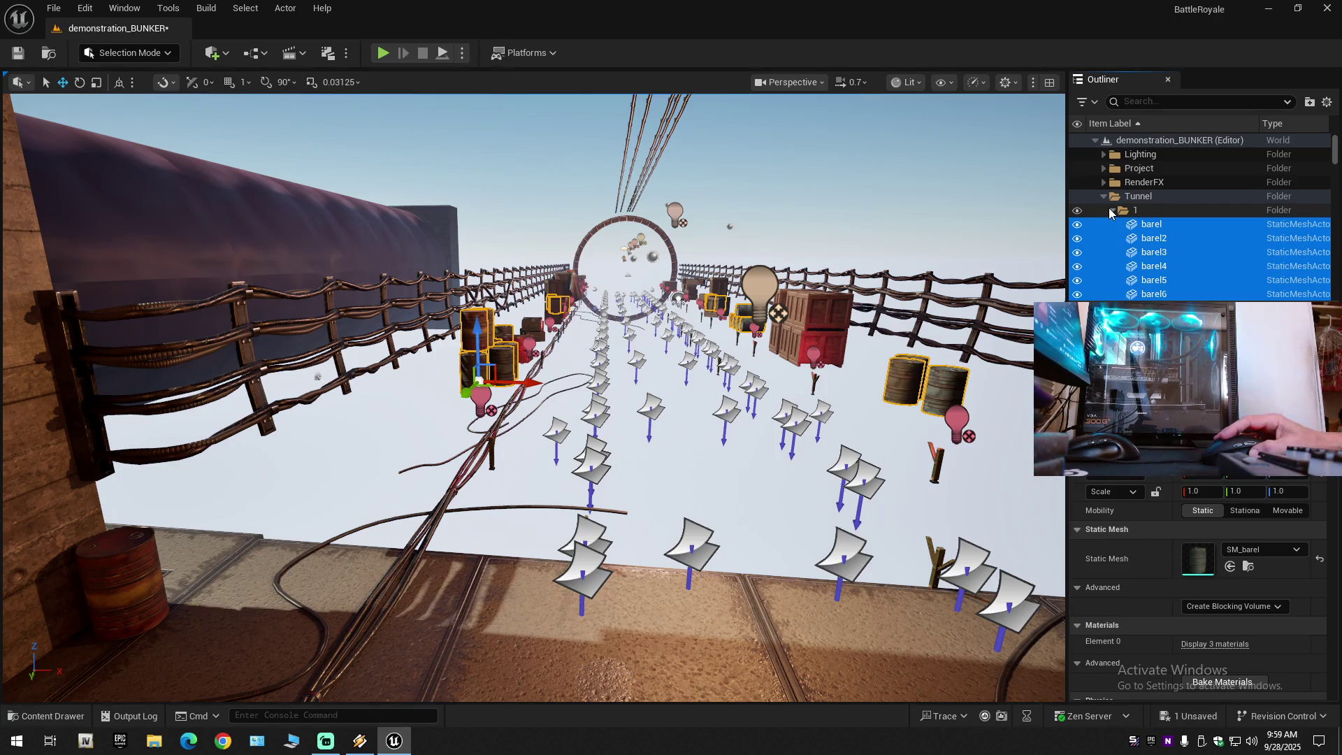
click(1110, 211)
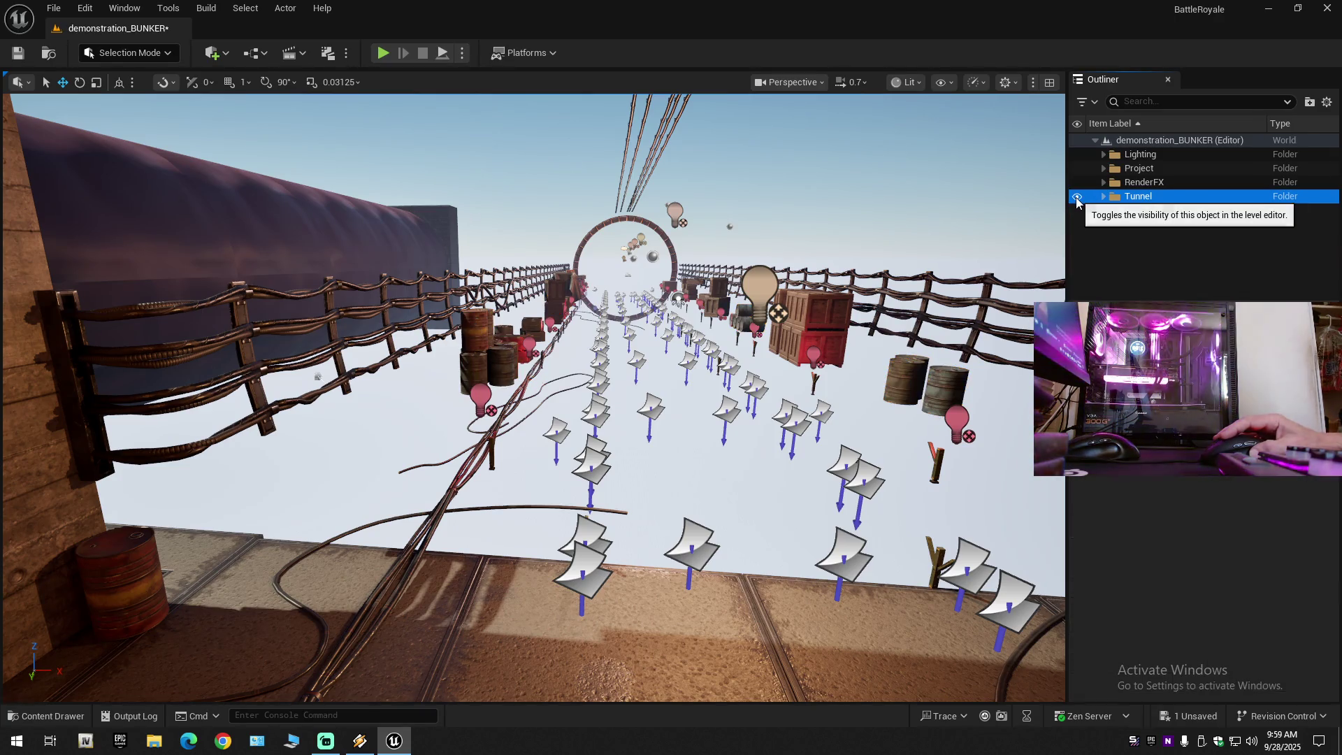
click(1078, 197)
Show the Tunnel folder again and select folder 1's actors from barel down to wires_135.
mouse_move(849, 253)
mouse_down()
mouse_move(699, 300)
mouse_move(688, 332)
mouse_up()
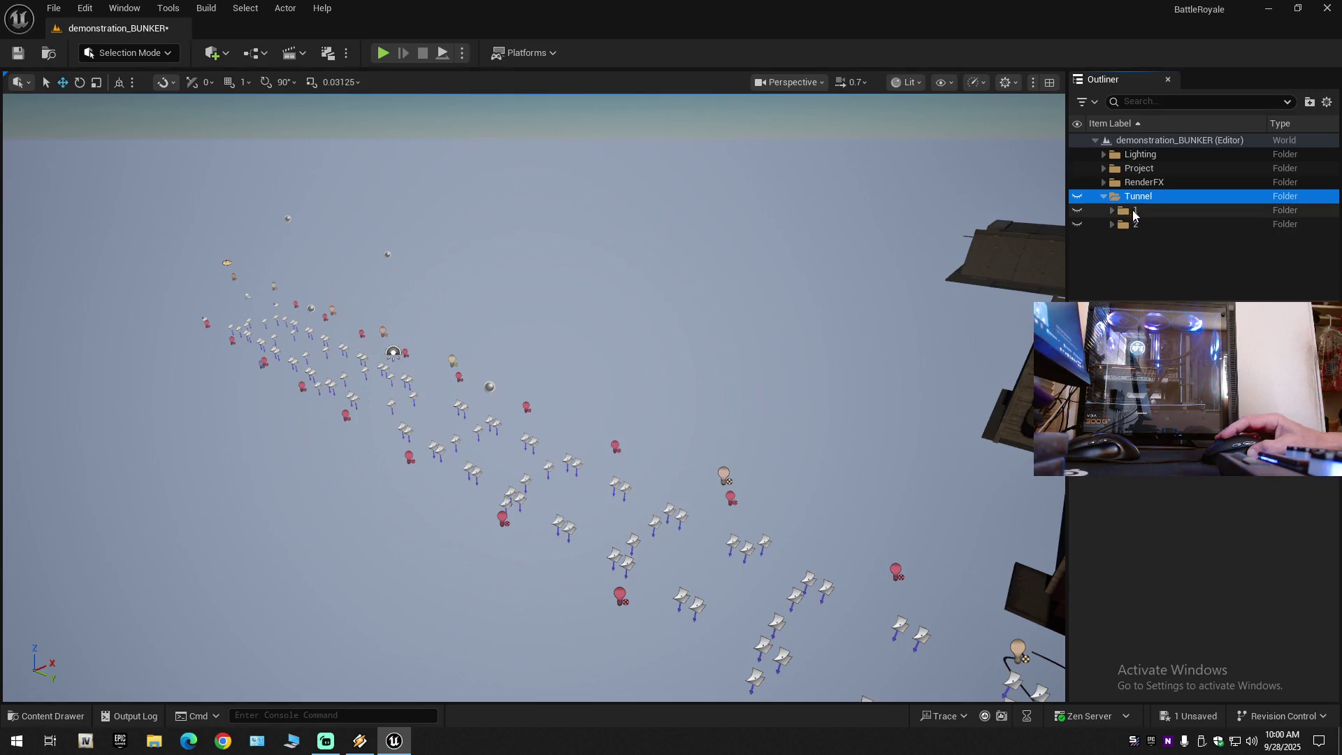
click(1112, 210)
click(1096, 225)
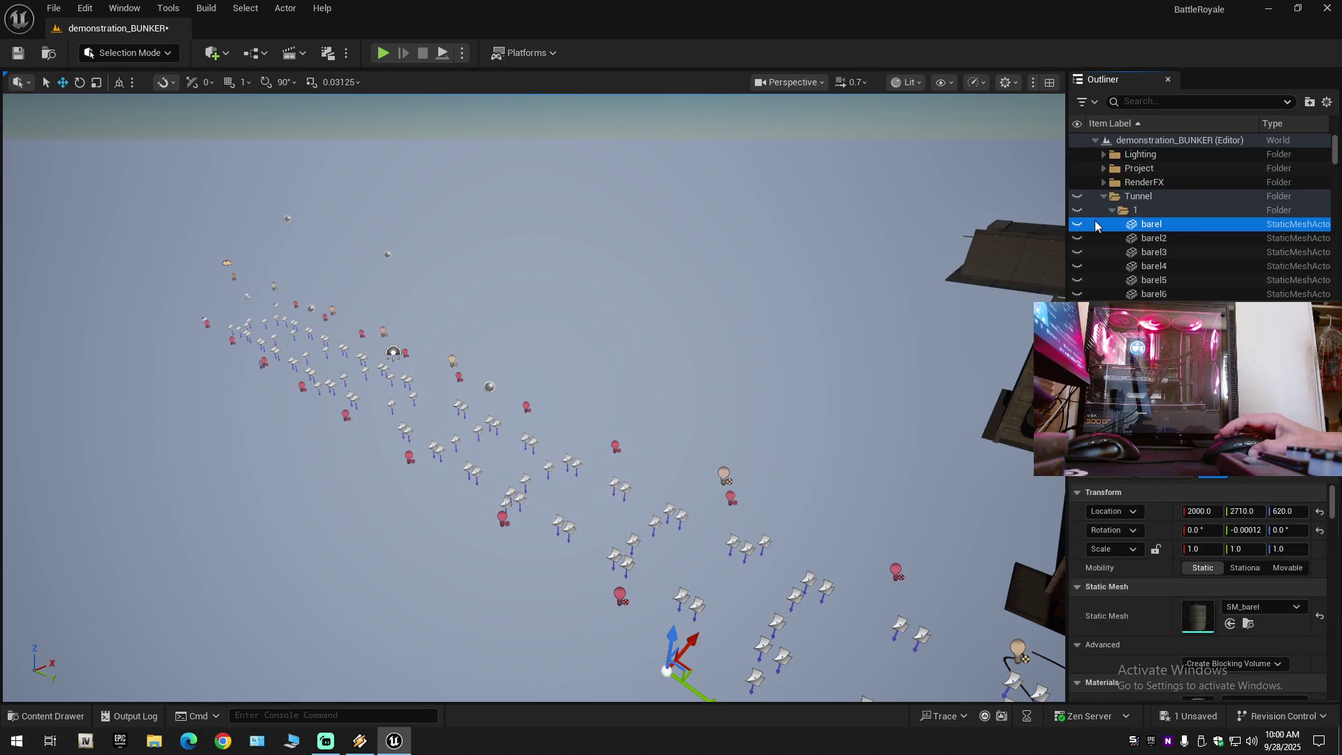
click(1077, 196)
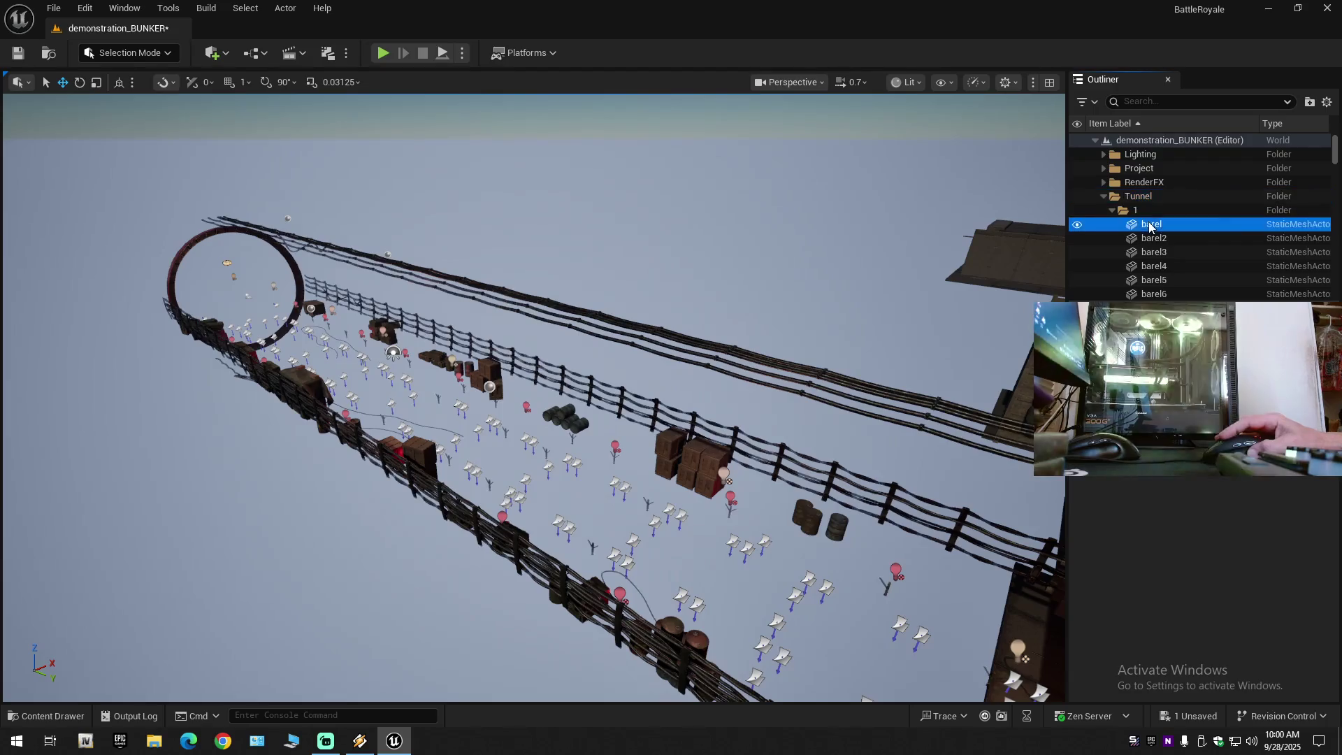
scroll(1333, 188, down, 20)
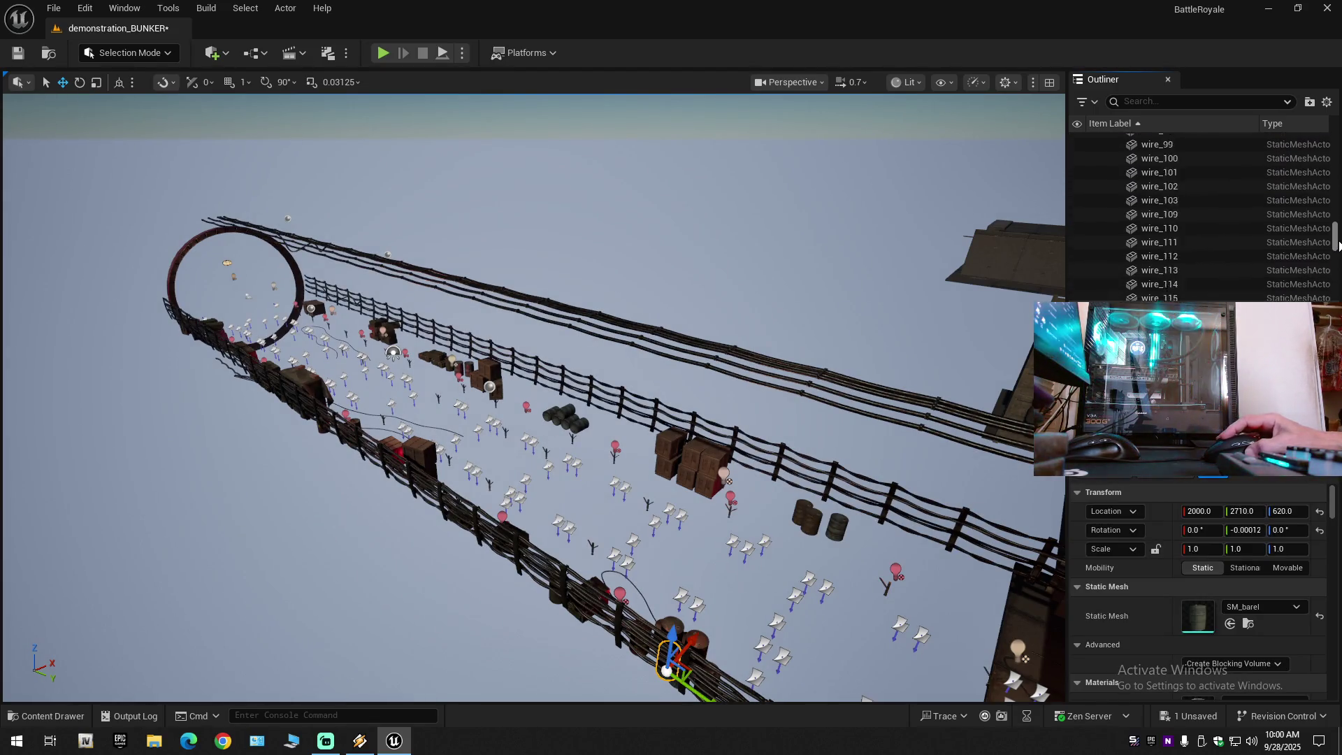
scroll(1338, 284, down, 10)
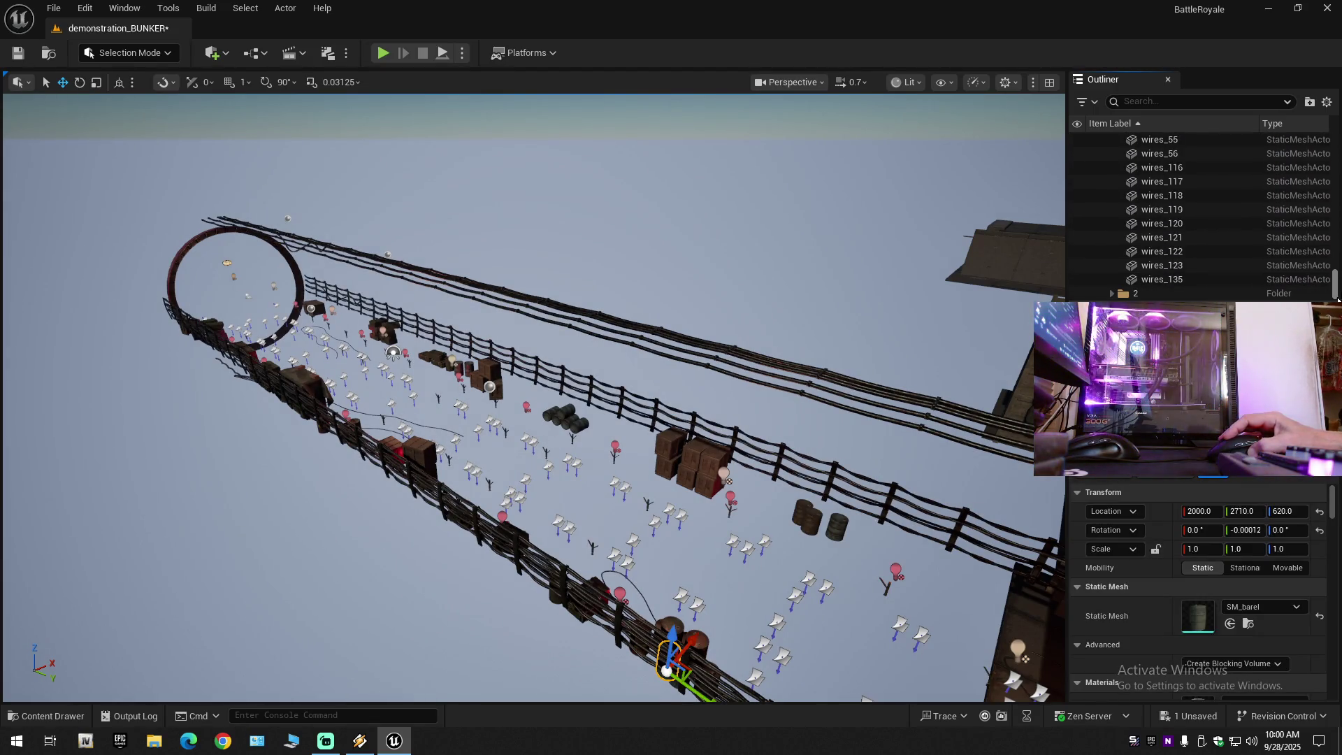
shift+click(1180, 279)
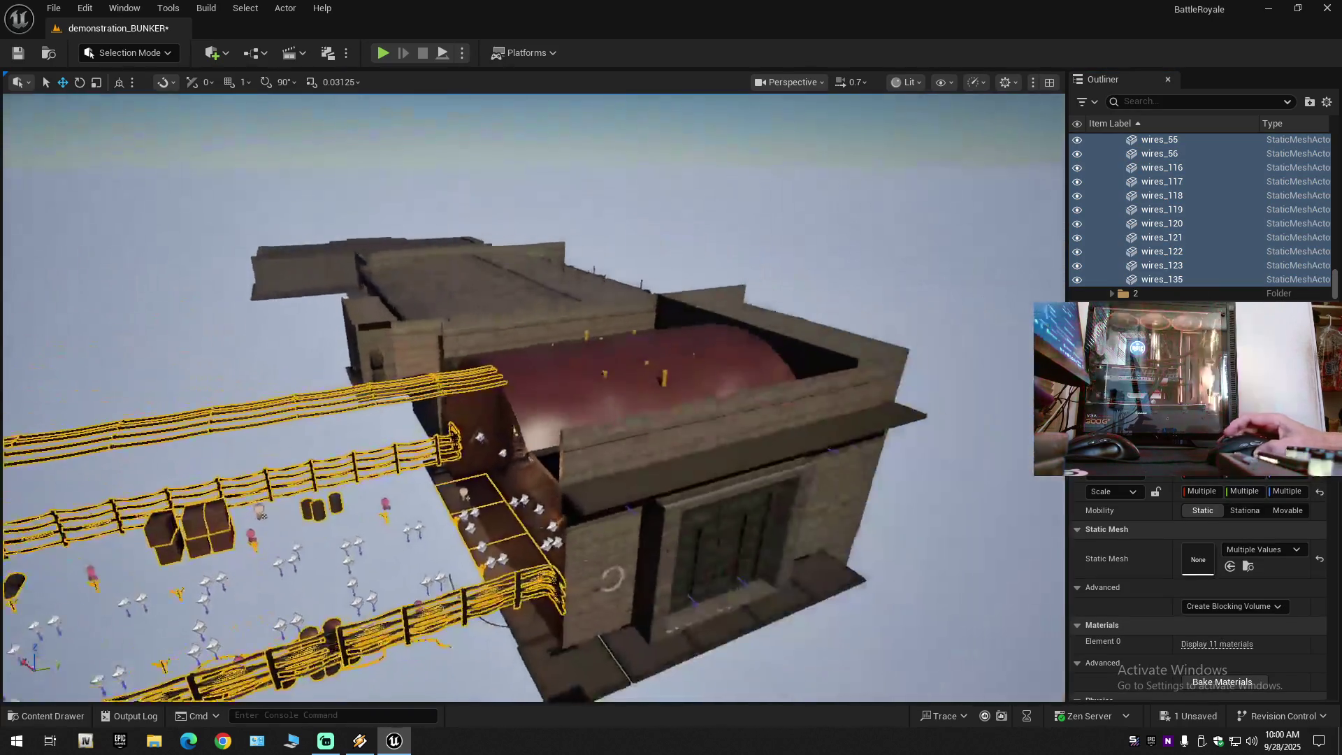
Delete the selected outdoor fences, wires and barrels, undoing once and deleting them again.
mouse_move(612, 578)
mouse_down()
mouse_move(533, 557)
mouse_move(773, 638)
mouse_move(685, 552)
mouse_move(835, 695)
mouse_move(845, 289)
mouse_move(816, 293)
mouse_move(804, 251)
mouse_move(865, 488)
mouse_move(675, 406)
mouse_up()
key(Delete)
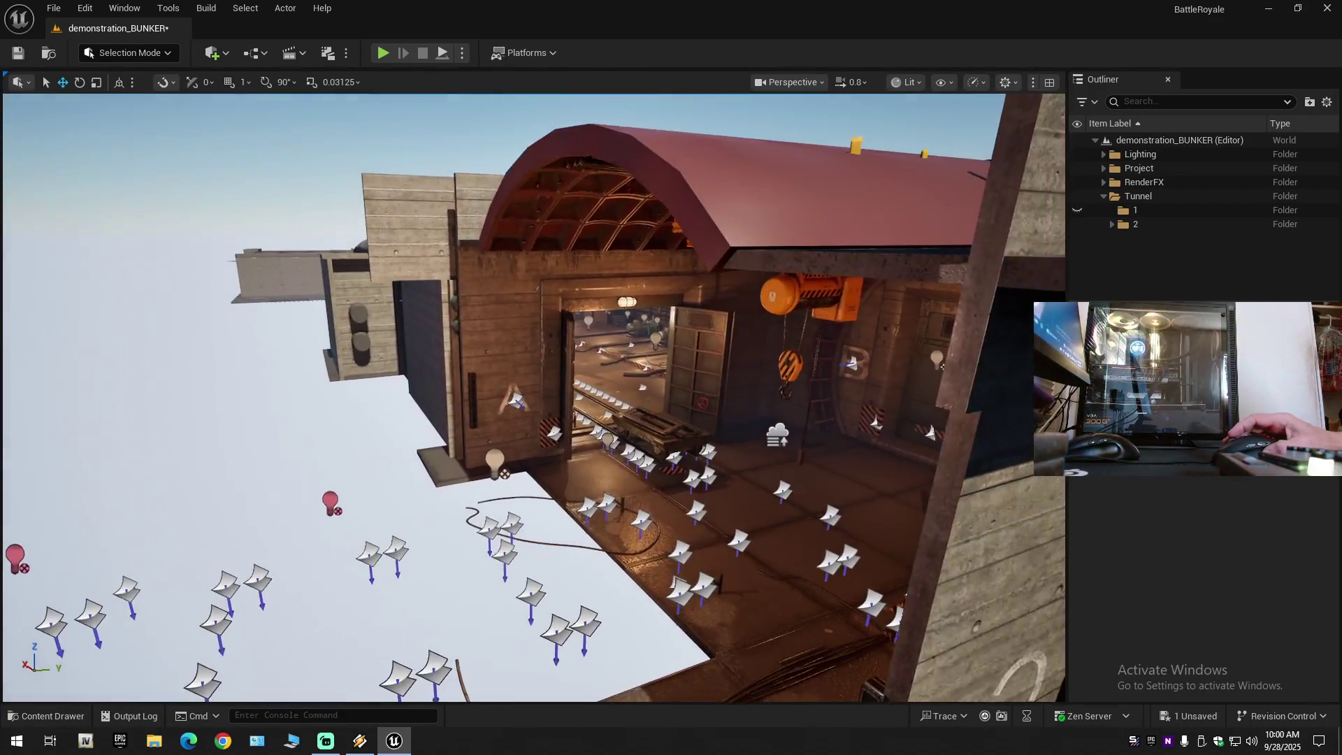
key(ctrl+z)
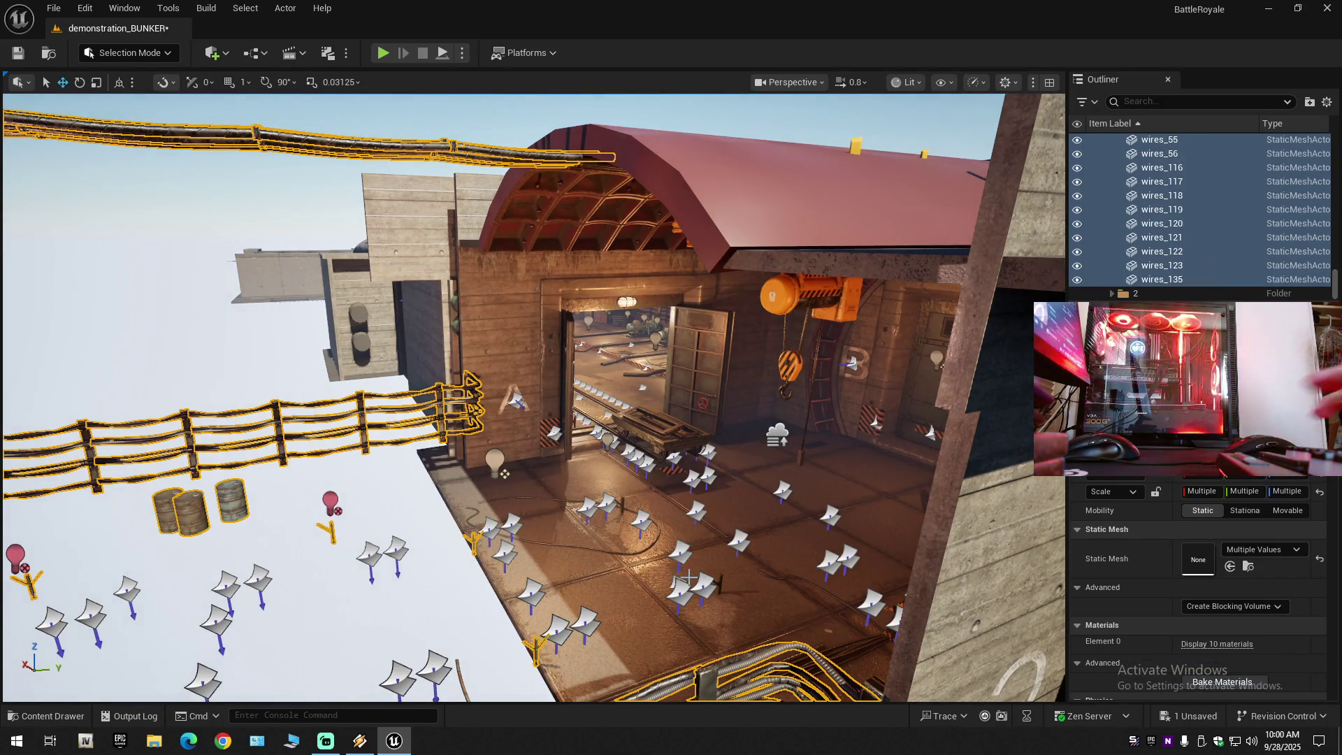
key(Delete)
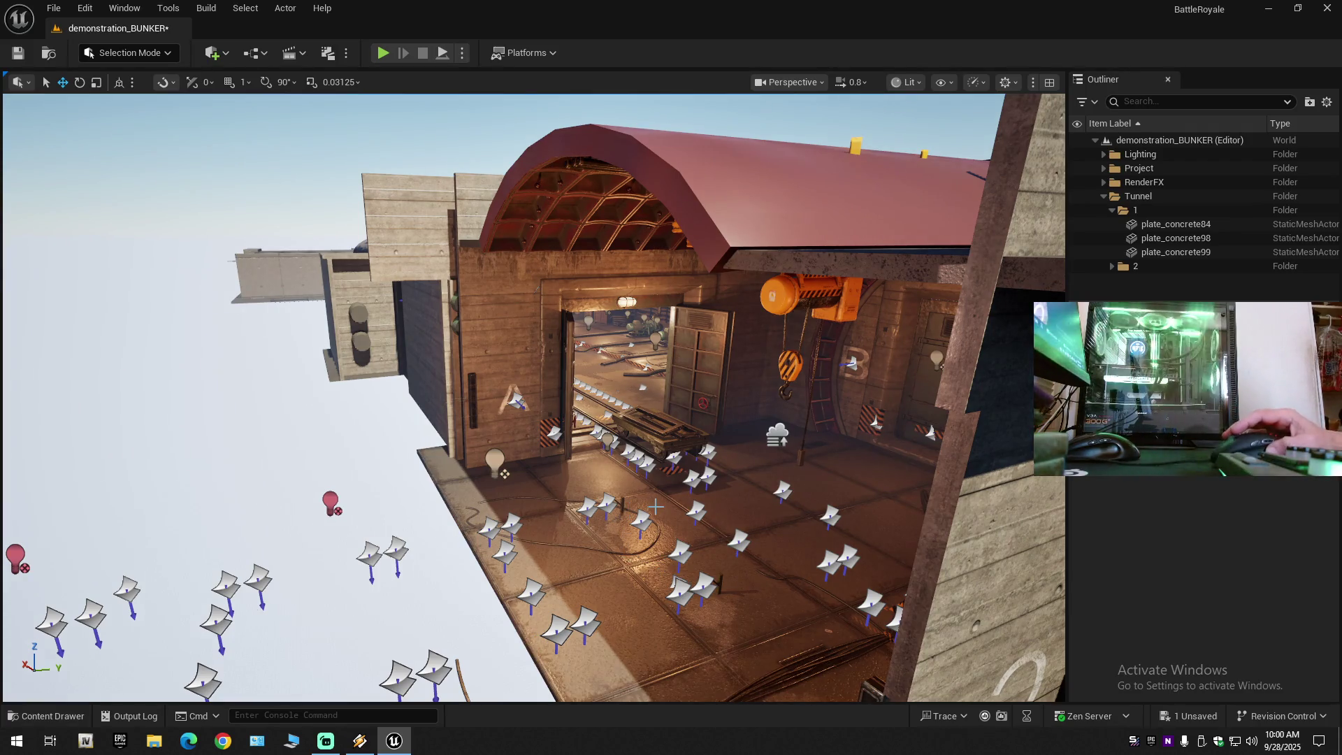
Move plate_concrete84, plate_concrete98 and plate_concrete99 into Project, then collapse and hide that folder.
mouse_move(800, 424)
mouse_down()
mouse_move(839, 531)
mouse_move(894, 337)
mouse_up()
click(1166, 225)
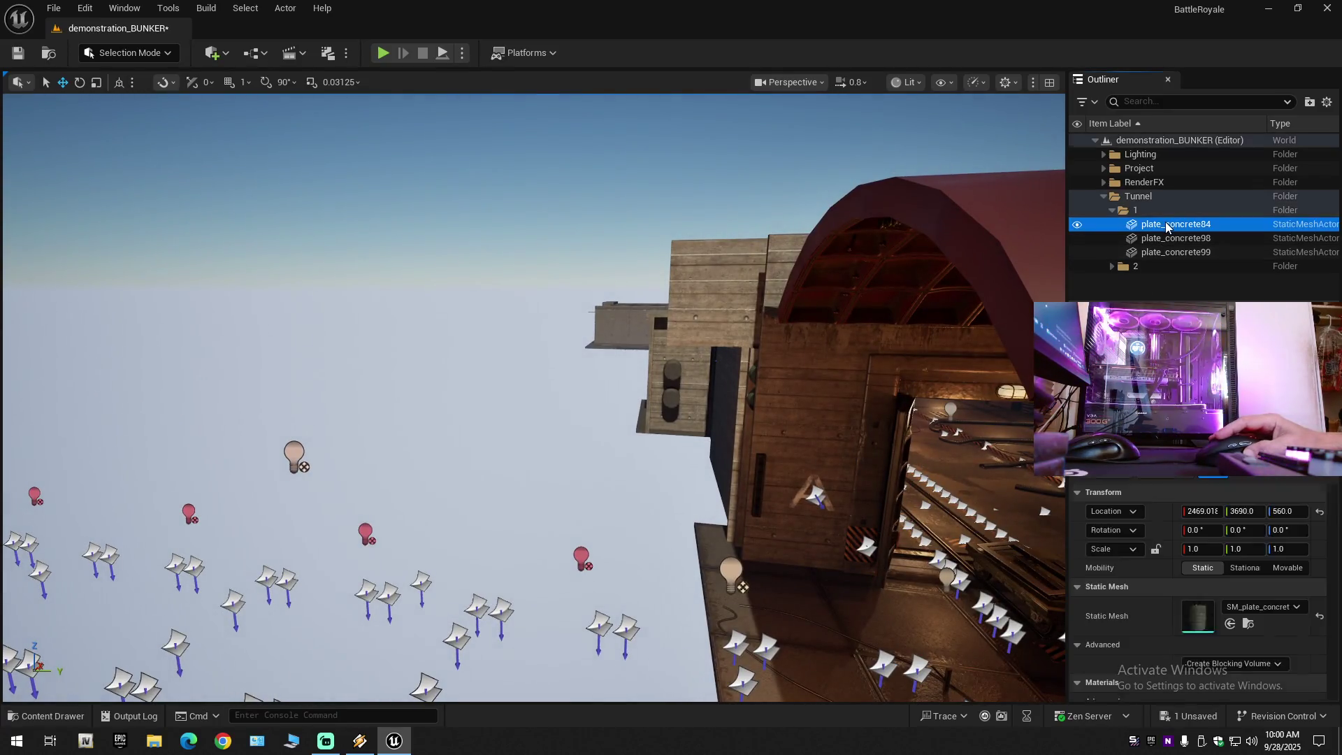
shift+click(1170, 251)
key(f)
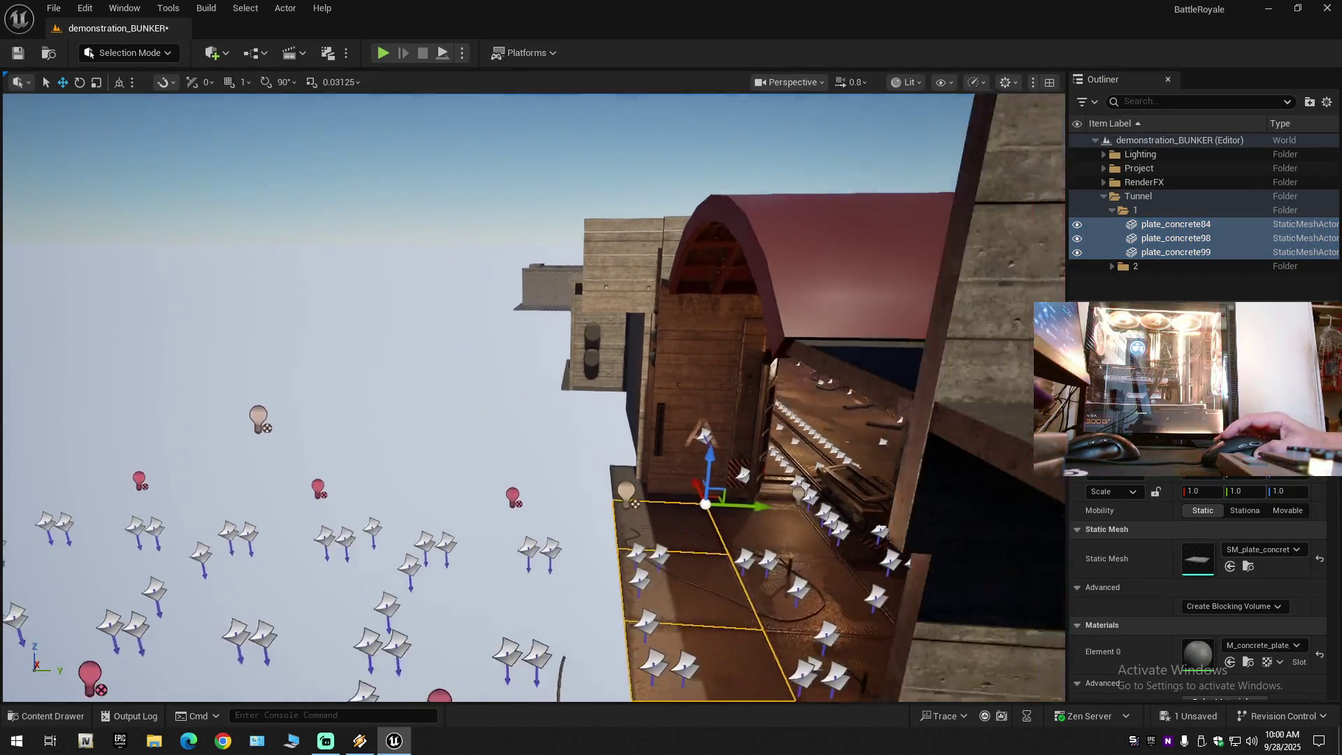
right_click(1177, 250)
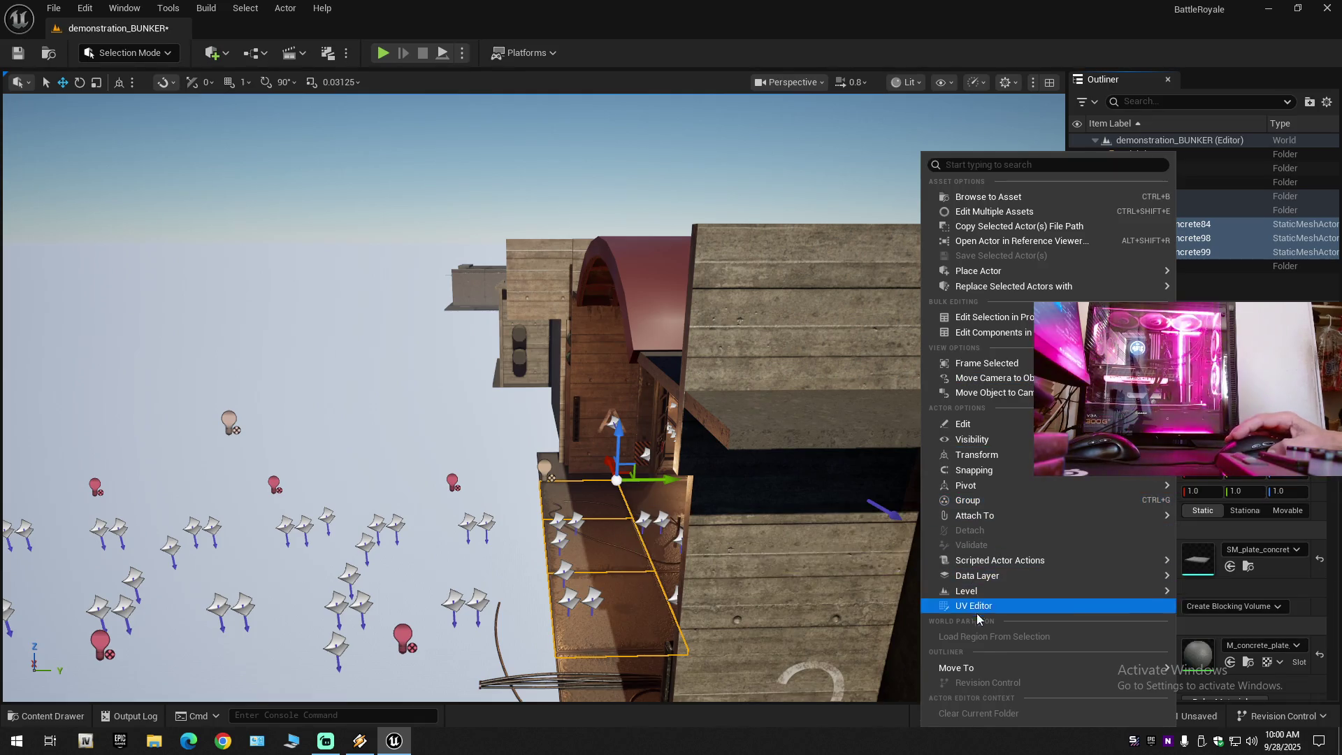
mouse_move(970, 670)
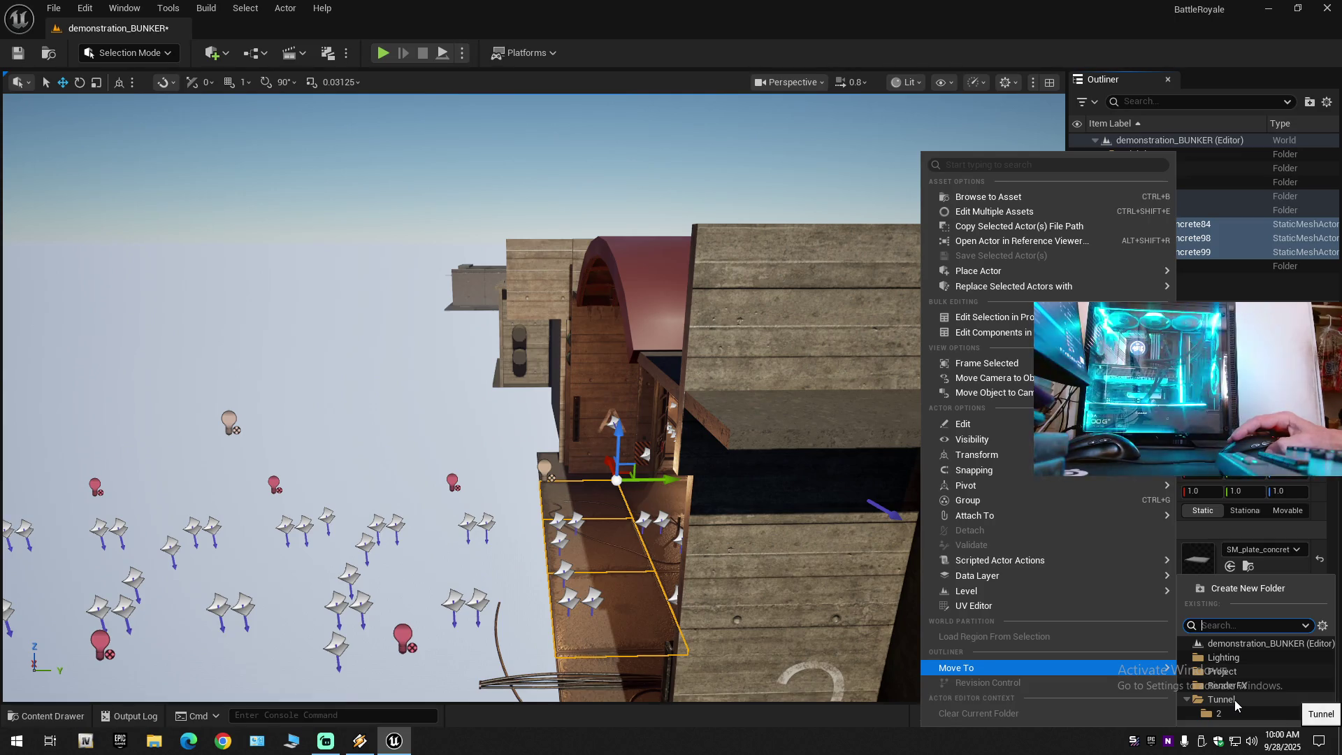
click(1219, 669)
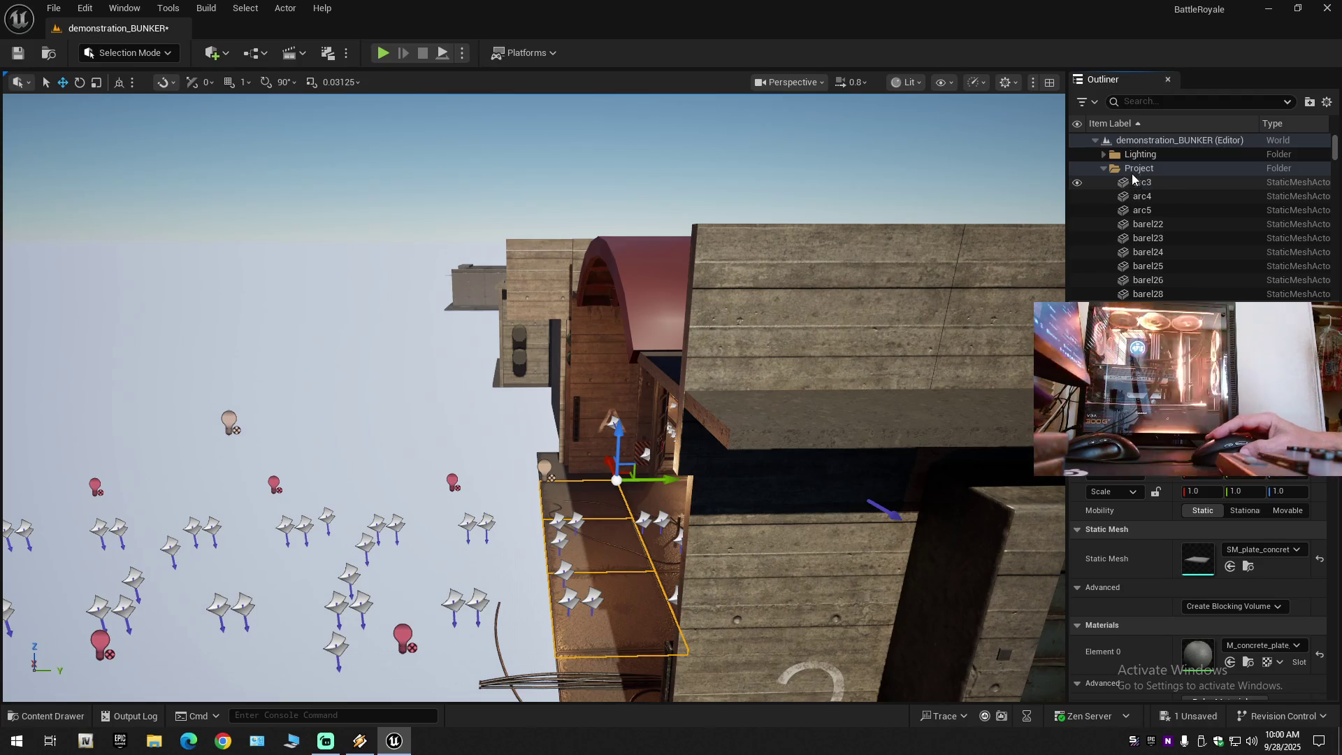
click(1100, 169)
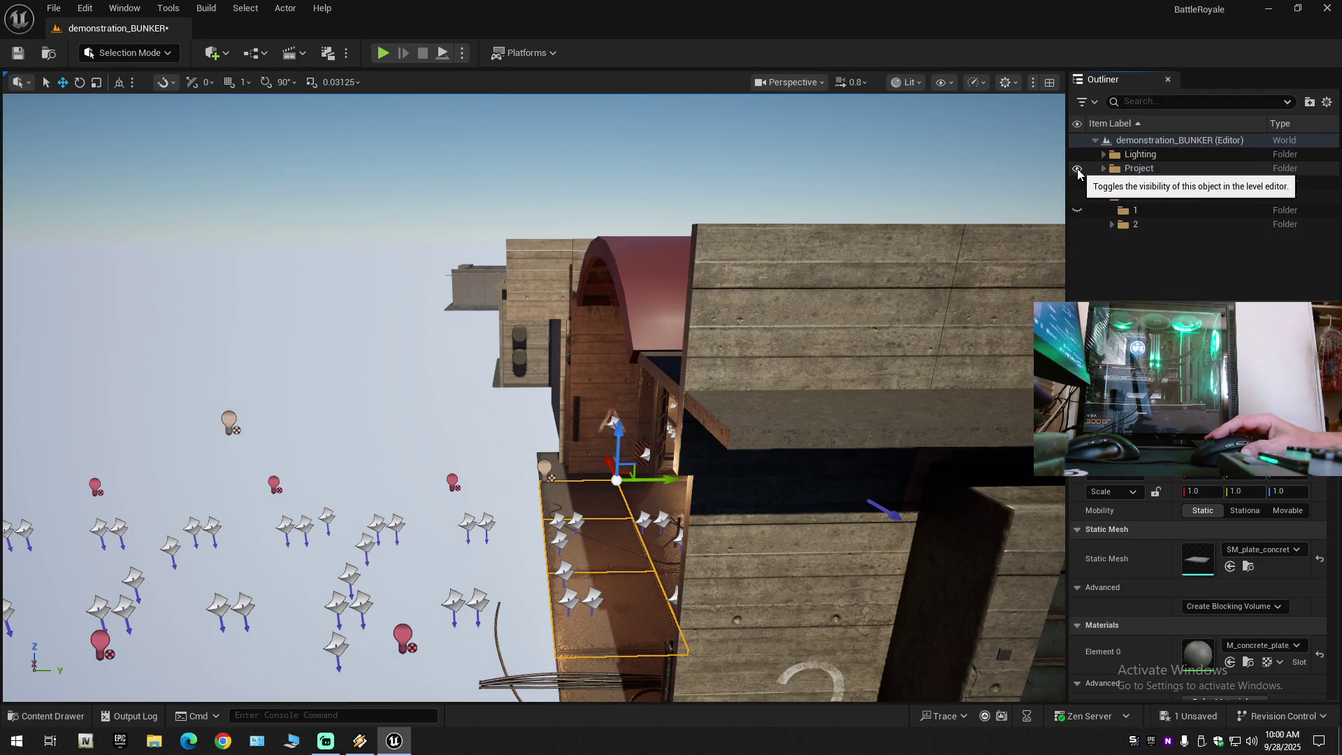
click(1077, 170)
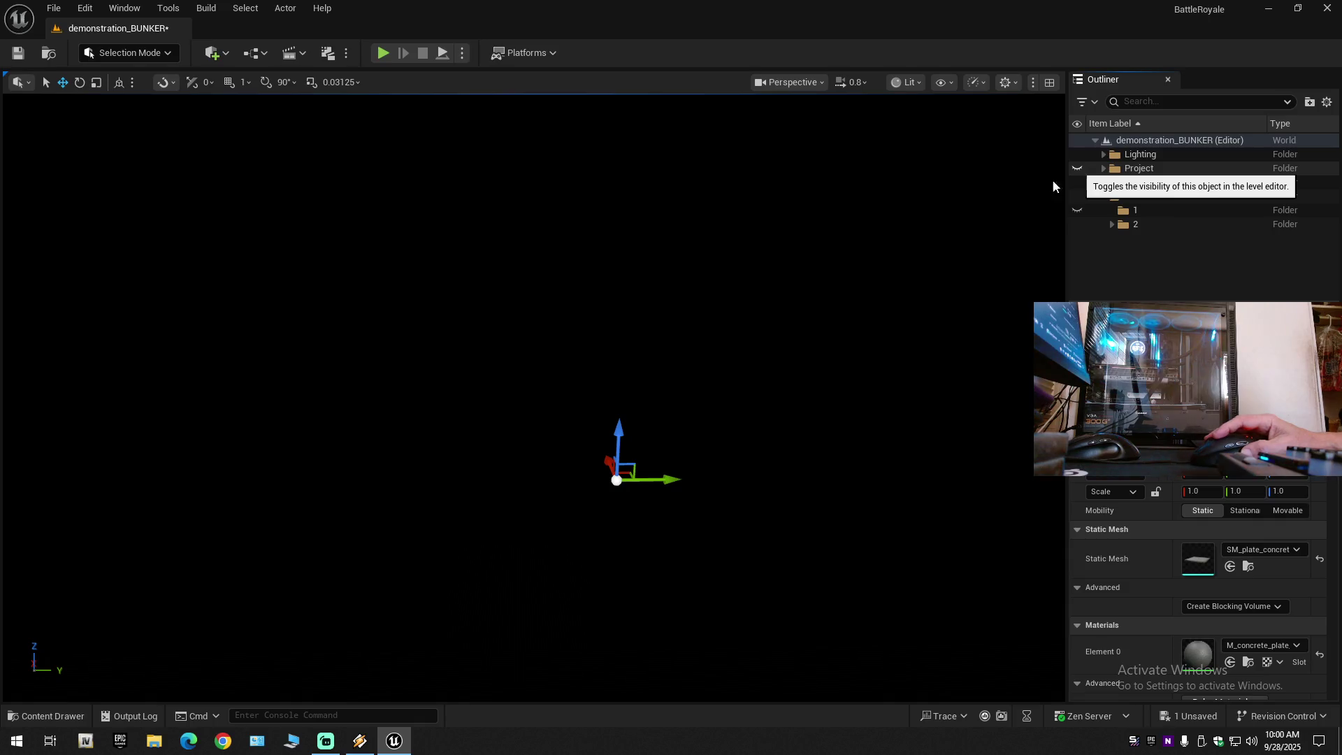
Unhide the Project folder and fly out to pick a floating warning-stripe decal.
click(1077, 171)
drag(689, 394, 174, 310)
drag(469, 485, 469, 485)
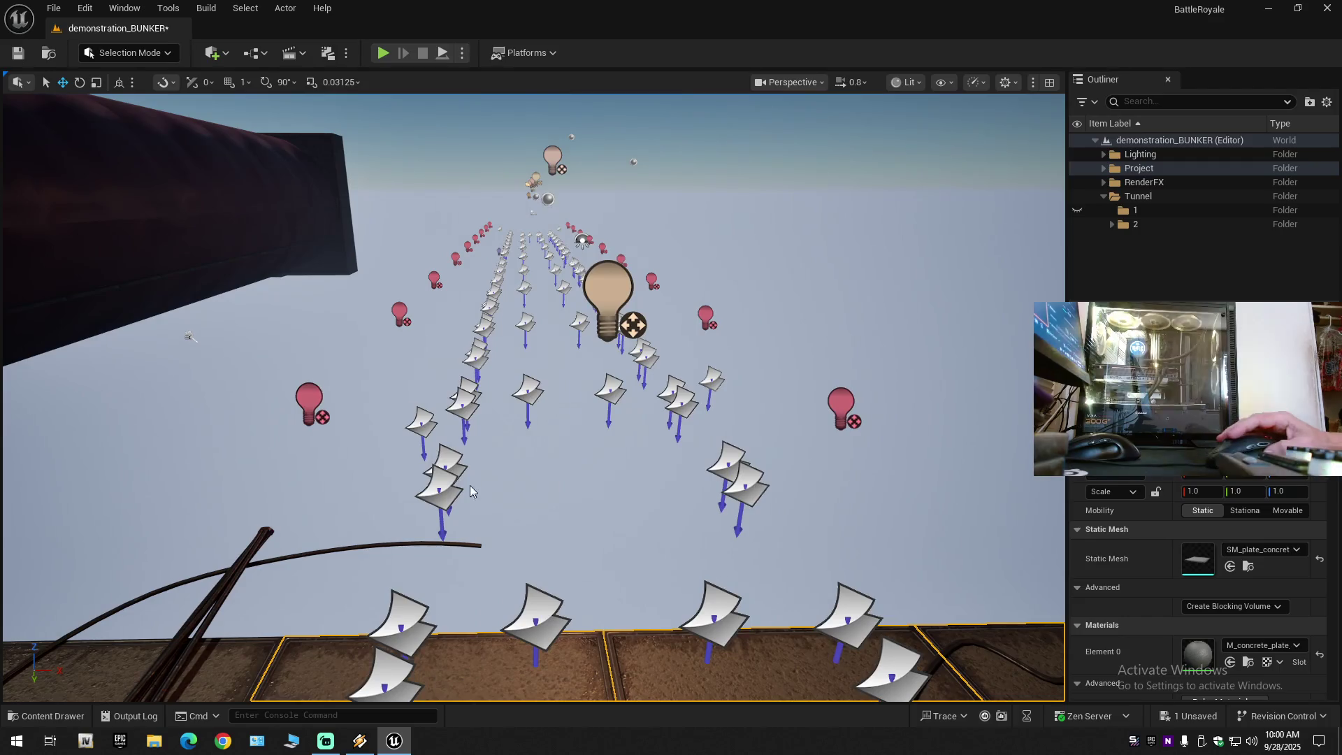
click(440, 486)
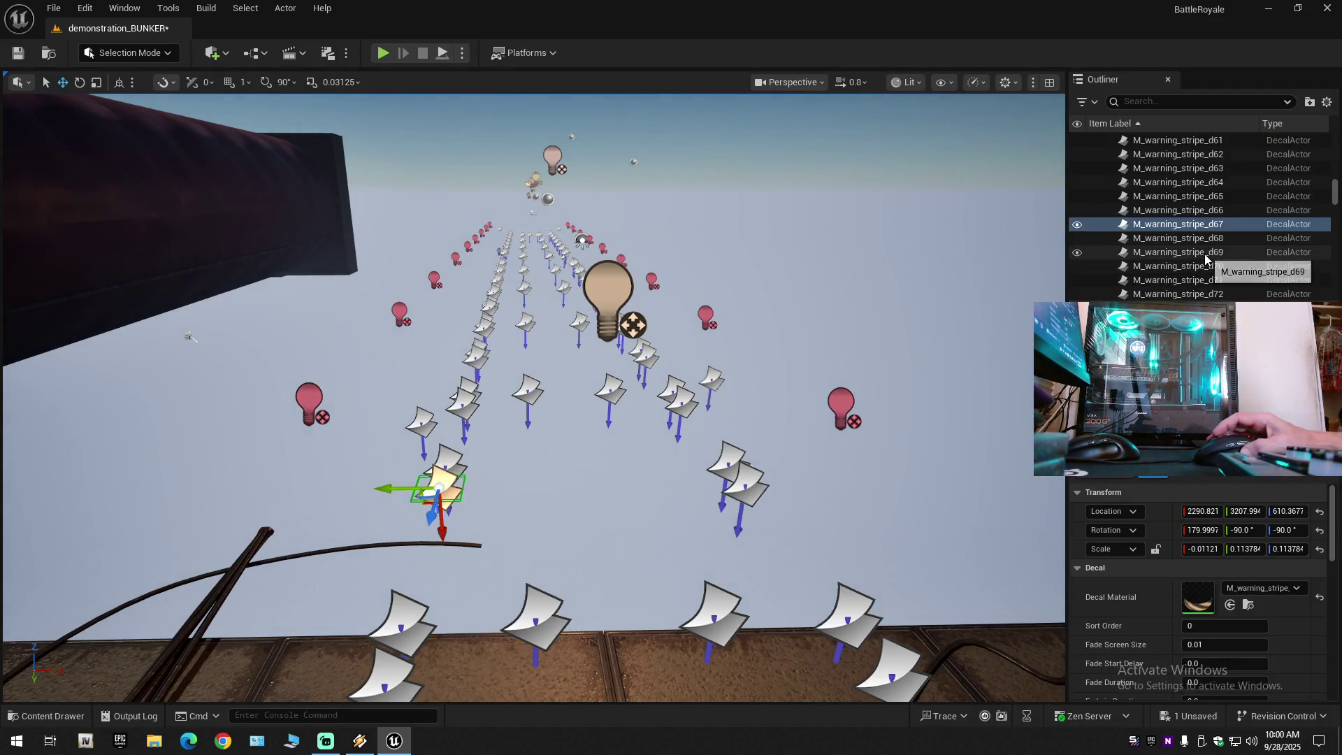
Browse the Outliner decals and select M_warning_stripe_c4 through M_warning_stripe_c19.
scroll(1195, 266, up, 10)
scroll(1195, 251, up, 5)
click(1174, 216)
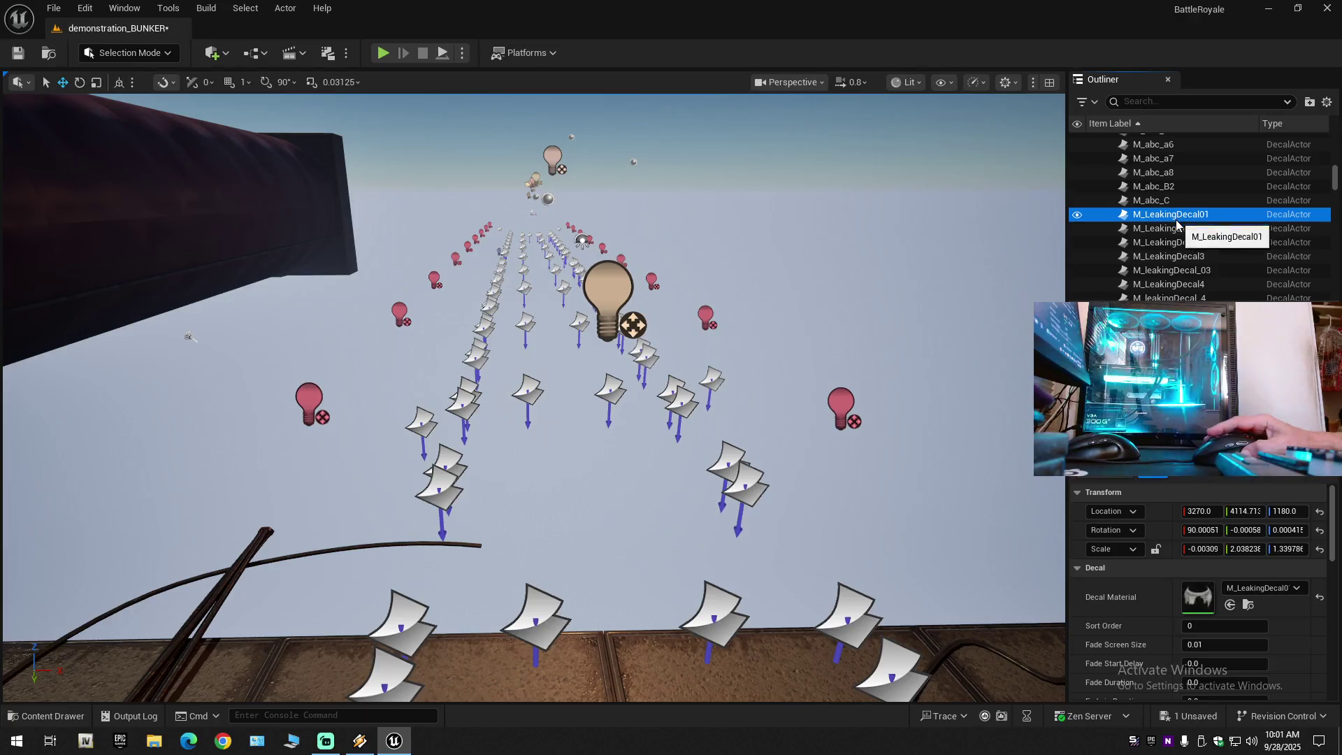
scroll(1172, 234, up, 3)
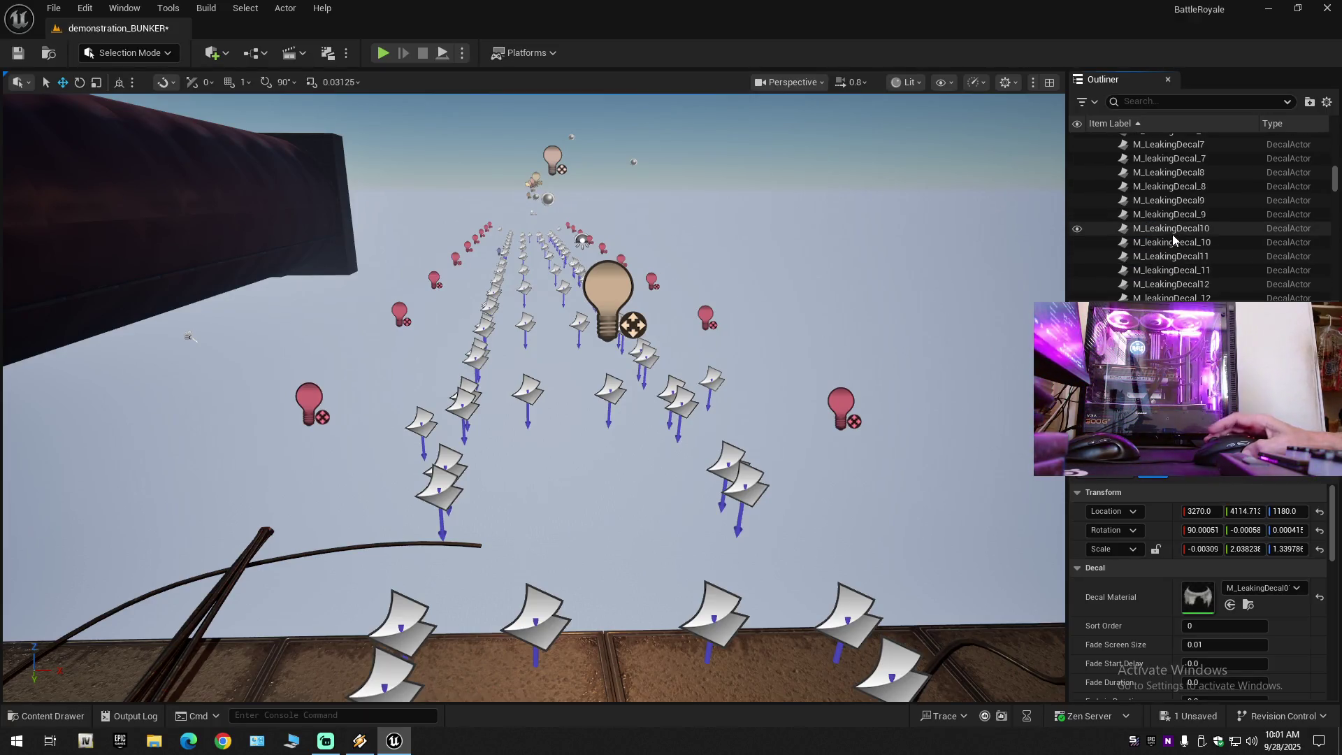
scroll(1172, 238, down, 10)
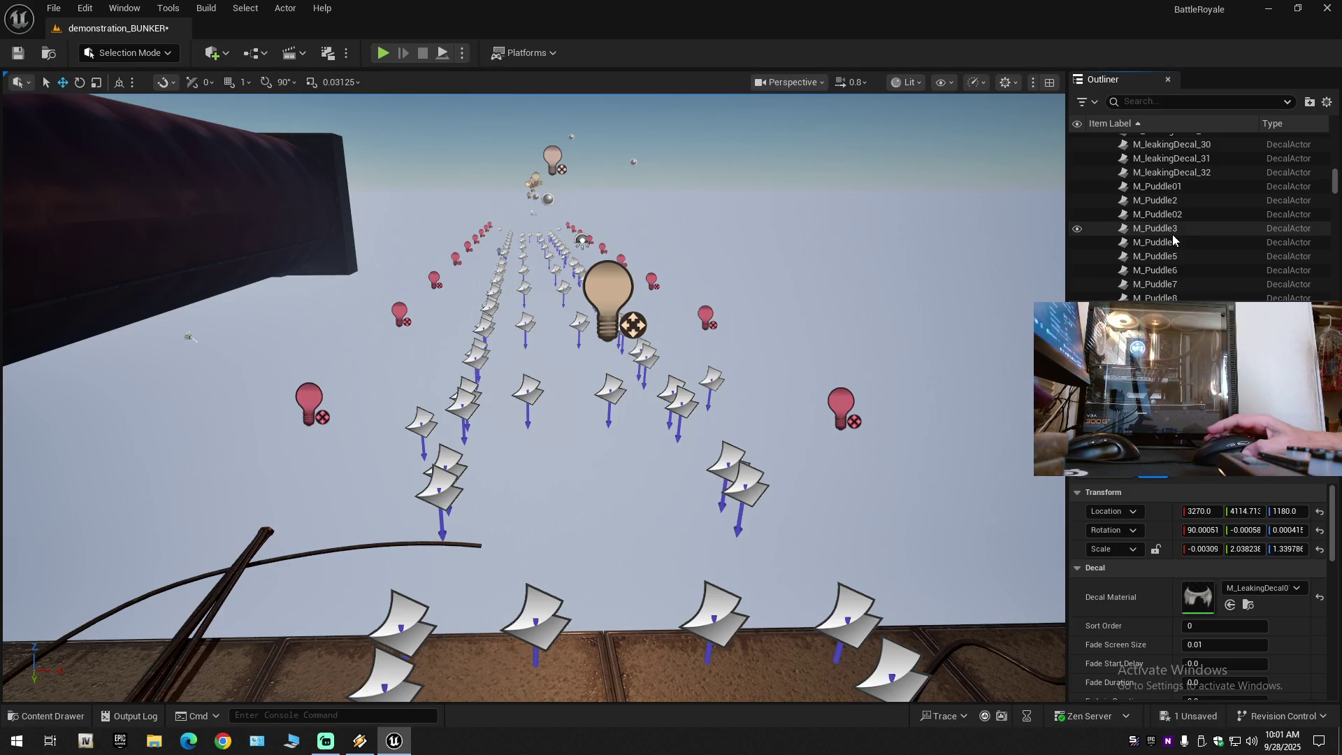
scroll(1161, 203, down, 5)
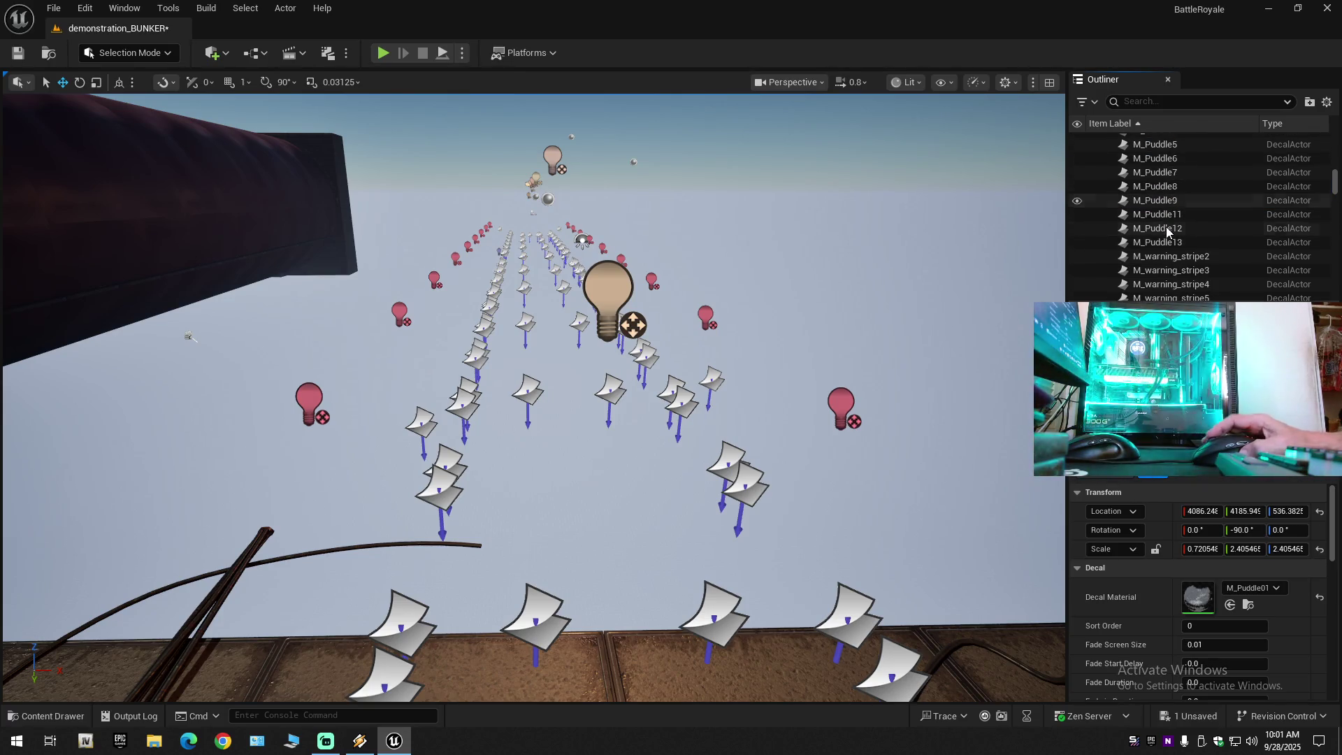
click(1170, 235)
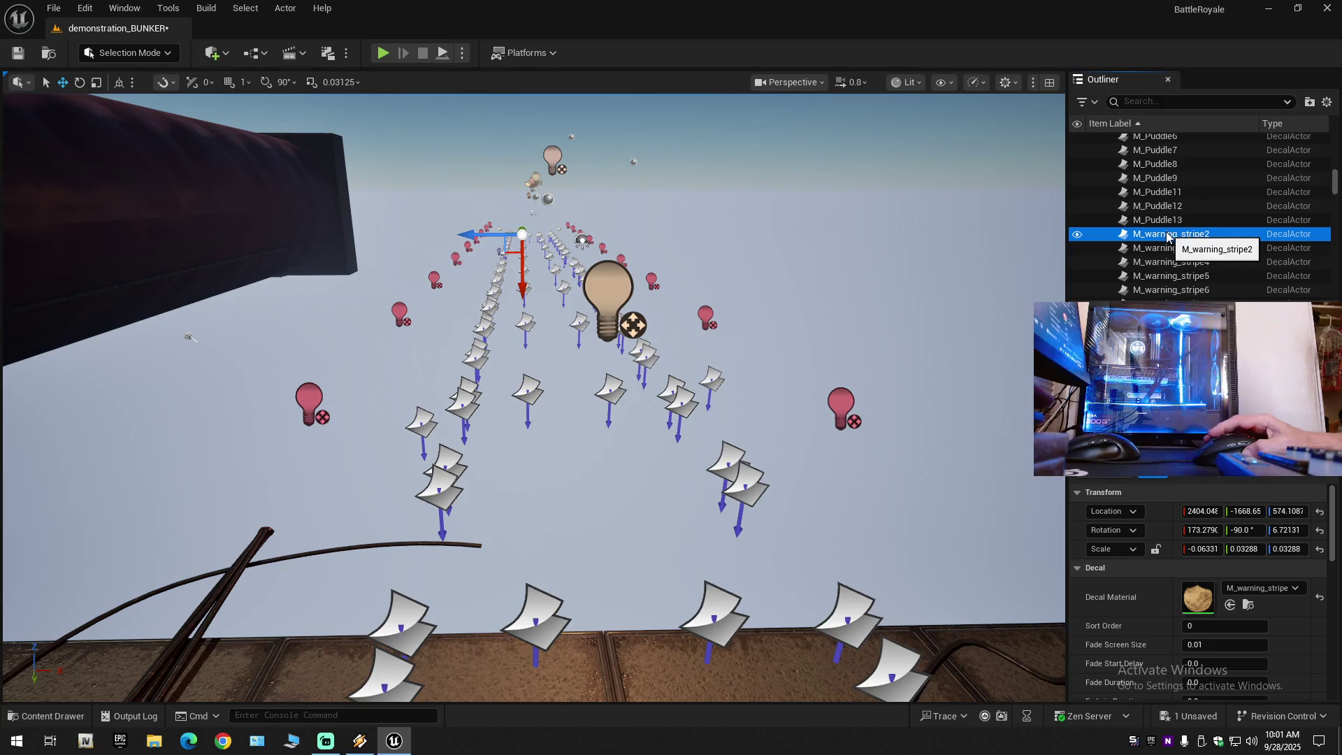
scroll(1164, 242, down, 8)
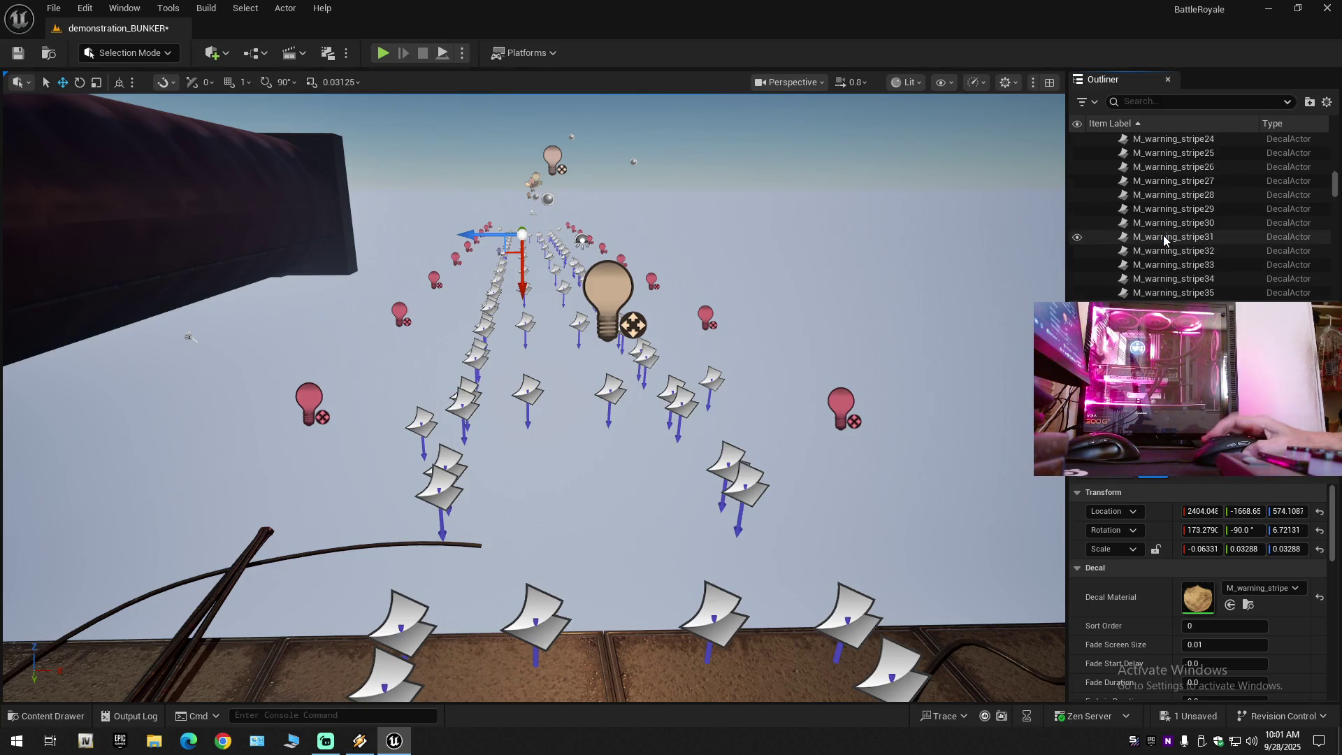
shift+click(1163, 251)
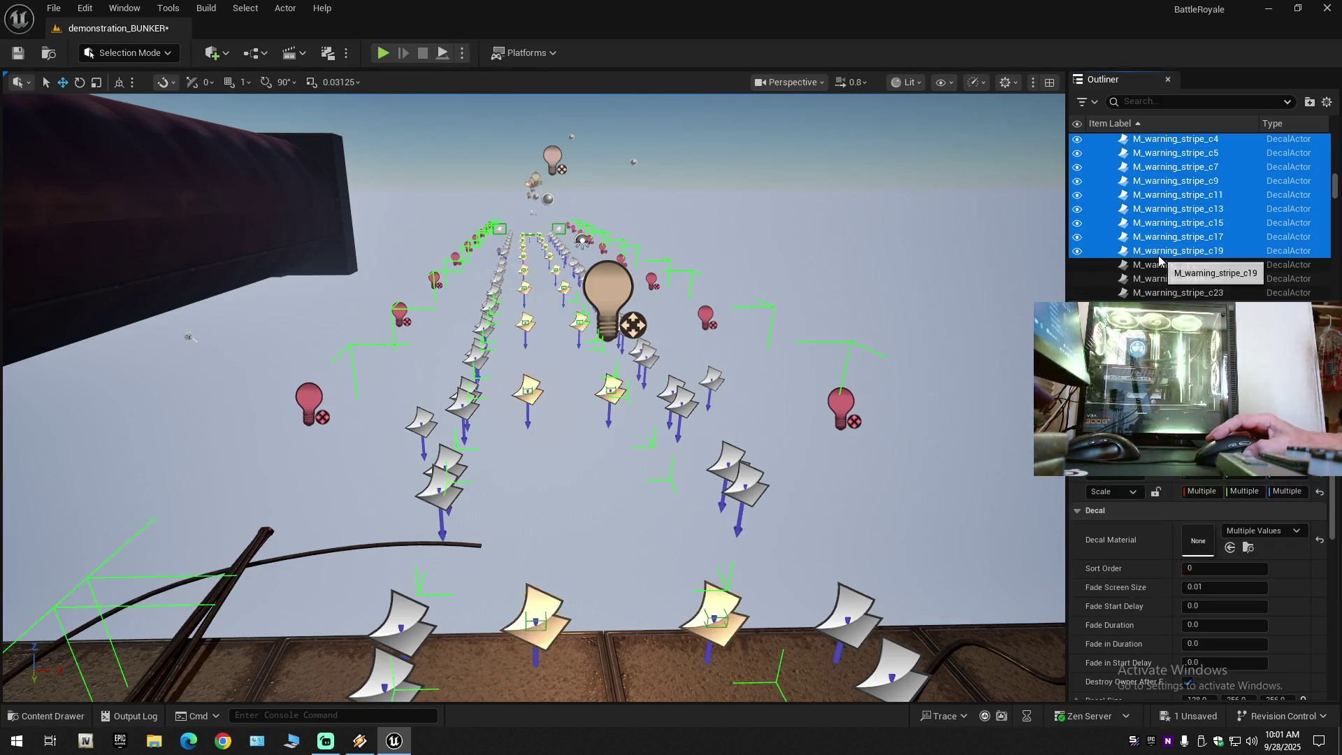
Frame the selected c4–c19 decals and fly through the bunker doorway to check their placement.
key(f)
key(w)
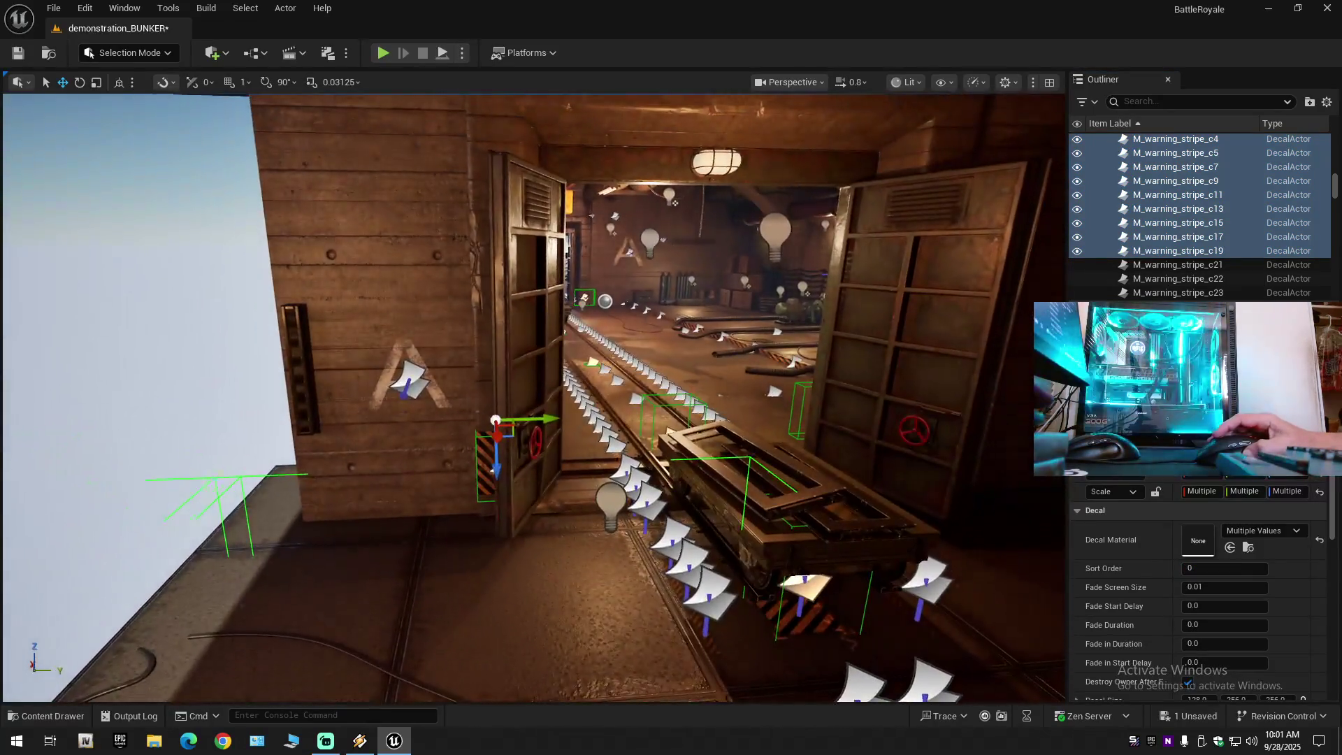
key(w)
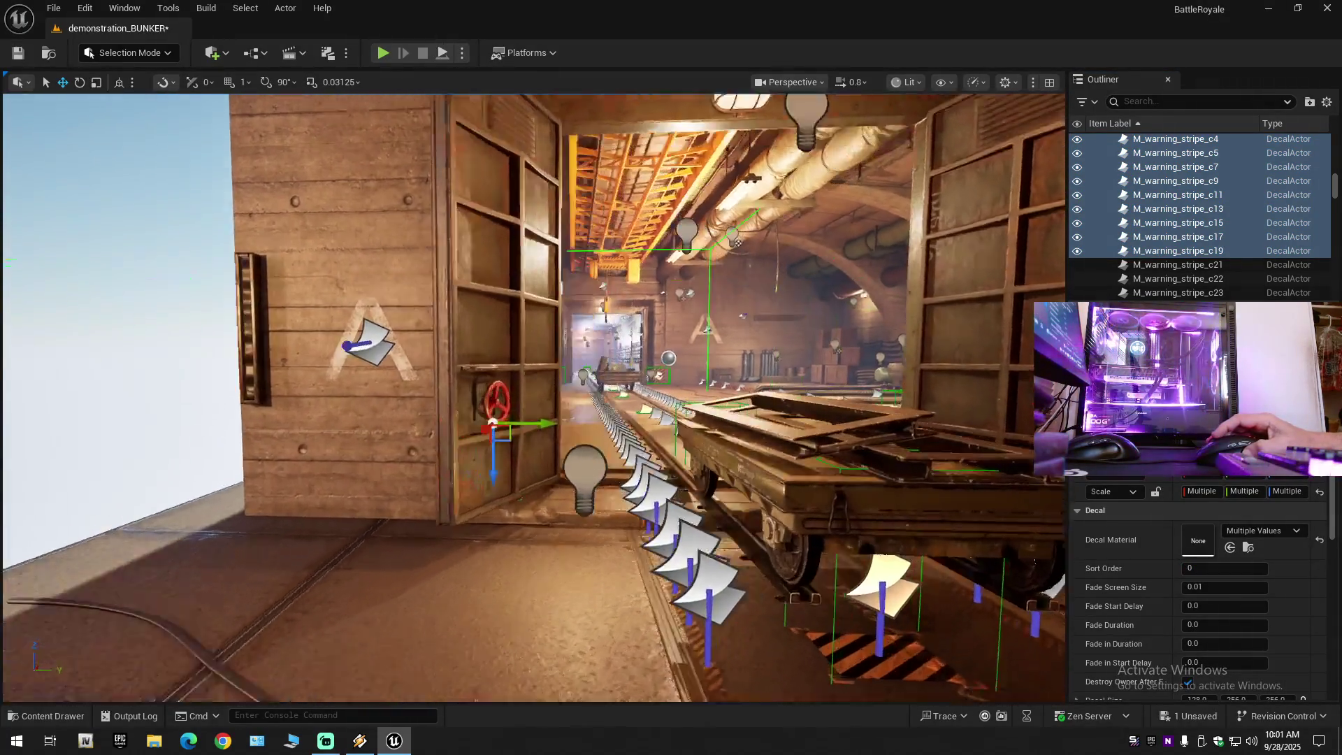
key(w)
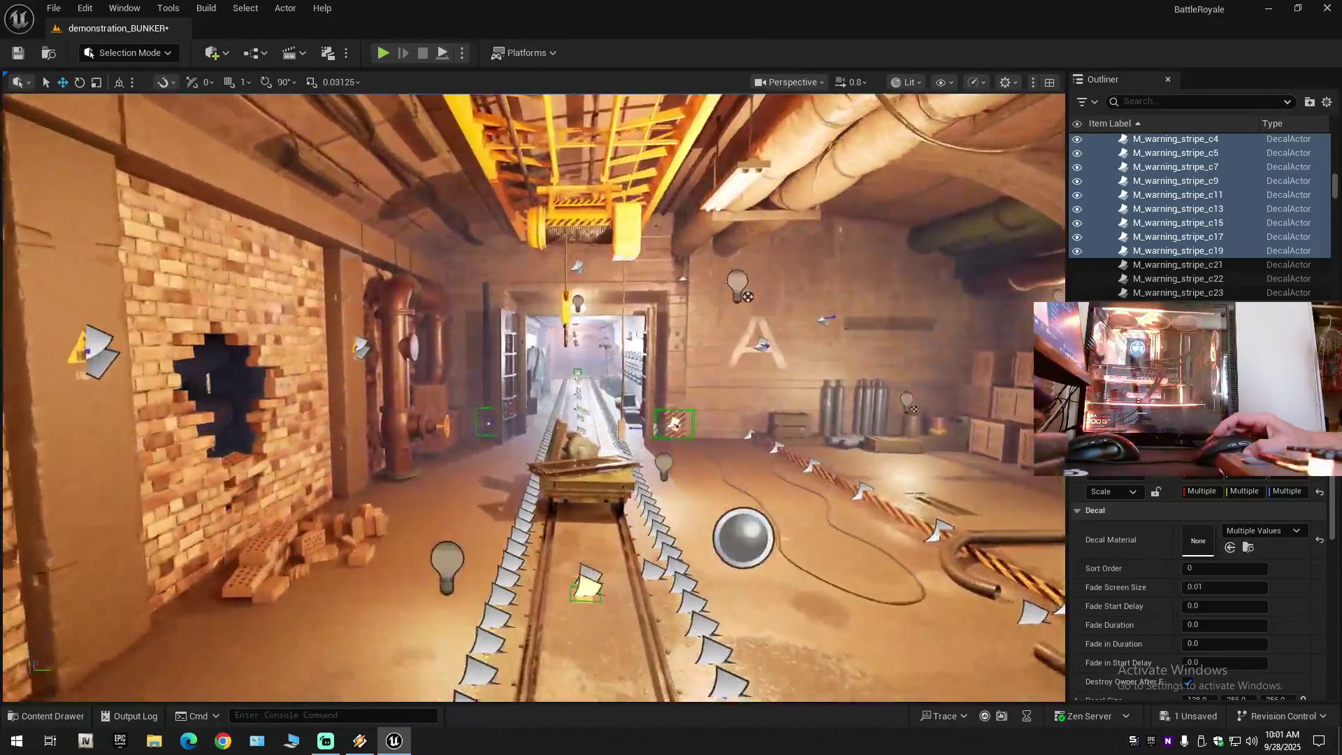
key(s)
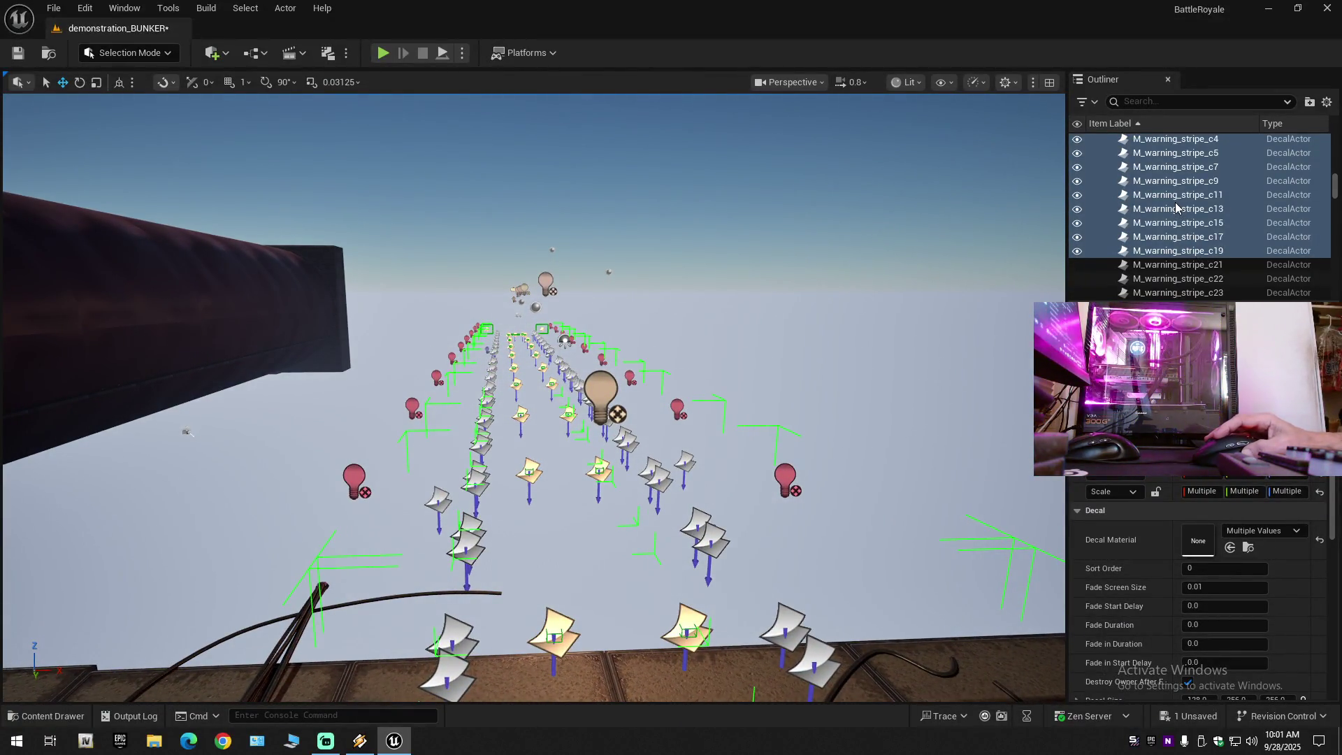
Deselect decals c4 through c19 and select warning-stripe decals d10 through d18 instead.
shift+click(1162, 236)
ctrl+click(1160, 208)
ctrl+click(1160, 194)
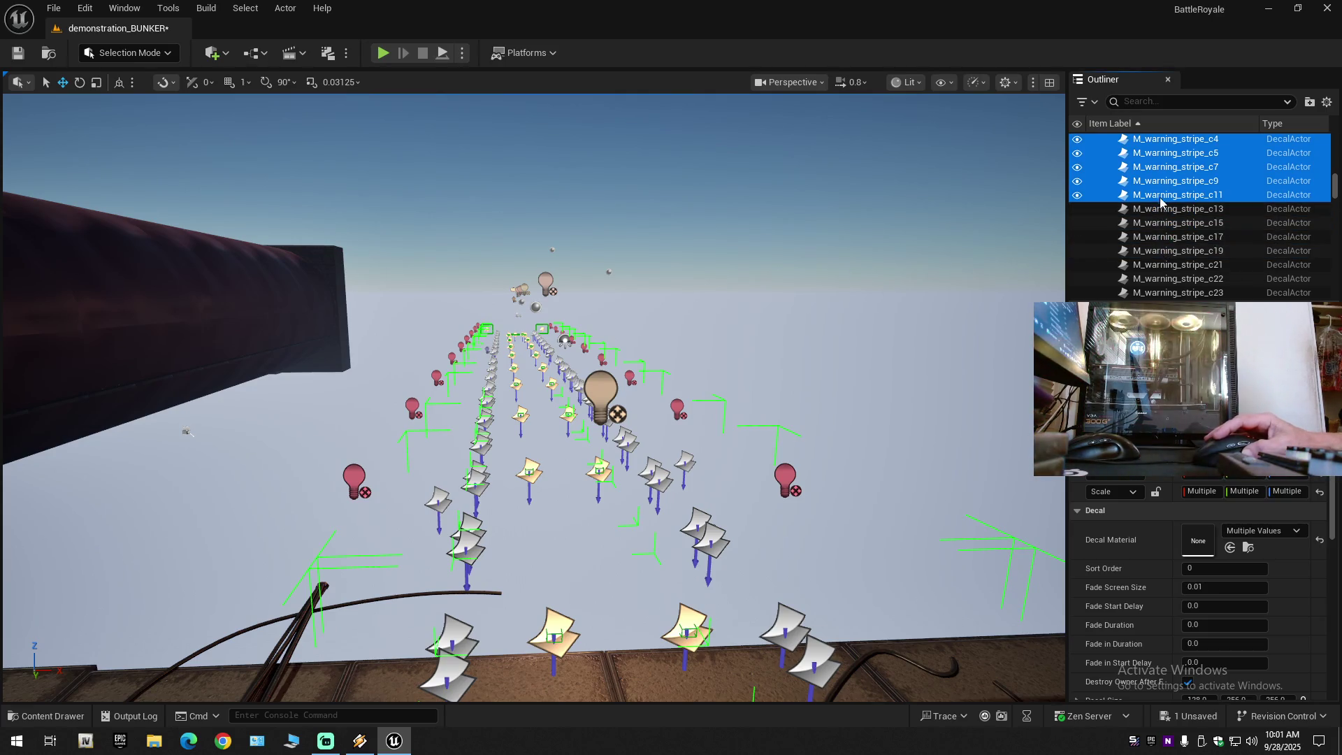
ctrl+click(1159, 181)
ctrl+click(1158, 166)
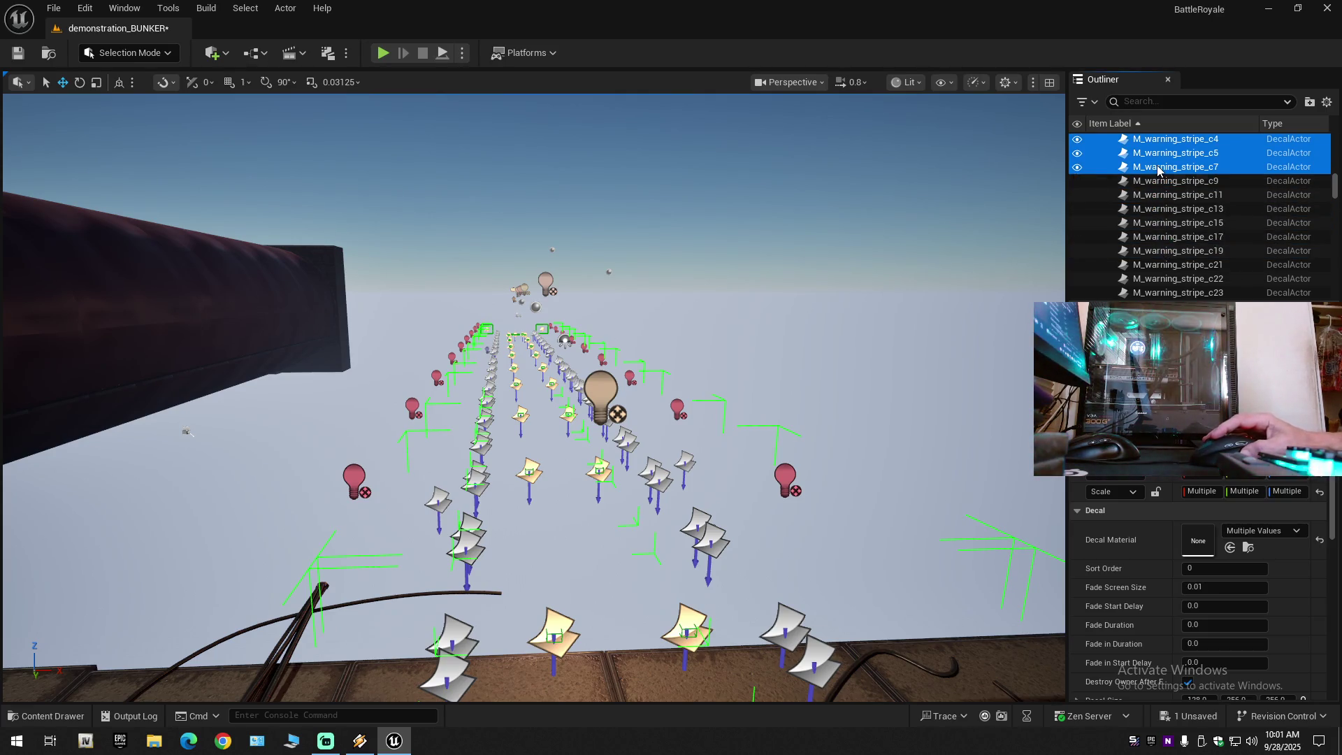
ctrl+click(1159, 152)
ctrl+click(1158, 144)
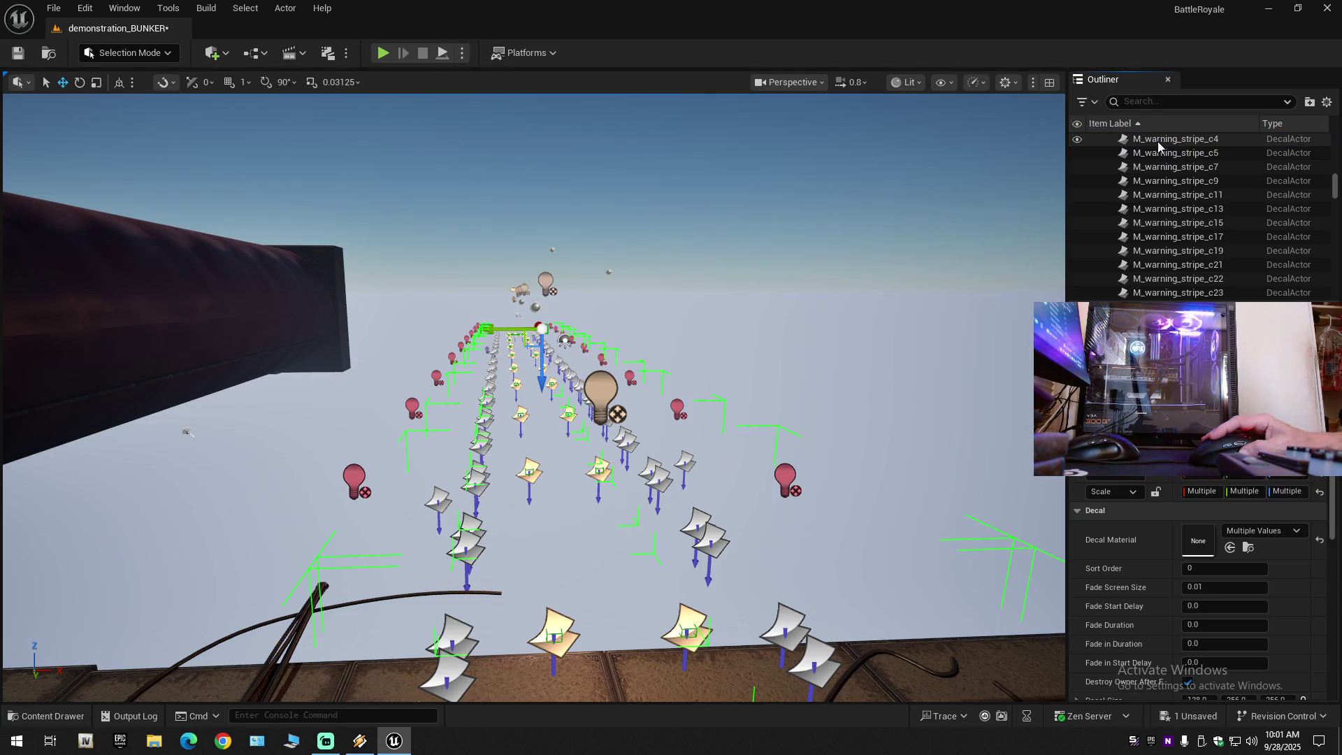
scroll(1157, 181, down, 10)
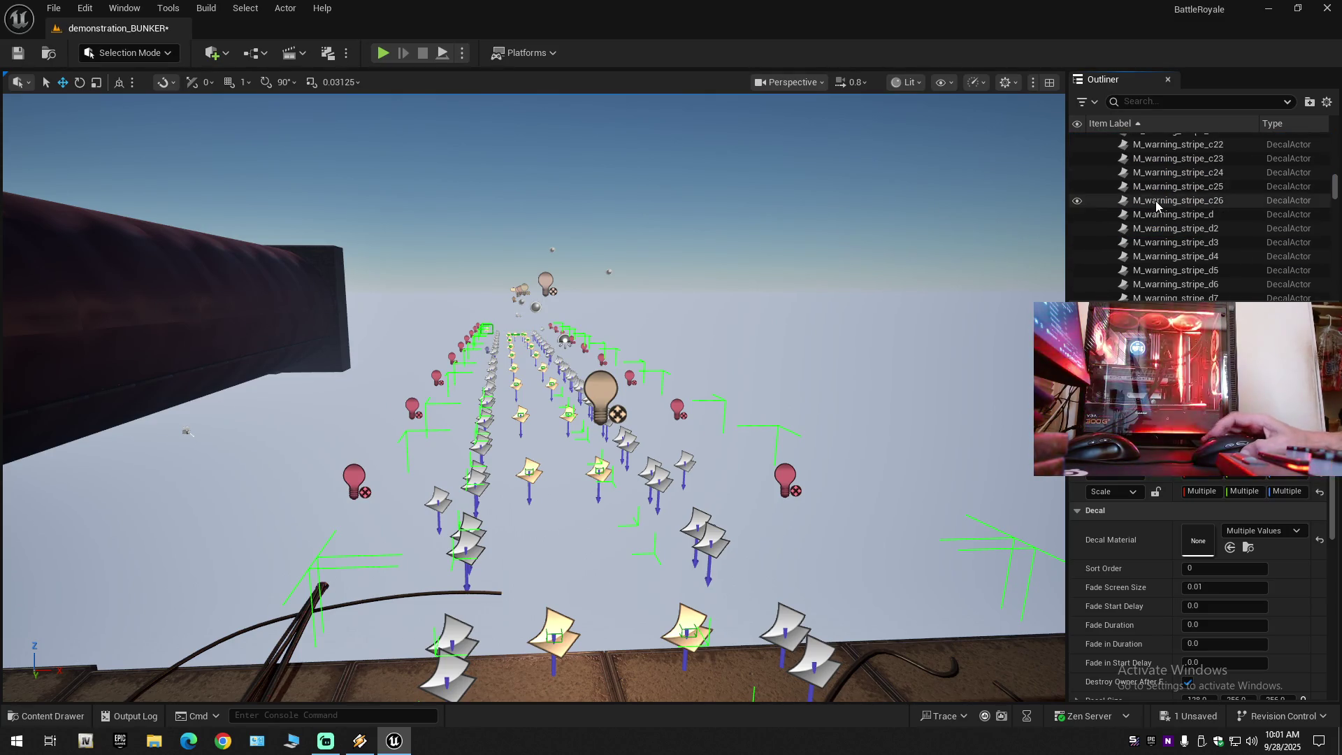
shift+click(1159, 245)
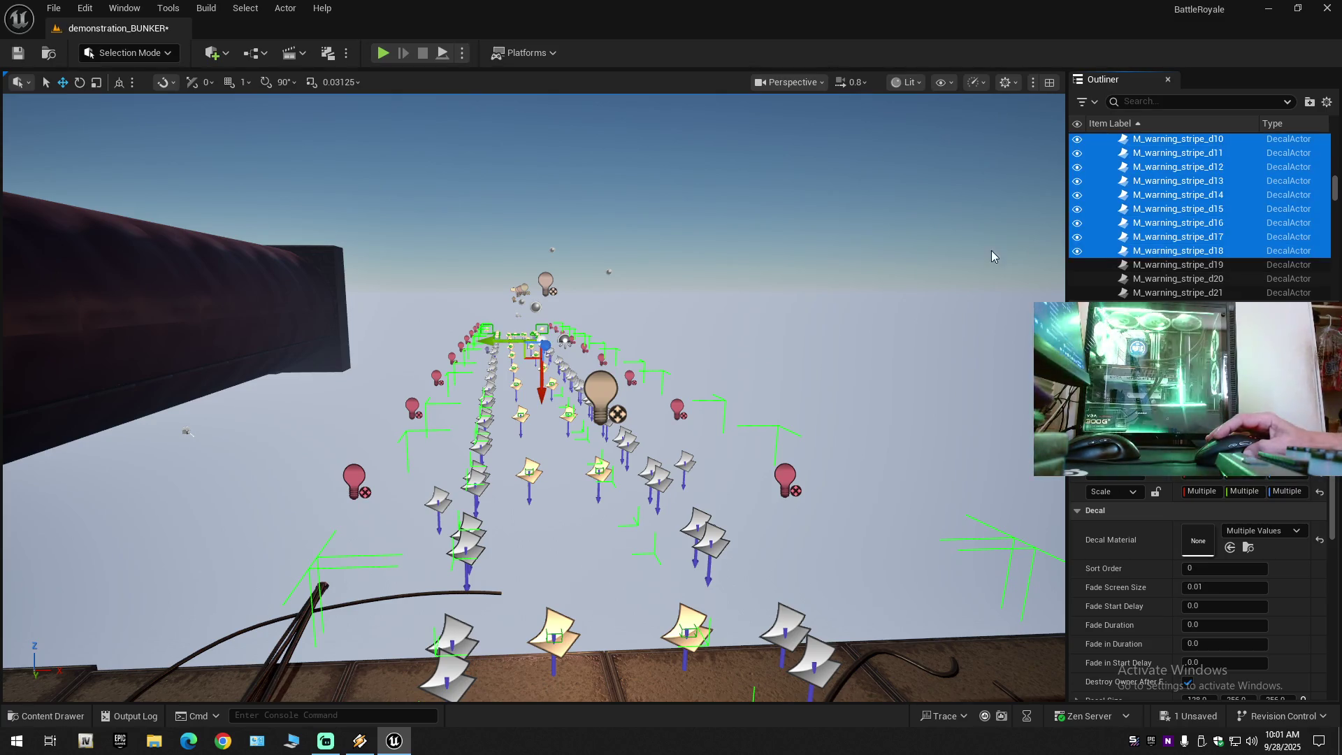
key(f)
key(w)
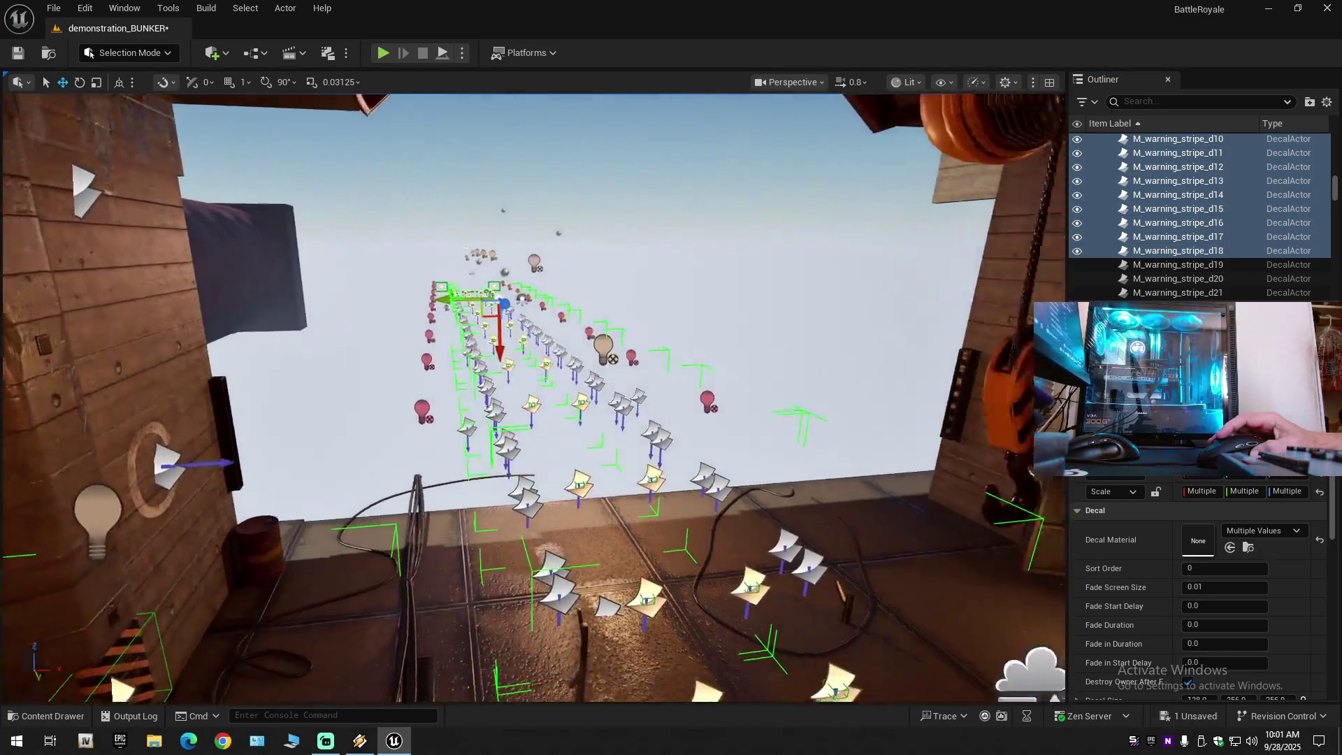
key(w)
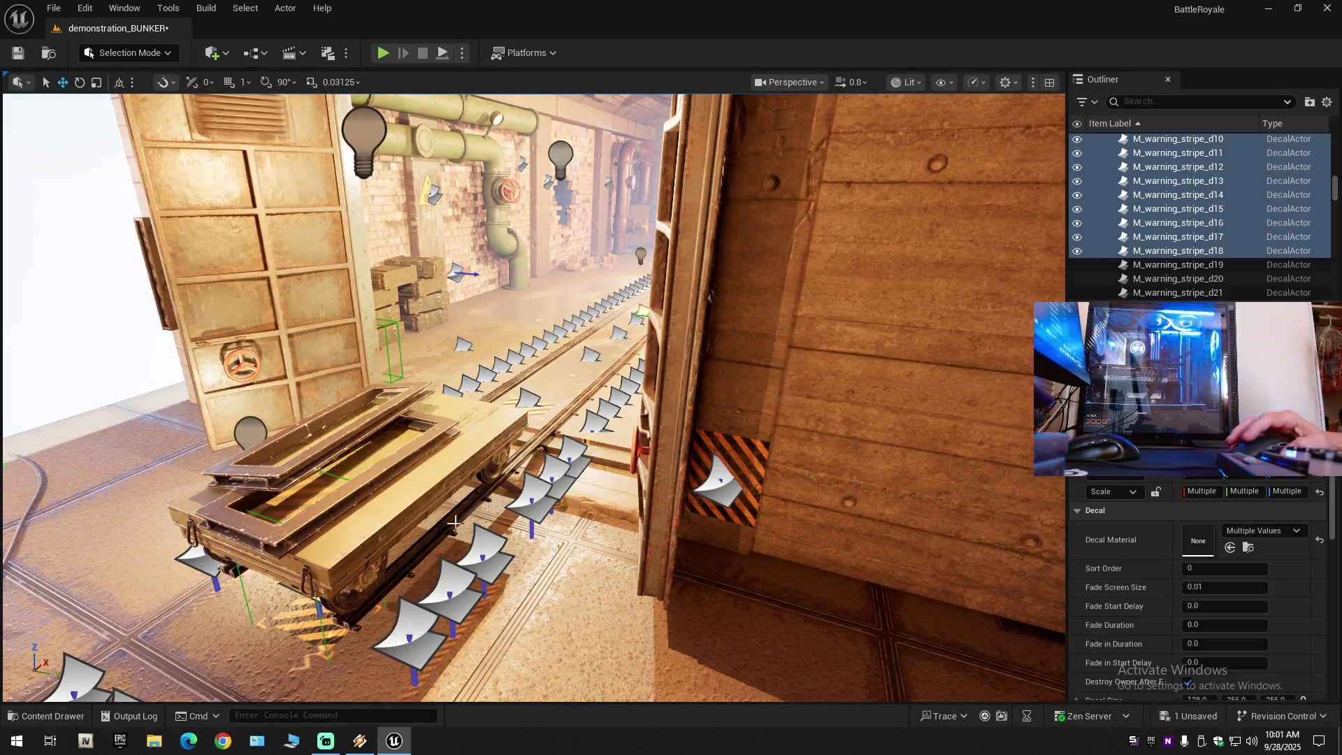
key(w)
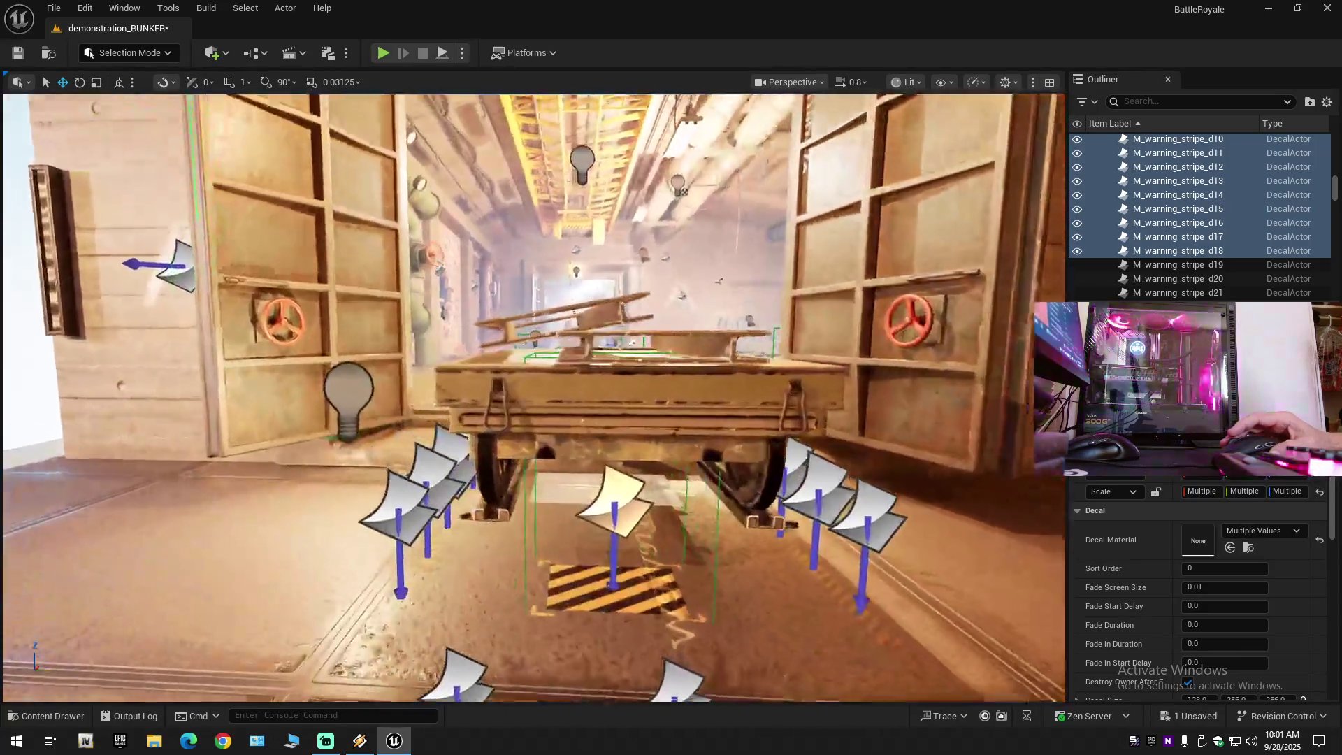
key(w)
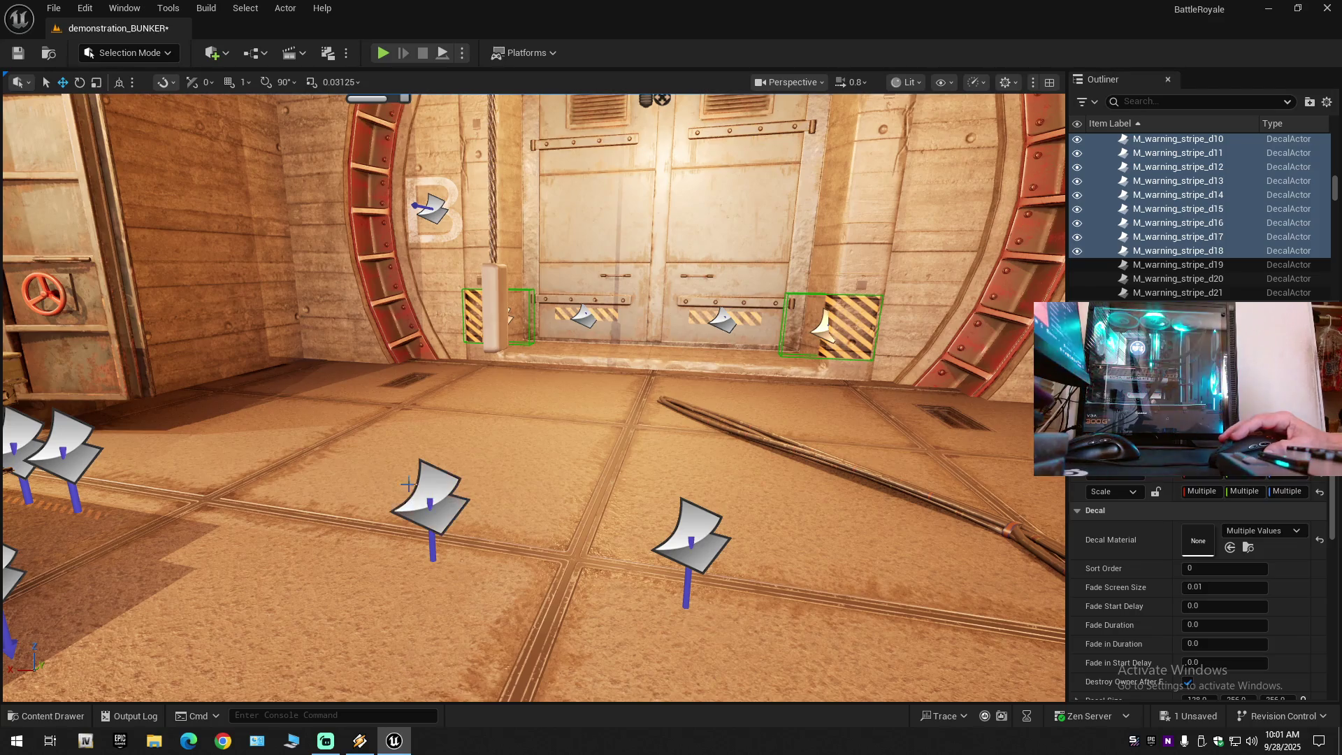
drag(120, 458, 77, 454)
drag(310, 384, 420, 382)
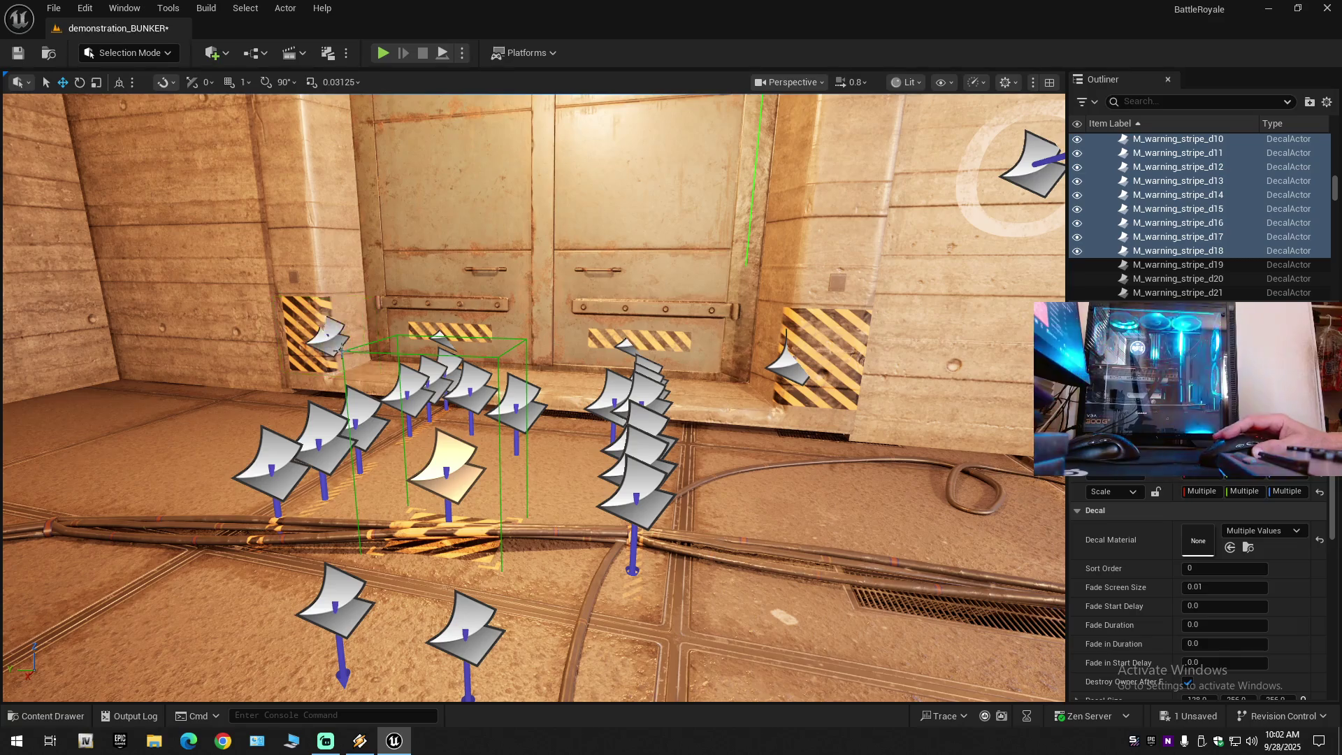
drag(482, 454, 475, 449)
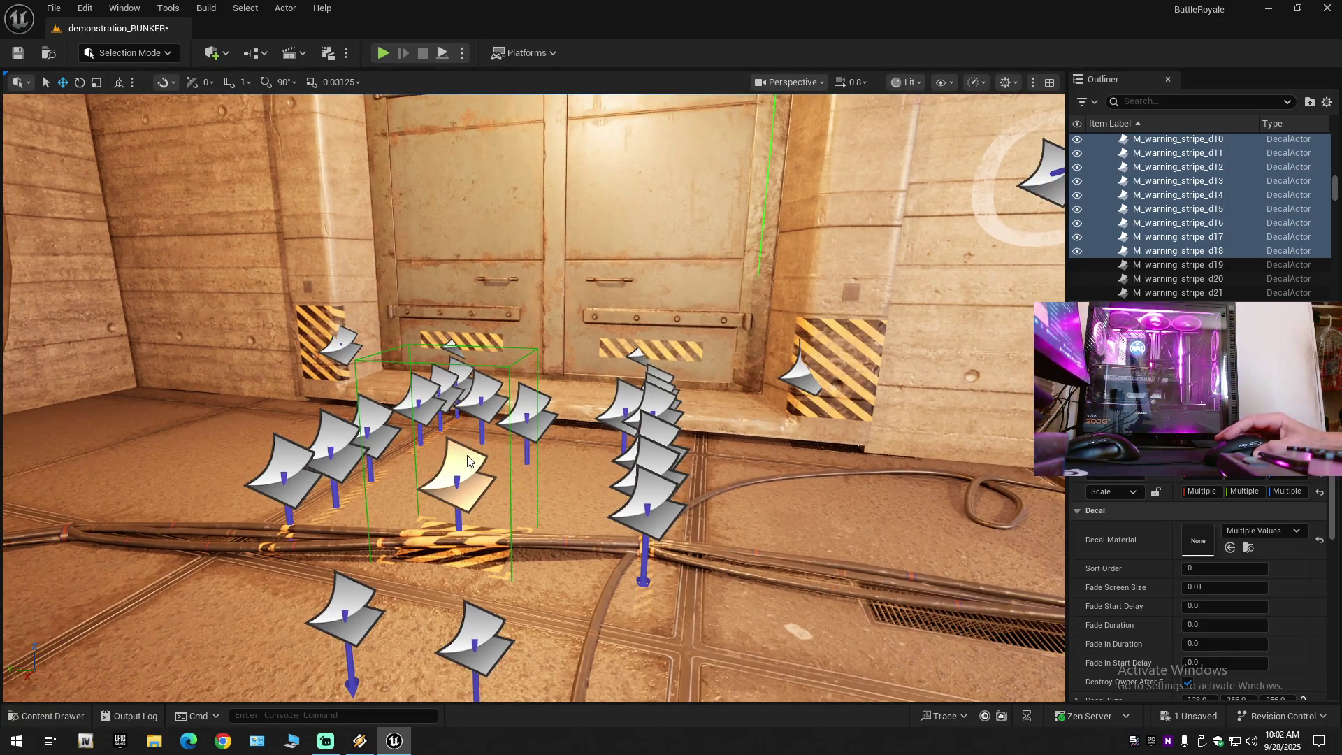
drag(588, 476, 538, 494)
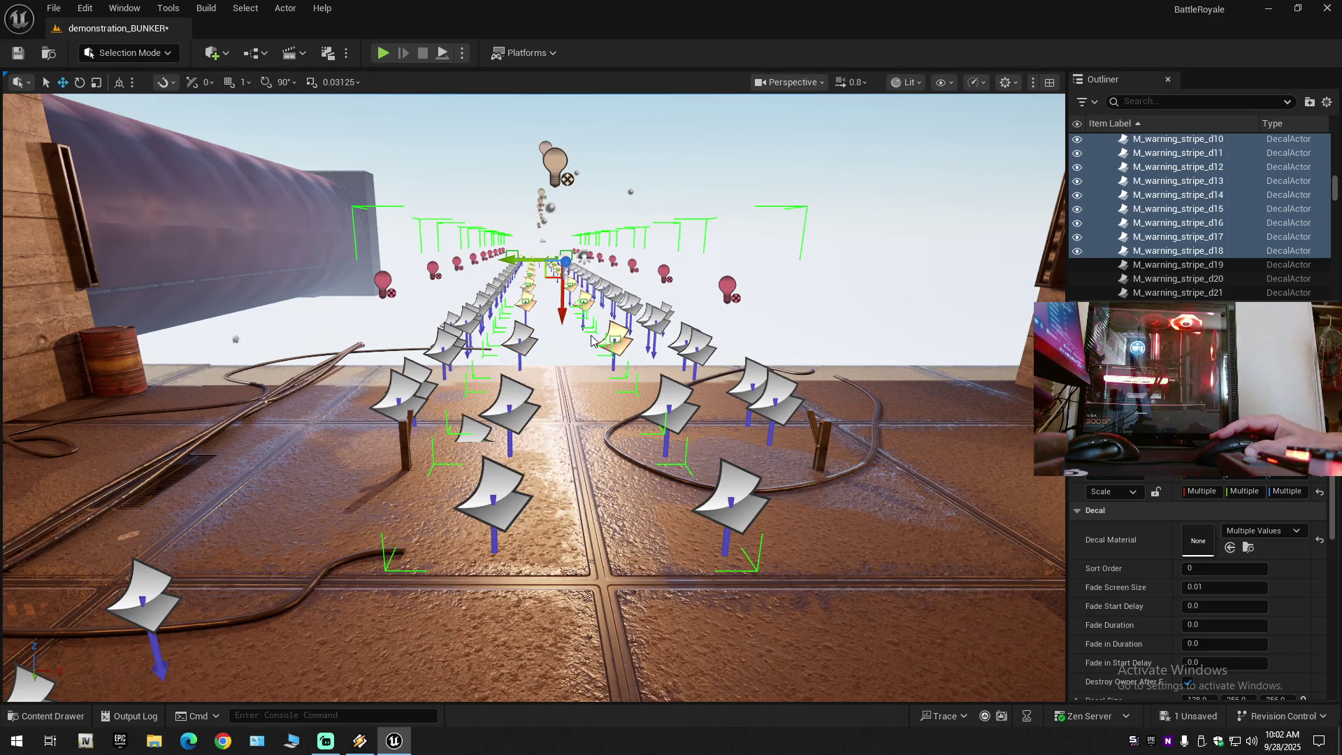
mouse_move(584, 429)
mouse_down()
mouse_move(562, 413)
mouse_move(547, 369)
mouse_up()
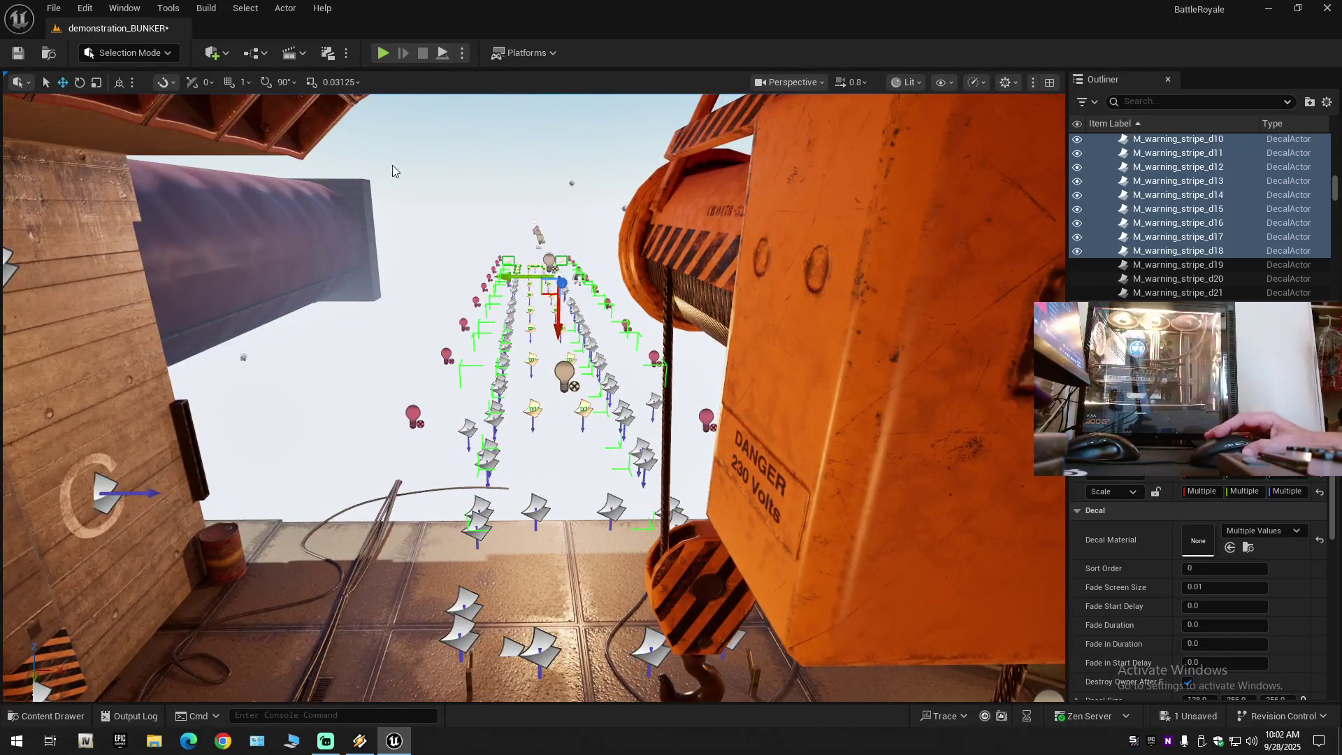
mouse_move(558, 315)
mouse_down()
mouse_move(557, 394)
mouse_move(558, 280)
mouse_up()
drag(500, 516, 500, 540)
key(ctrl+z)
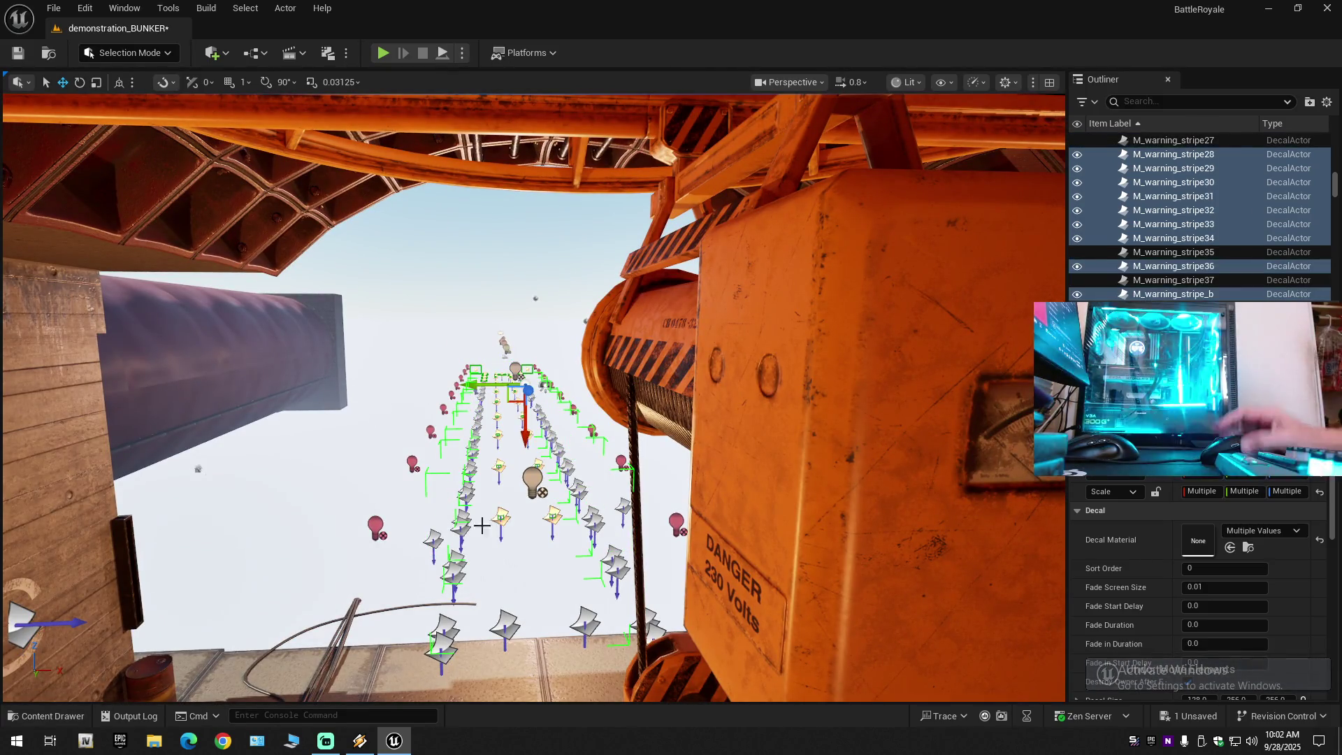
mouse_move(423, 601)
mouse_down()
mouse_move(391, 559)
mouse_move(465, 545)
mouse_move(465, 517)
mouse_up()
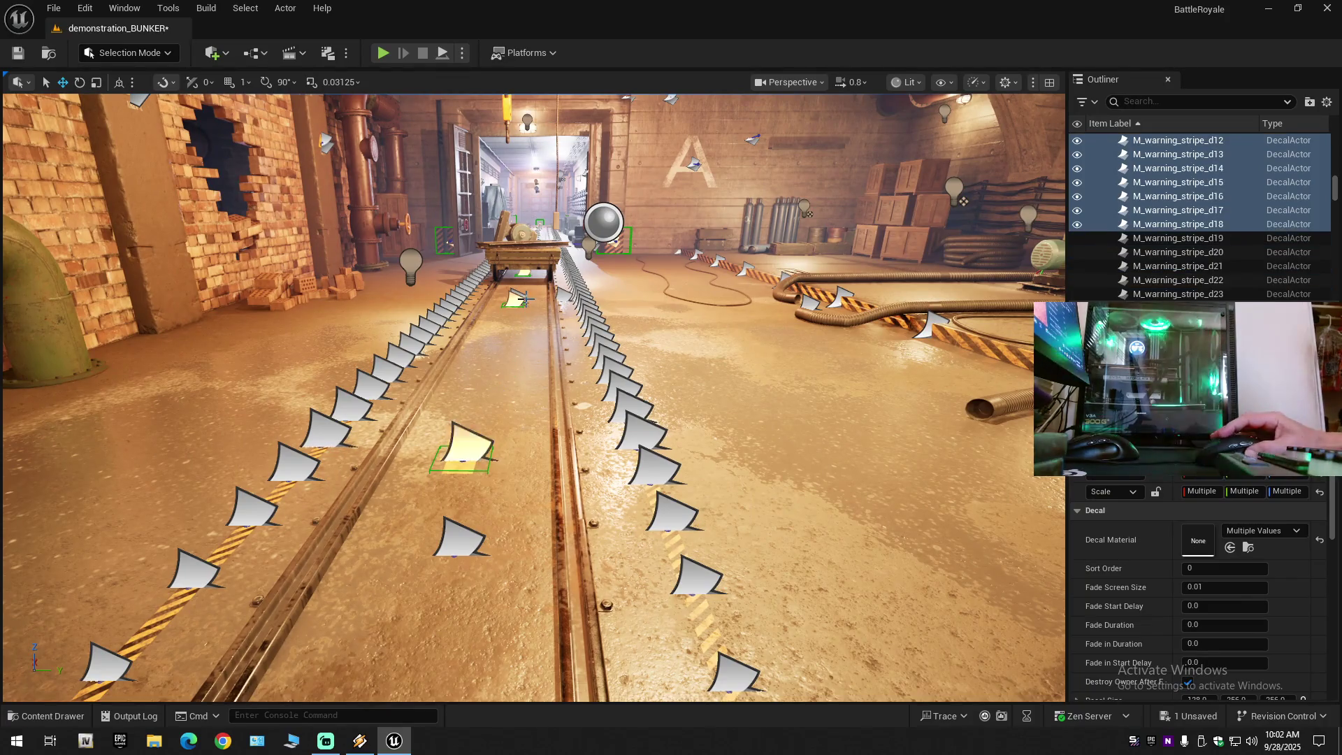
mouse_move(465, 517)
mouse_down()
mouse_move(539, 493)
mouse_move(608, 507)
mouse_move(535, 359)
mouse_up()
mouse_move(436, 444)
mouse_down()
mouse_move(353, 454)
mouse_move(443, 426)
mouse_up()
key(f)
mouse_move(533, 444)
mouse_down()
mouse_move(482, 453)
mouse_move(535, 454)
mouse_move(503, 480)
mouse_move(574, 484)
mouse_move(526, 503)
mouse_move(585, 528)
mouse_move(608, 522)
mouse_up()
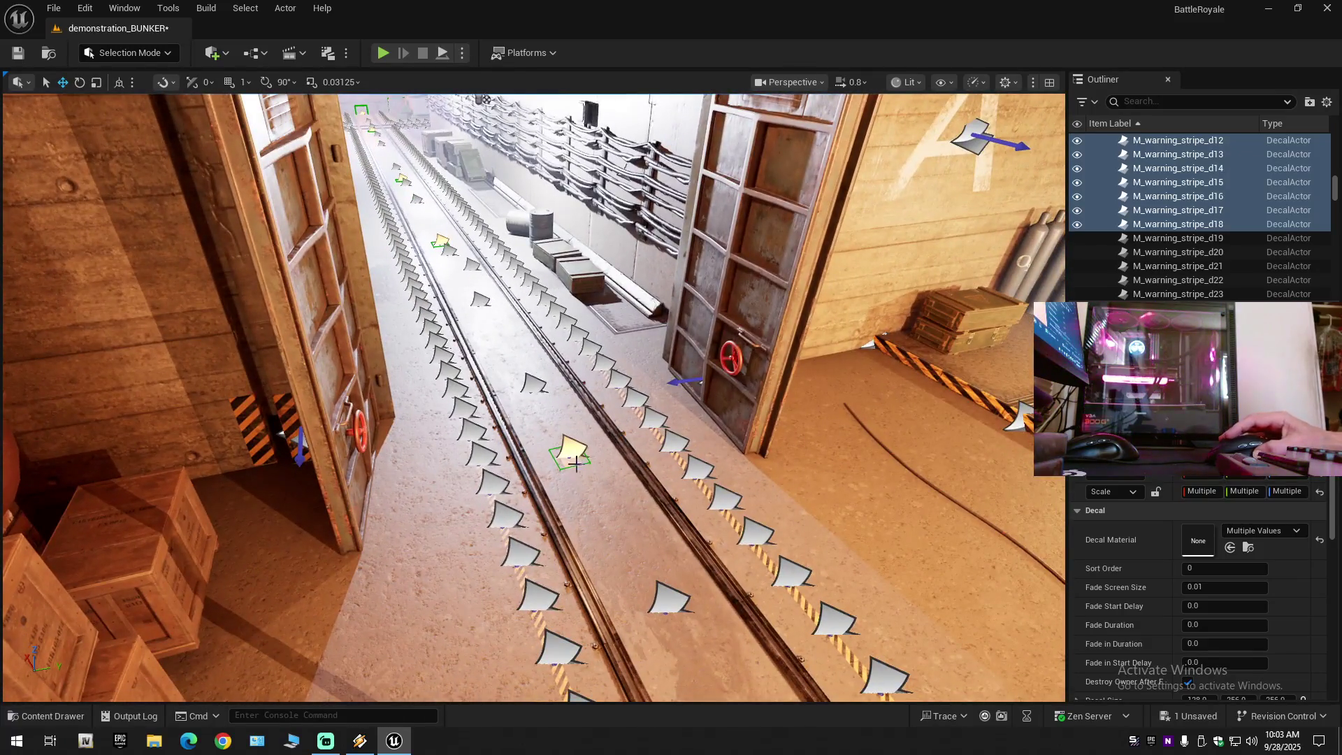
mouse_move(579, 458)
mouse_down()
mouse_move(580, 493)
mouse_move(583, 462)
mouse_up()
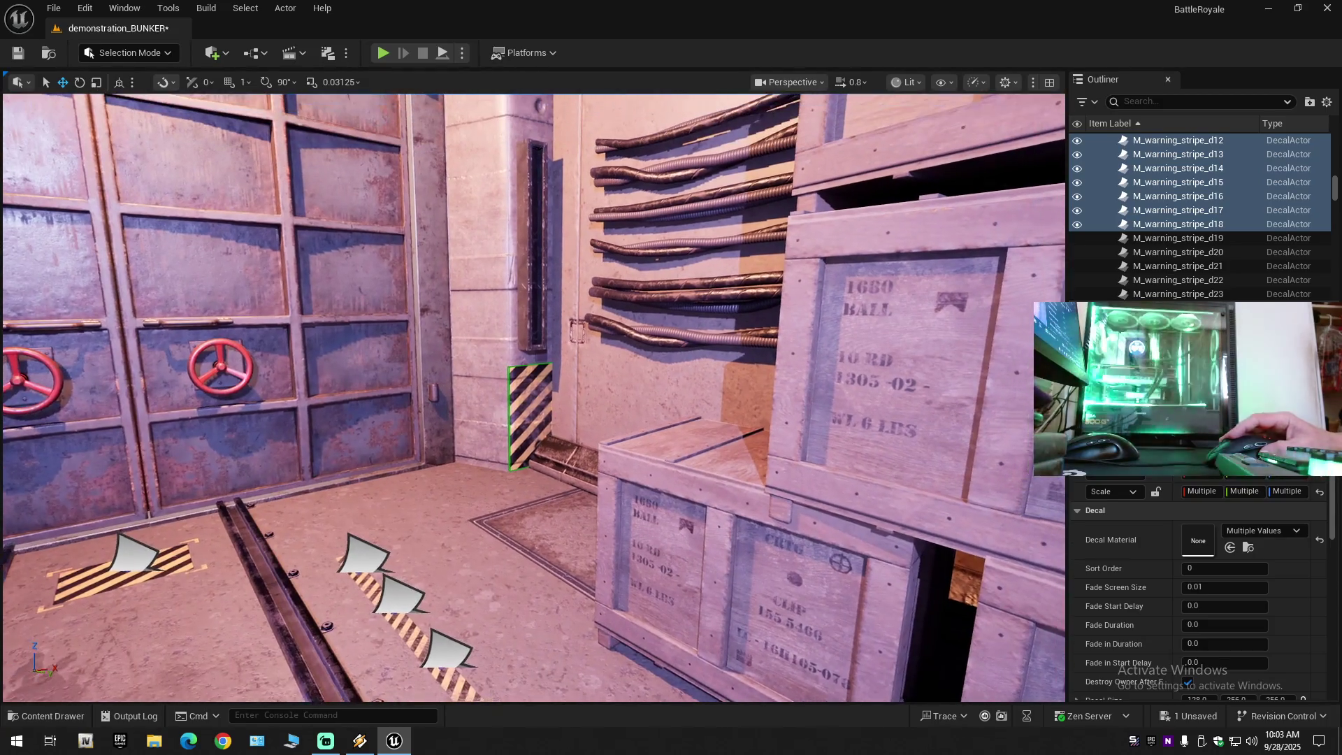
key(w)
scroll(531, 399, down, 1)
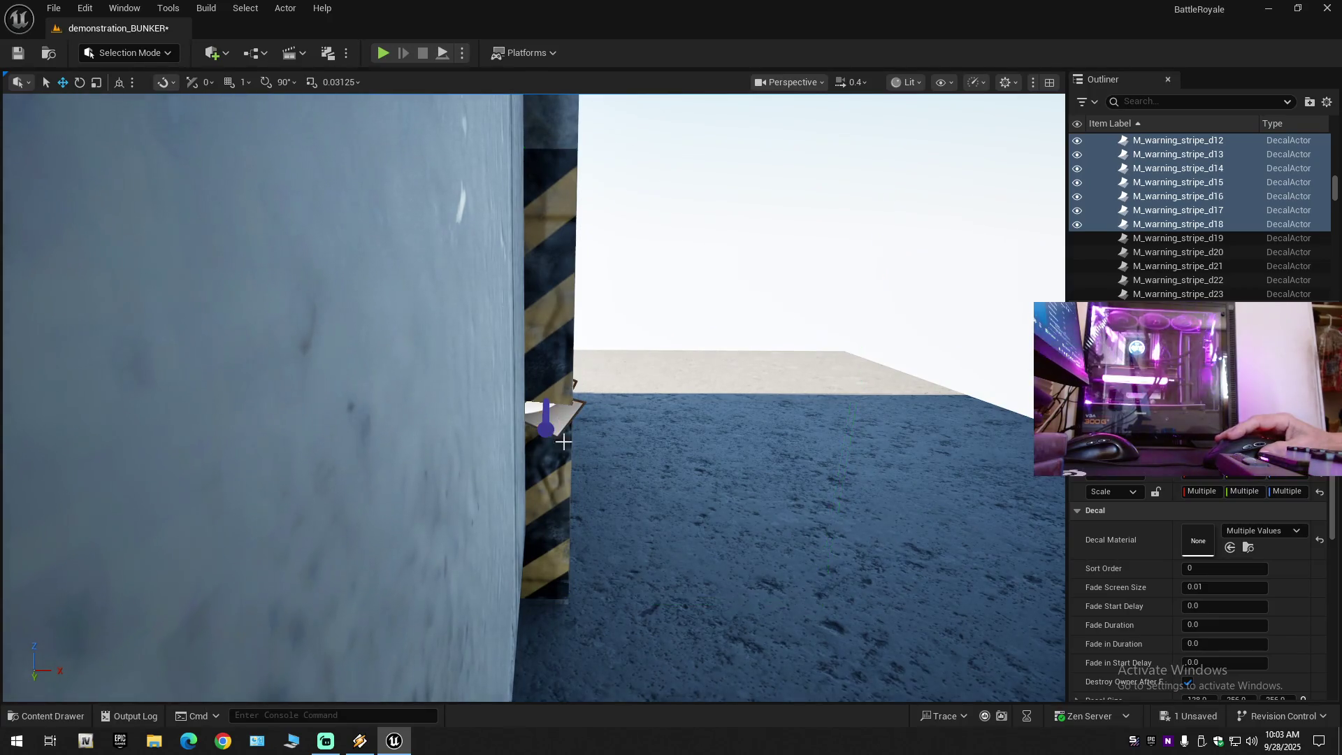
key(s)
scroll(563, 441, up, 1)
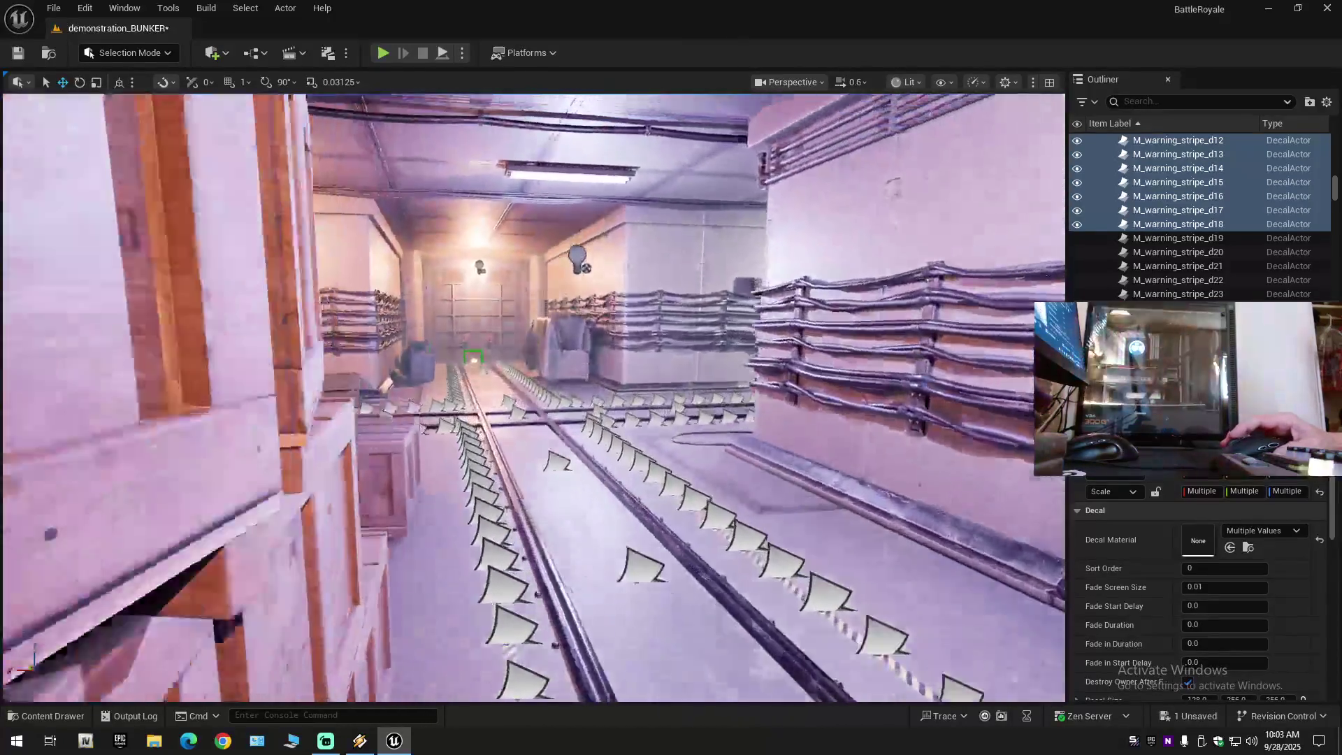
key(w)
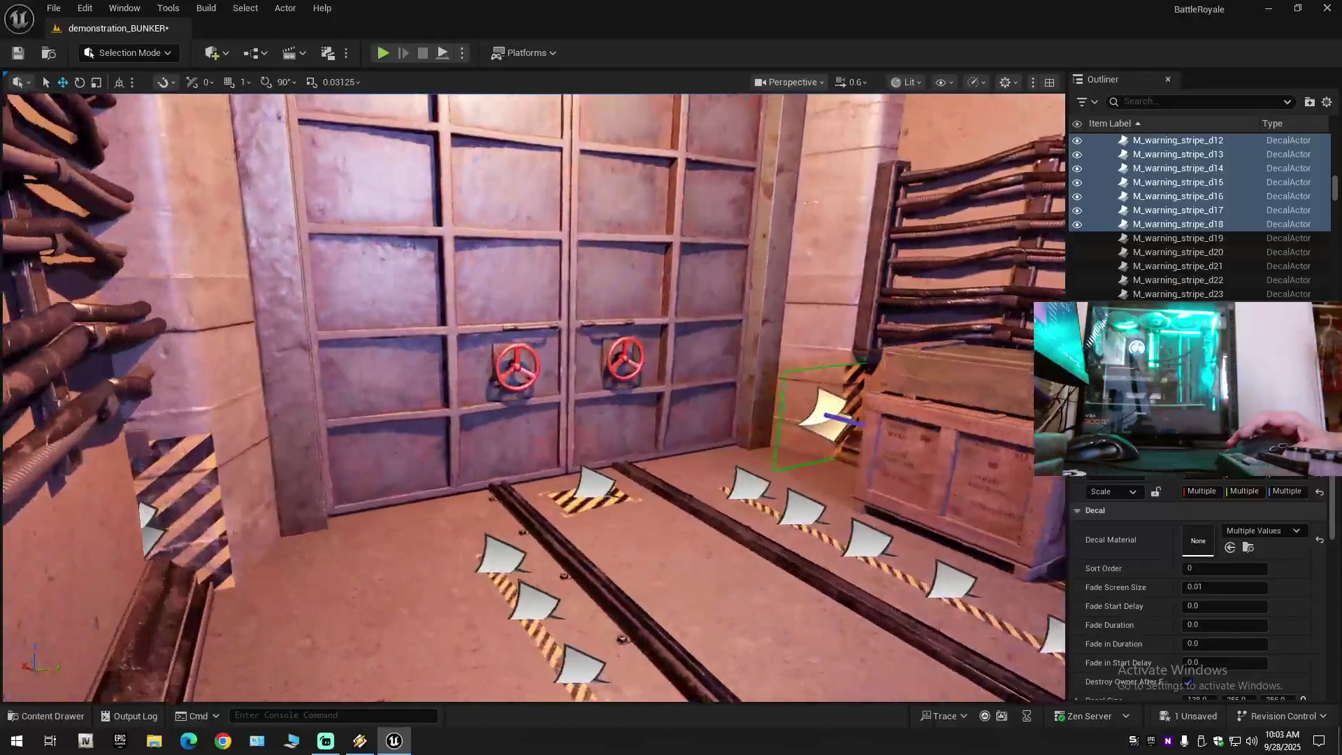
key(w)
key(s)
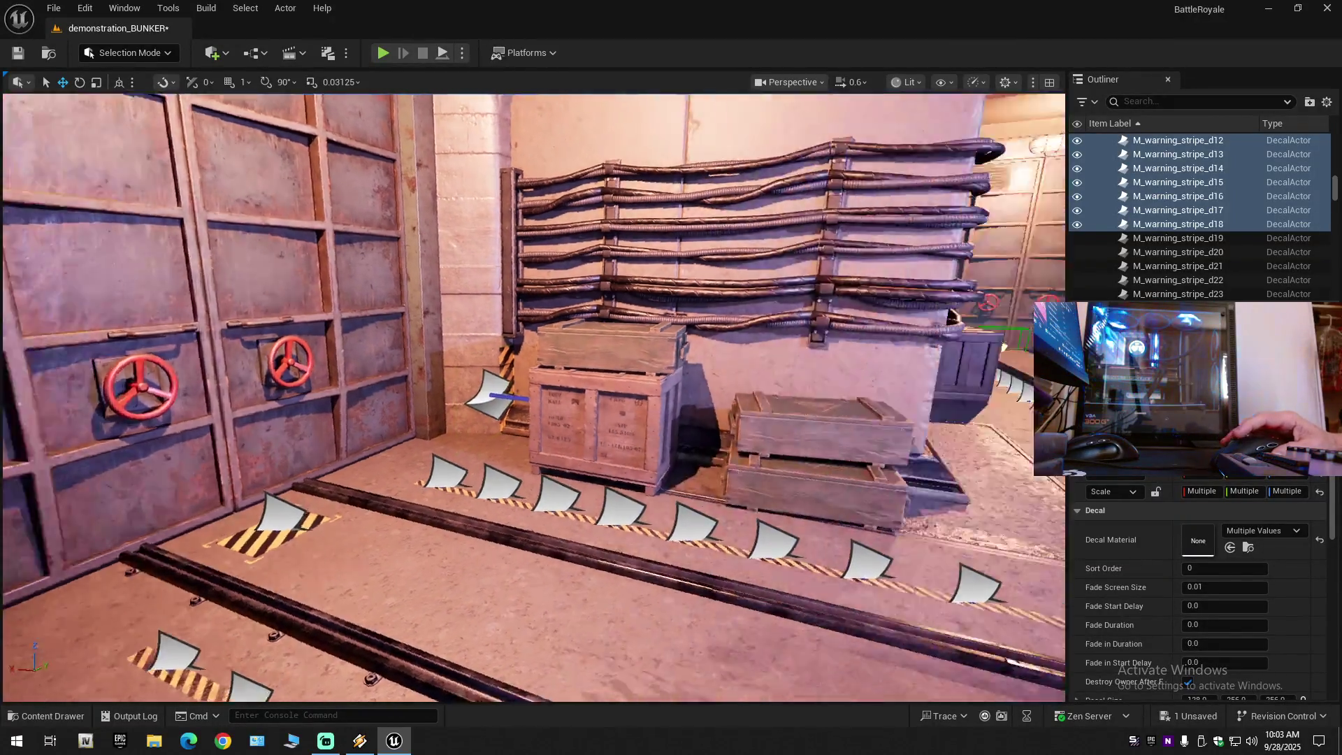
scroll(736, 395, up, 1)
key(w)
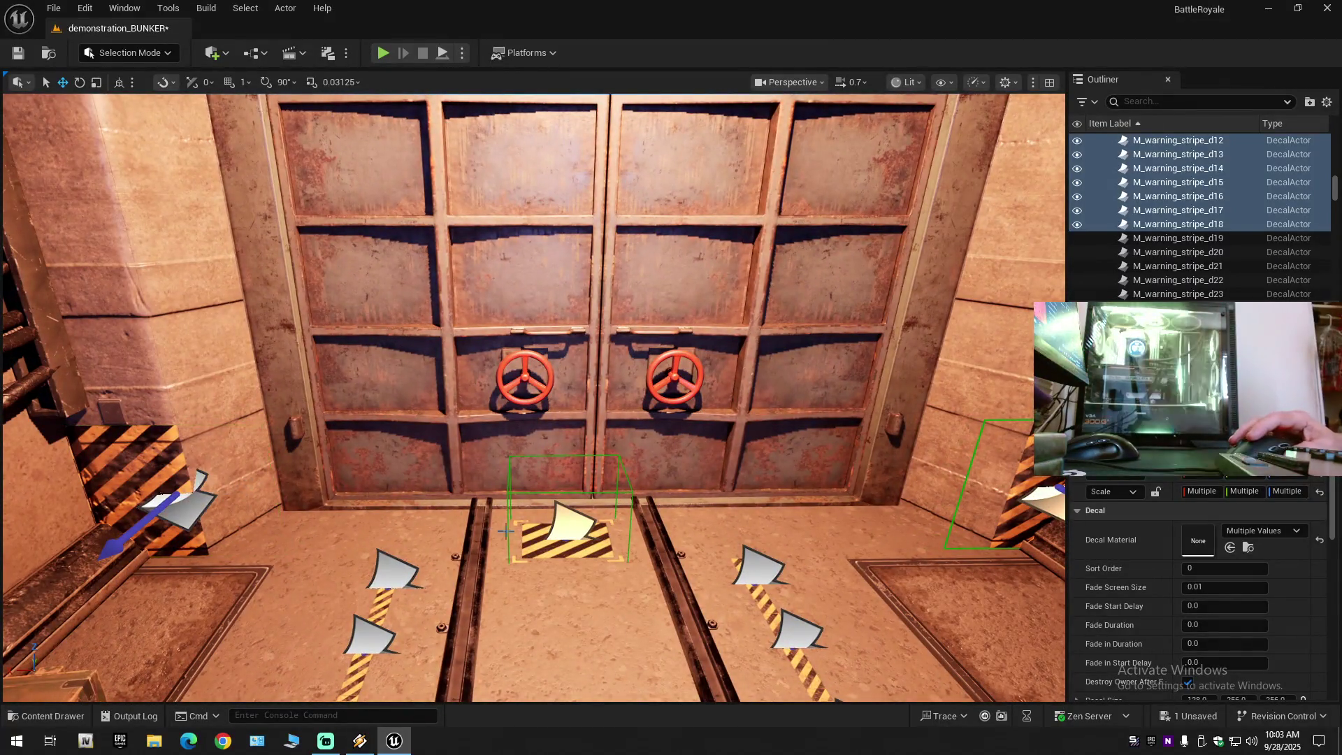
mouse_move(579, 524)
mouse_down()
mouse_move(615, 531)
mouse_move(678, 477)
mouse_move(671, 461)
mouse_move(489, 433)
mouse_move(134, 339)
mouse_move(699, 419)
mouse_move(657, 308)
mouse_move(643, 349)
mouse_move(658, 488)
mouse_up()
Select the stray warning-stripe decals along the rail track, excluding M_warning_stripe28.
ctrl+click(527, 429)
drag(520, 434, 517, 476)
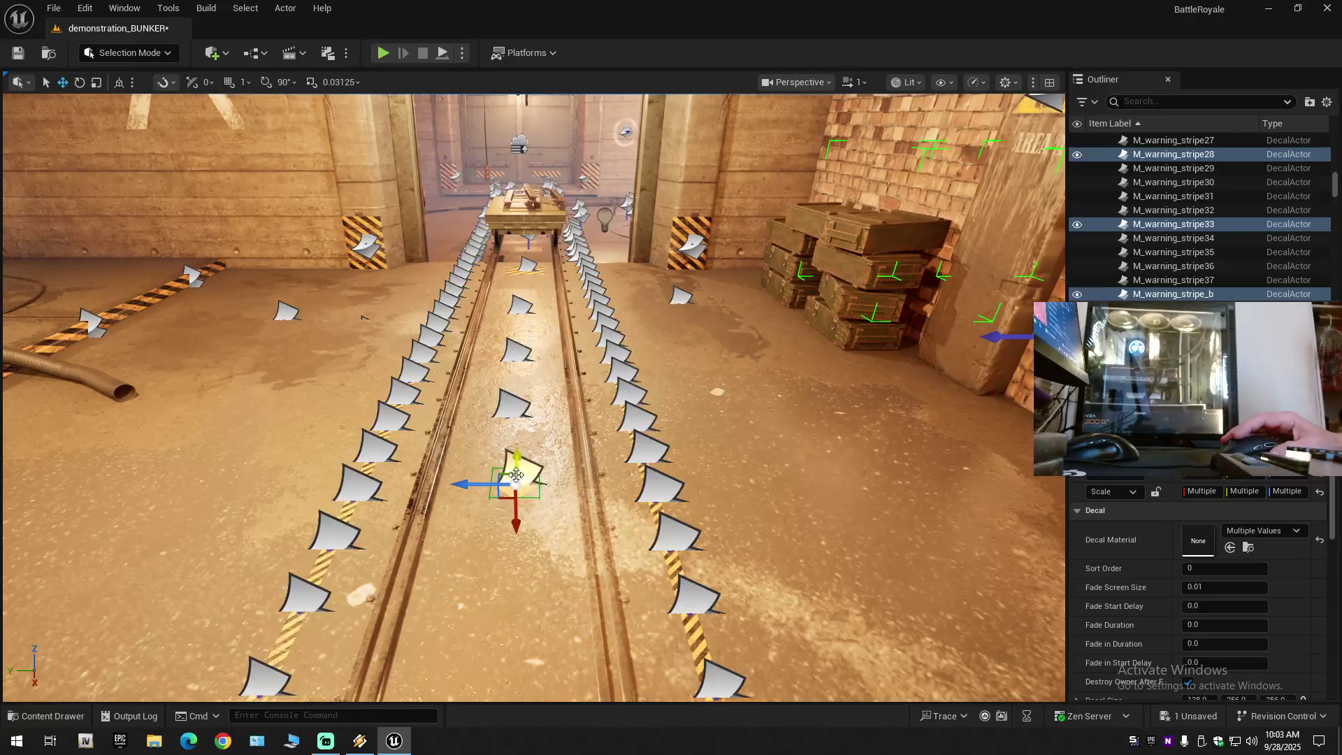
ctrl+click(521, 475)
ctrl+click(532, 478)
ctrl+click(533, 479)
mouse_move(518, 482)
mouse_down()
mouse_move(521, 426)
mouse_move(573, 420)
mouse_up()
mouse_move(552, 497)
mouse_down()
mouse_move(538, 489)
mouse_move(552, 496)
mouse_up()
Delete the selected decals, applying it to all grouped decals including M_warning_stripe10.
key(Delete)
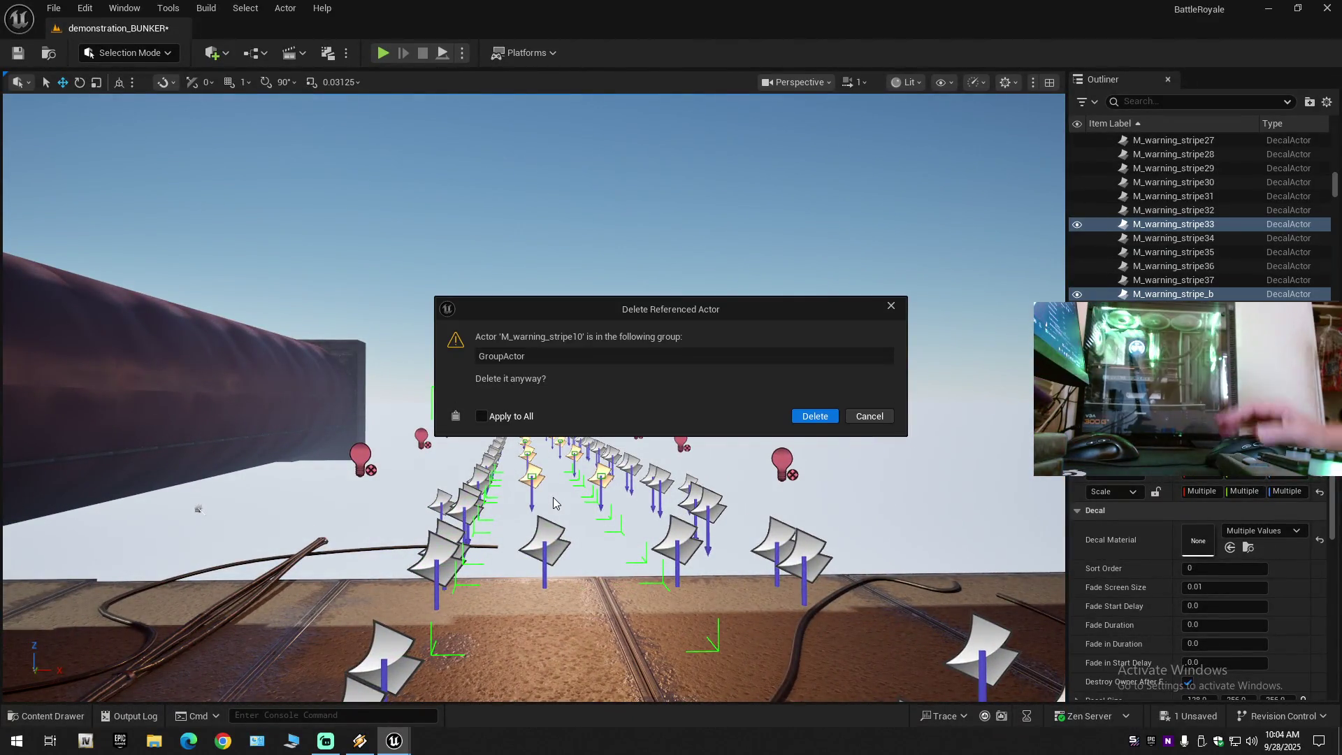
click(482, 416)
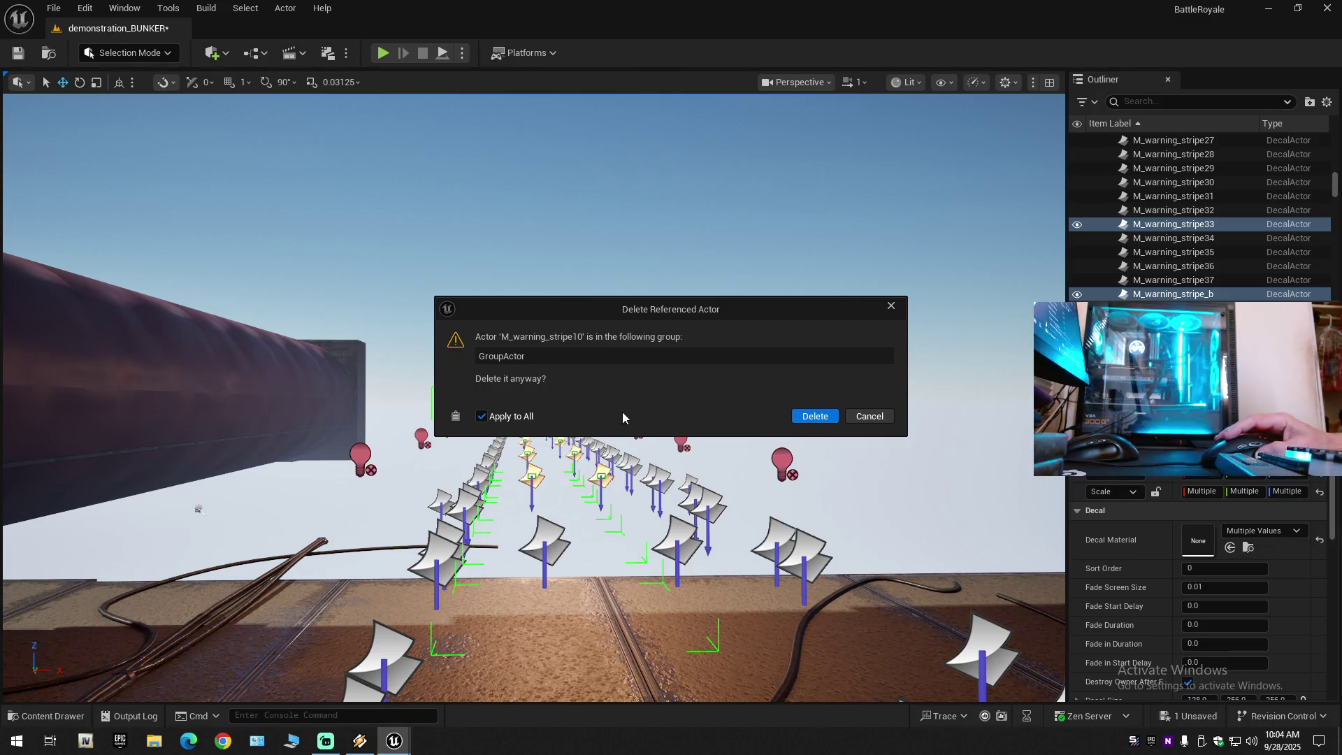
click(812, 418)
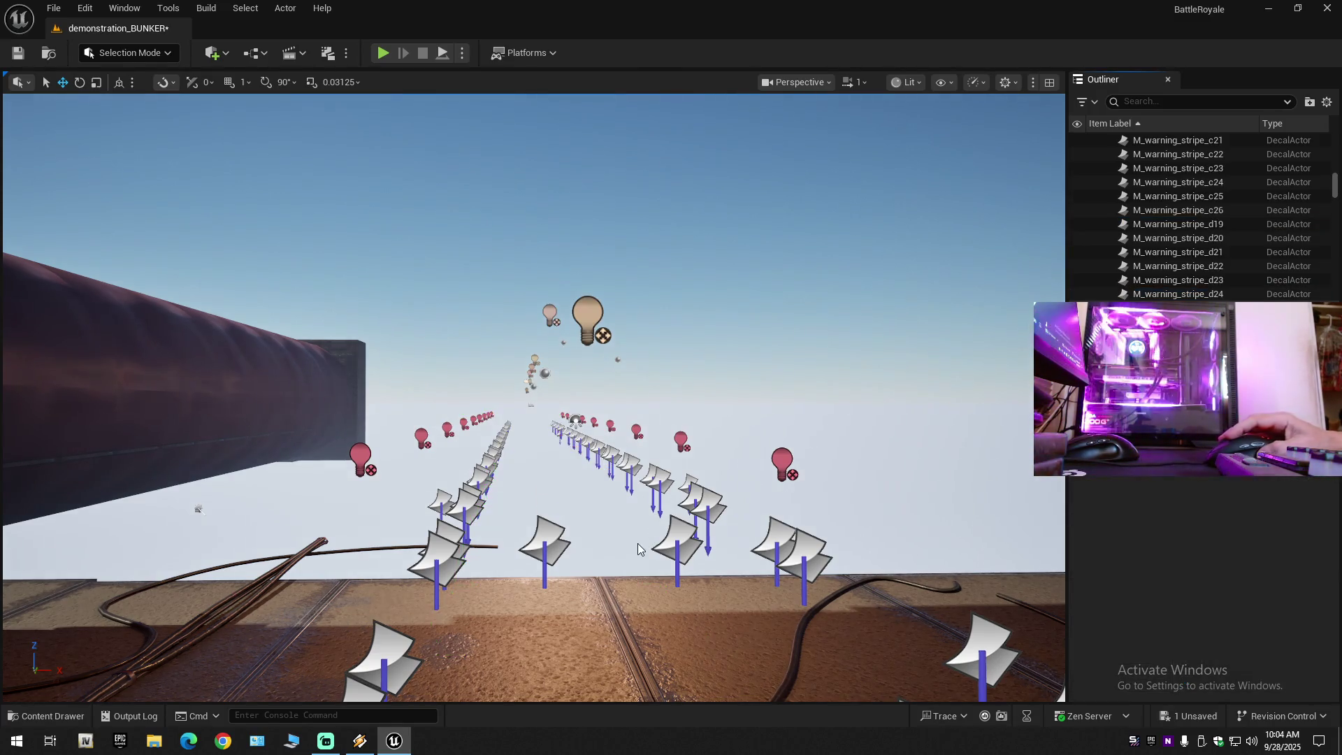
scroll(533, 397, down, 6)
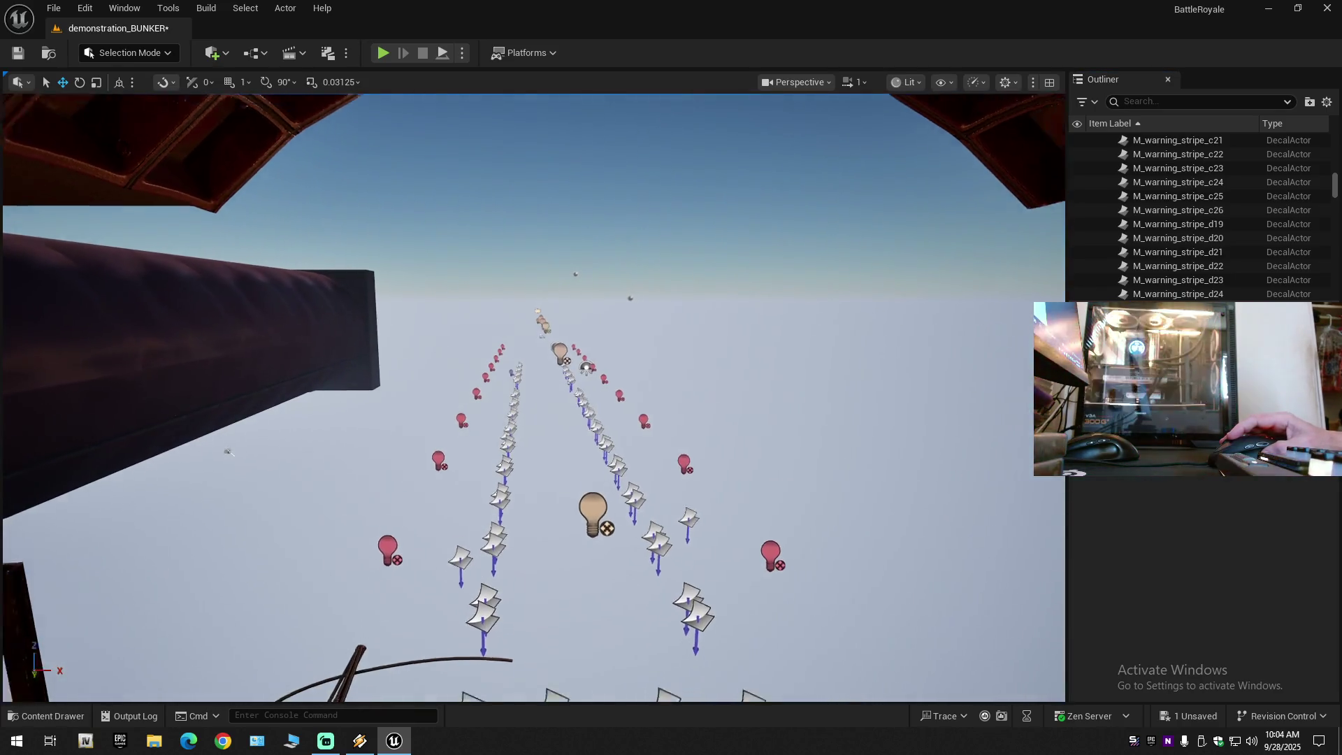
Select M_warning_stripe20 through M_warning_stripe_d471 in the Outliner and hide them from view.
scroll(1154, 261, up, 5)
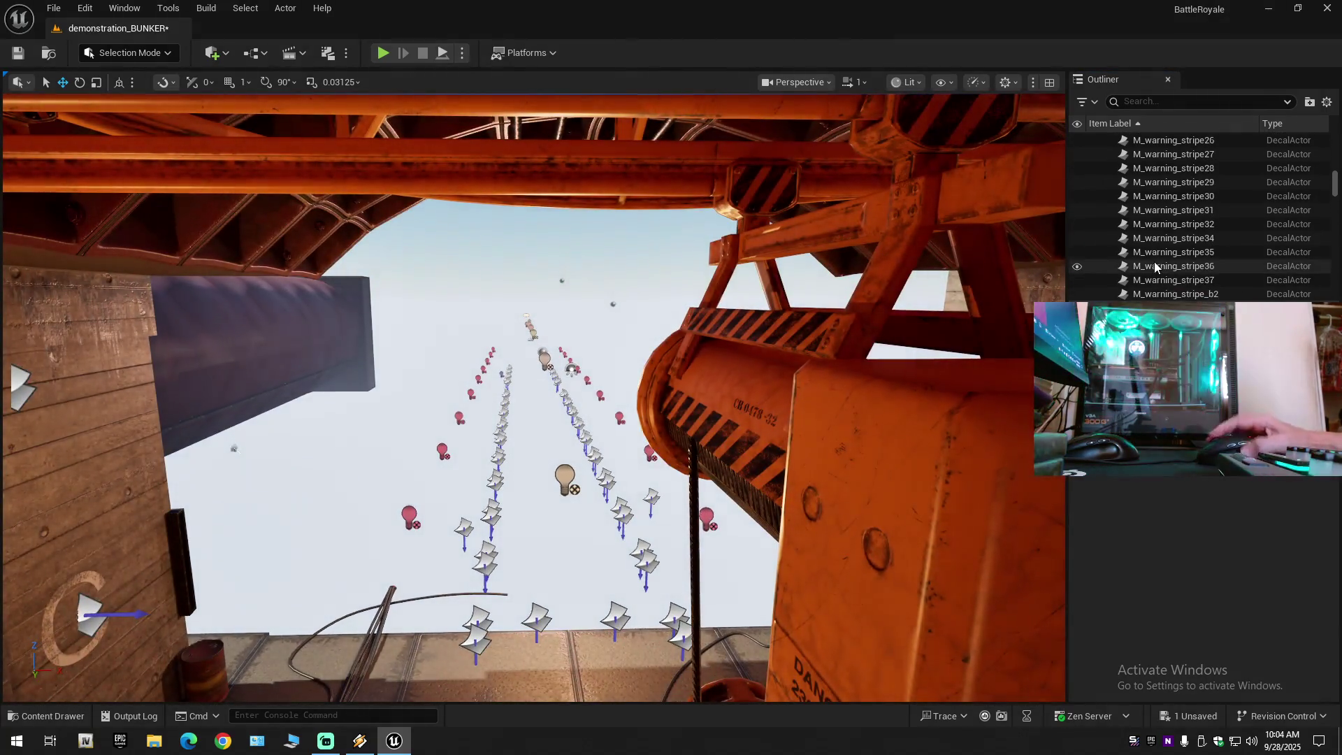
click(1155, 262)
shift+click(1202, 191)
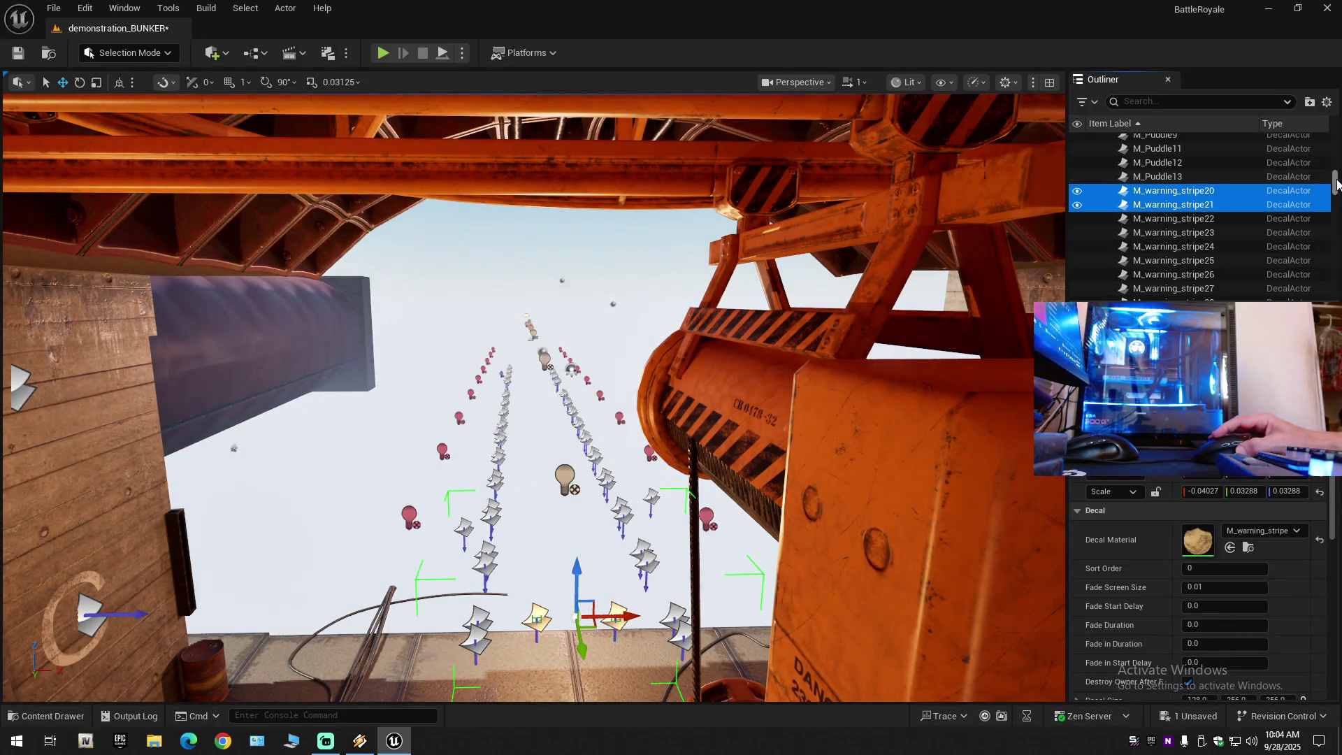
scroll(1337, 187, down, 3)
scroll(1337, 187, down, 10)
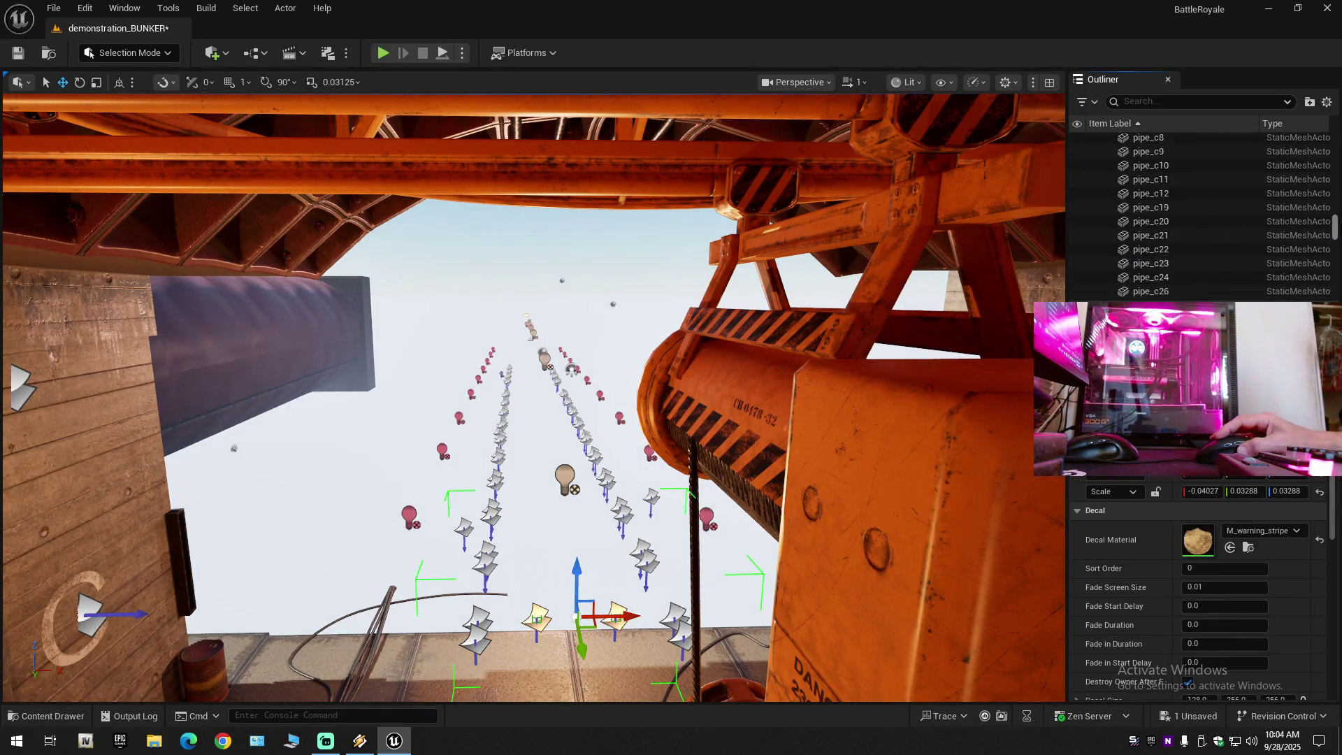
scroll(1255, 220, up, 3)
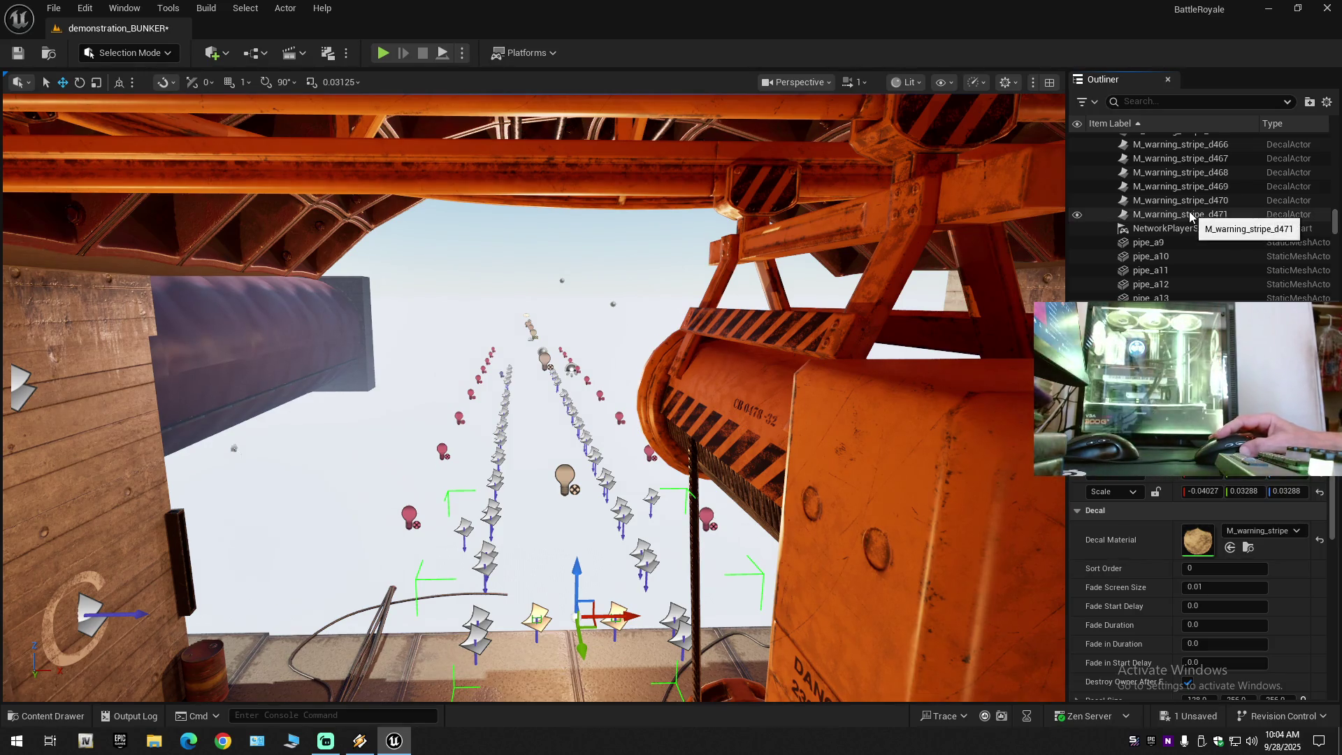
shift+click(1089, 215)
click(1079, 214)
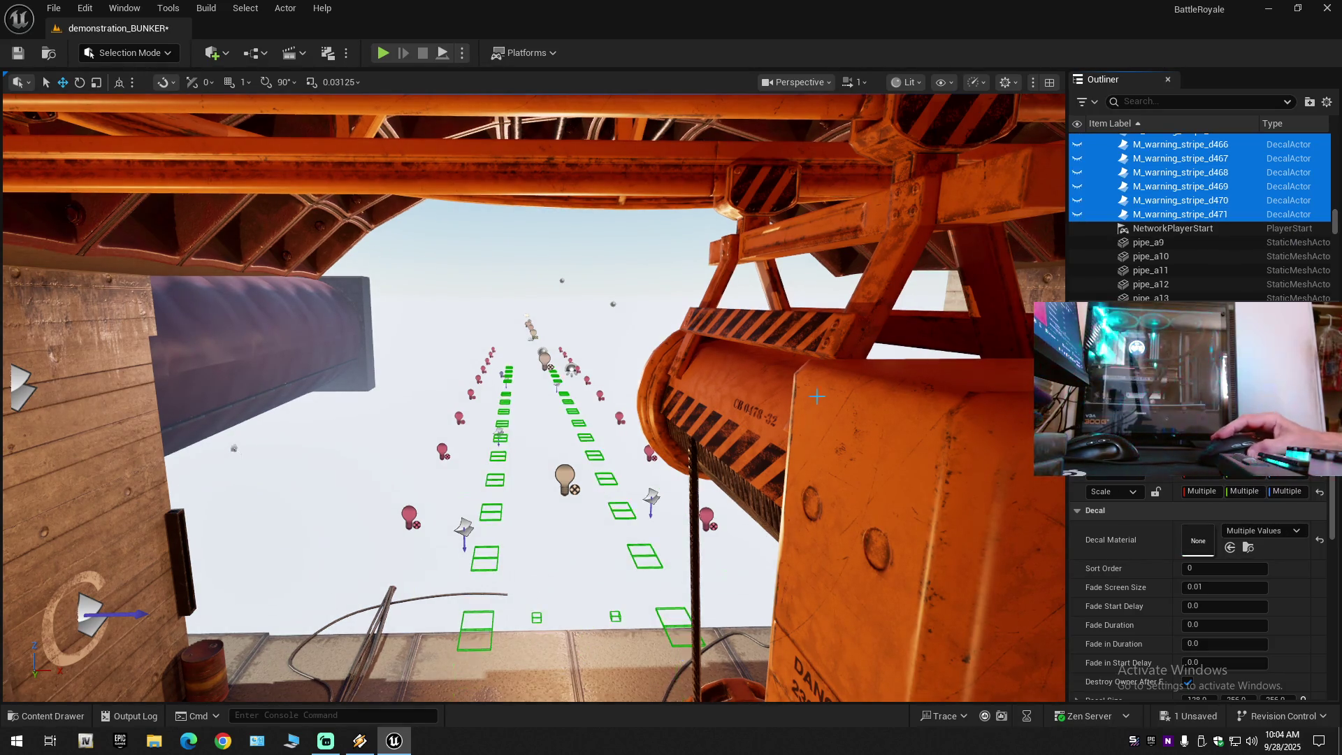
key(f)
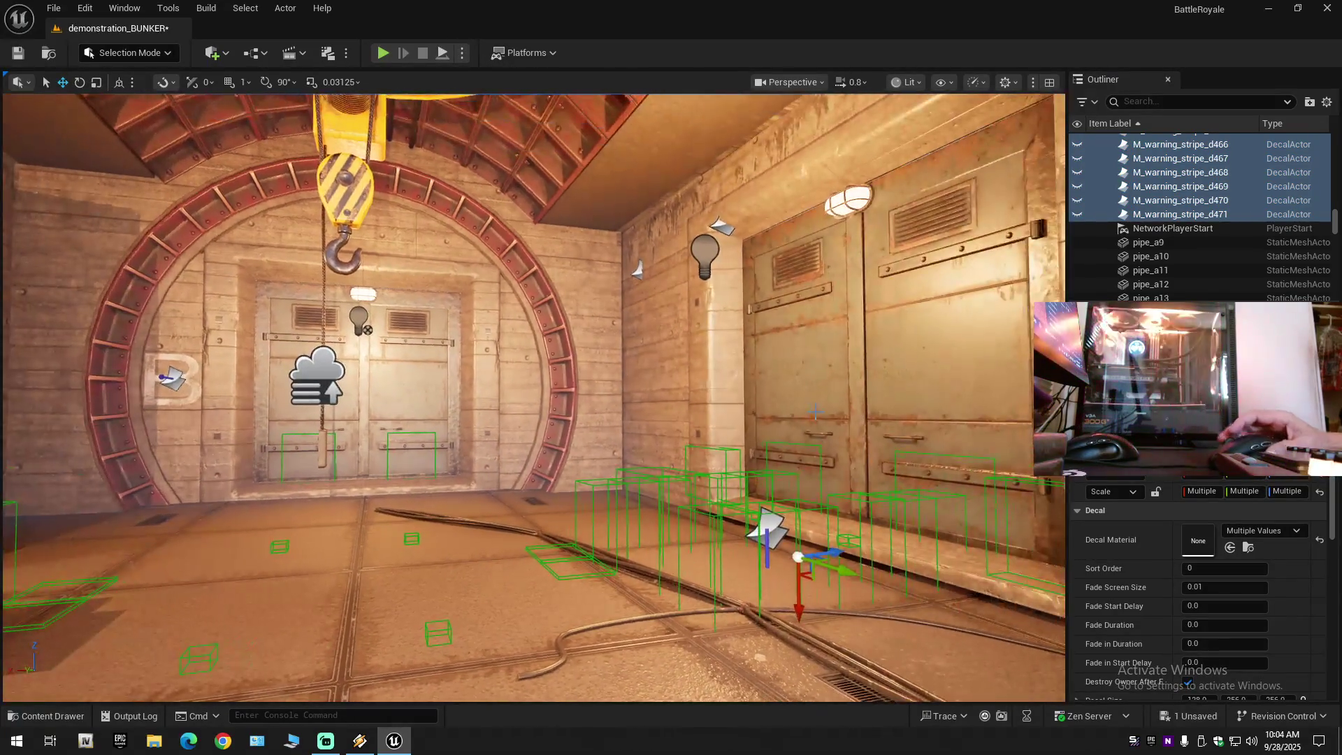
Unhide decals M_warning_stripe_d466–d471 and fly down the corridor to view them by the pumps.
click(1077, 214)
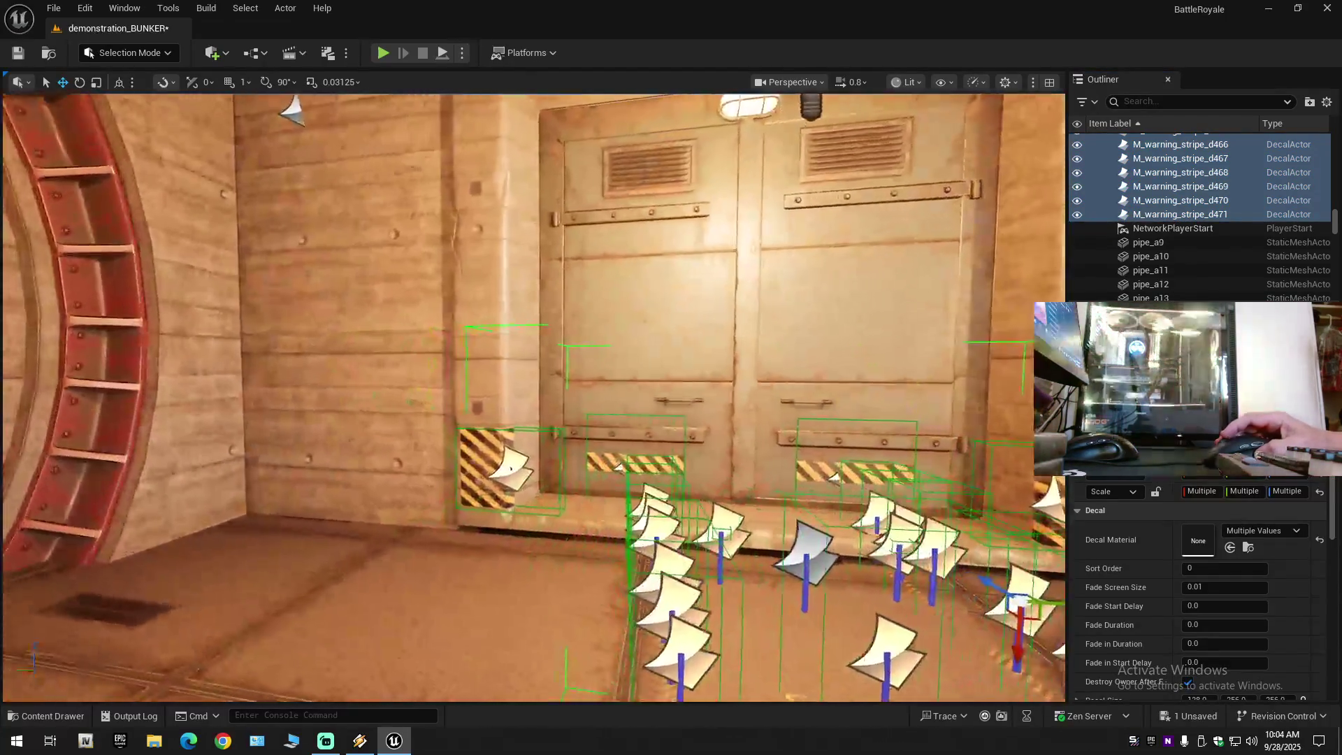
key(w)
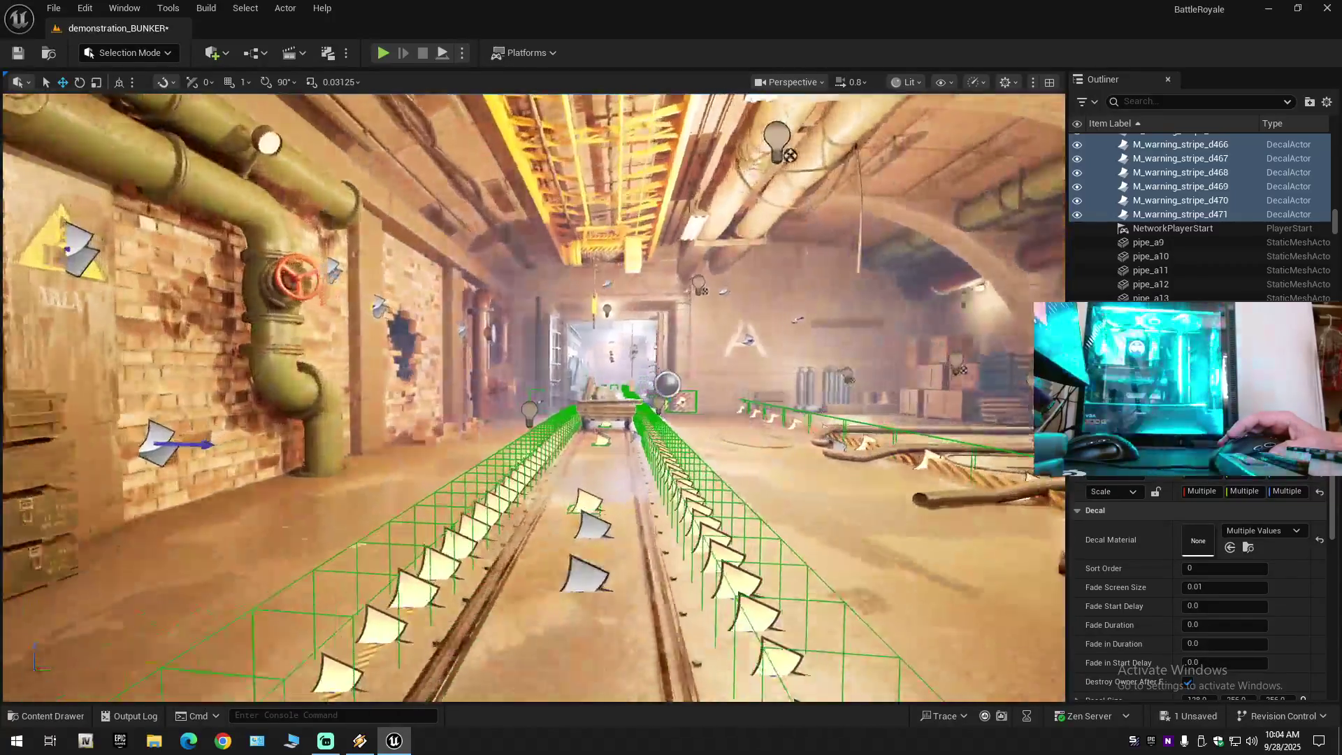
scroll(533, 397, down, 1)
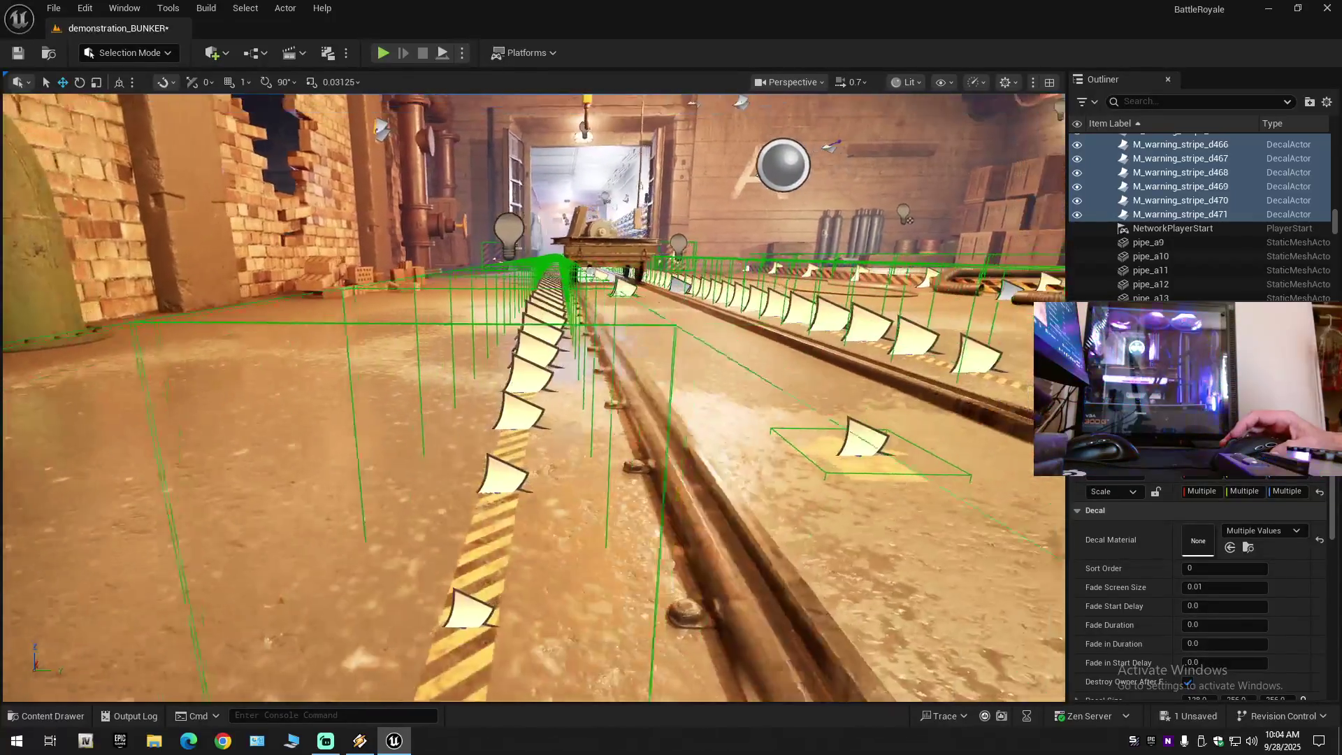
key(e)
key(w)
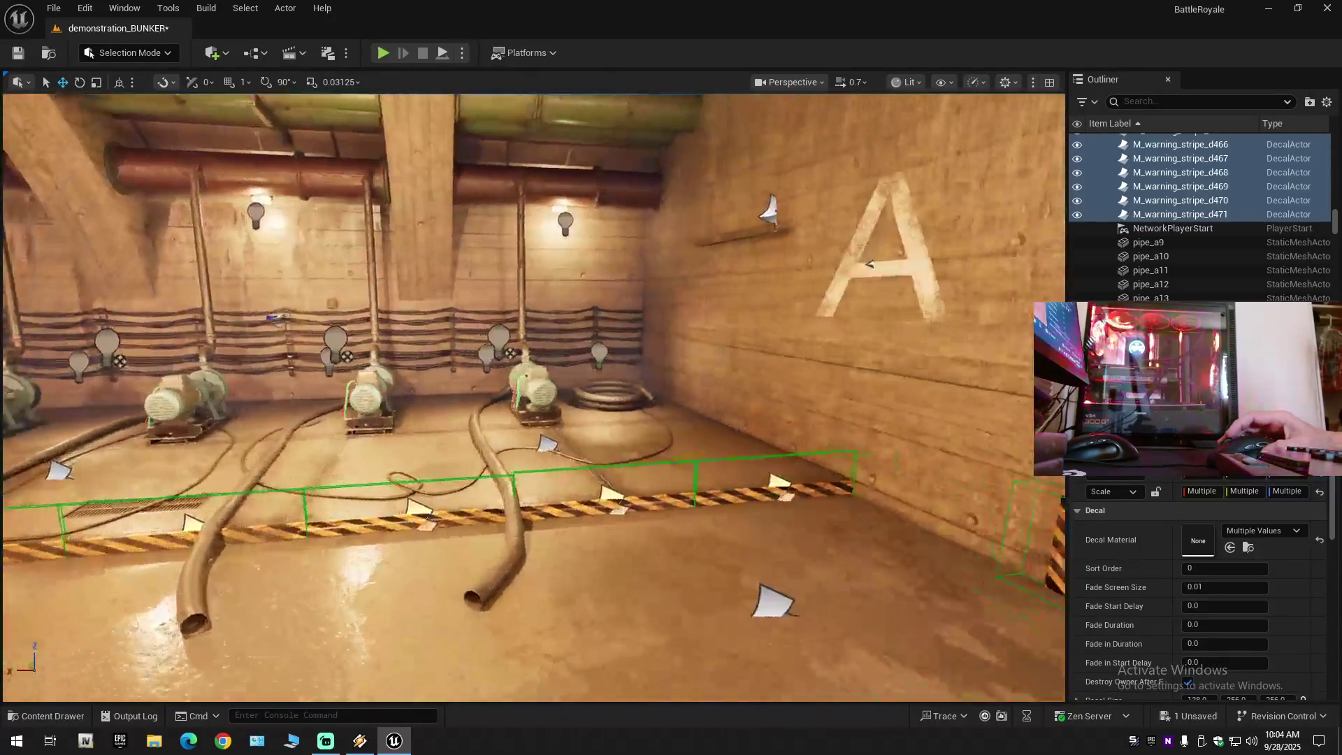
key(w)
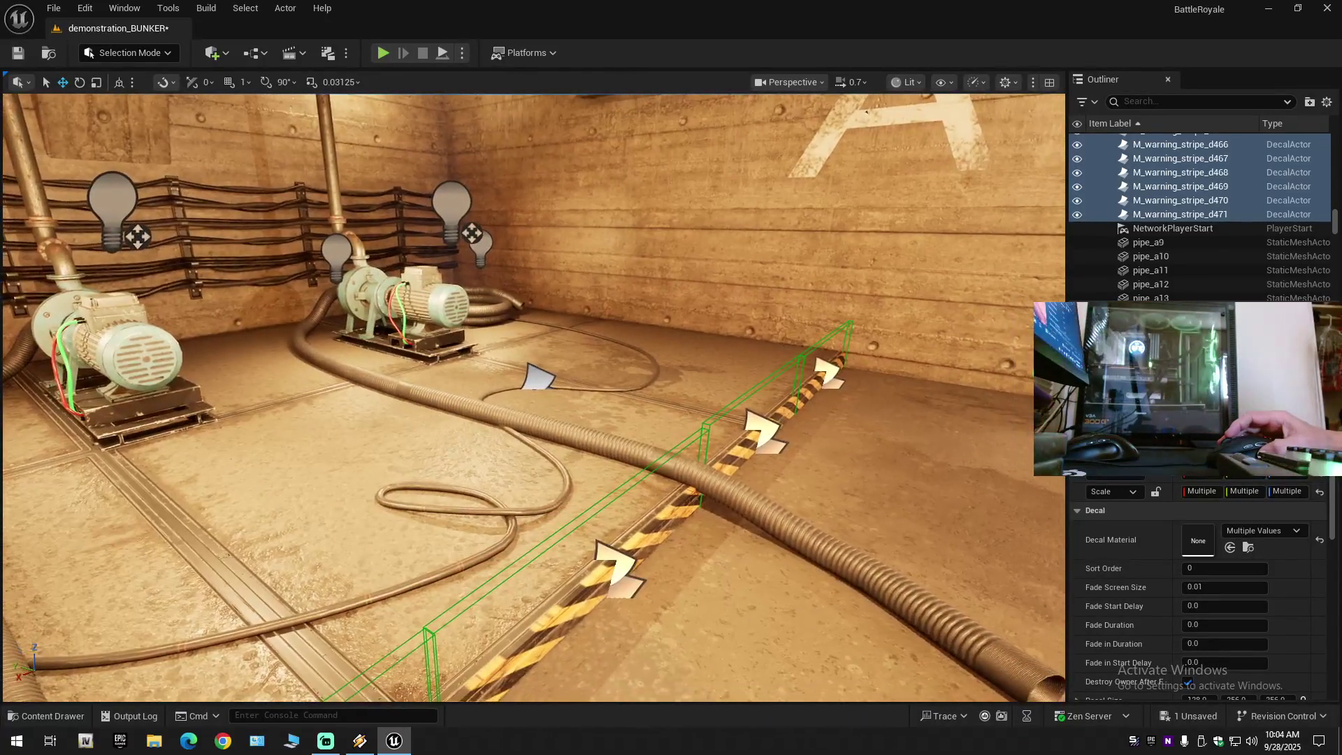
key(q)
scroll(533, 398, down, 1)
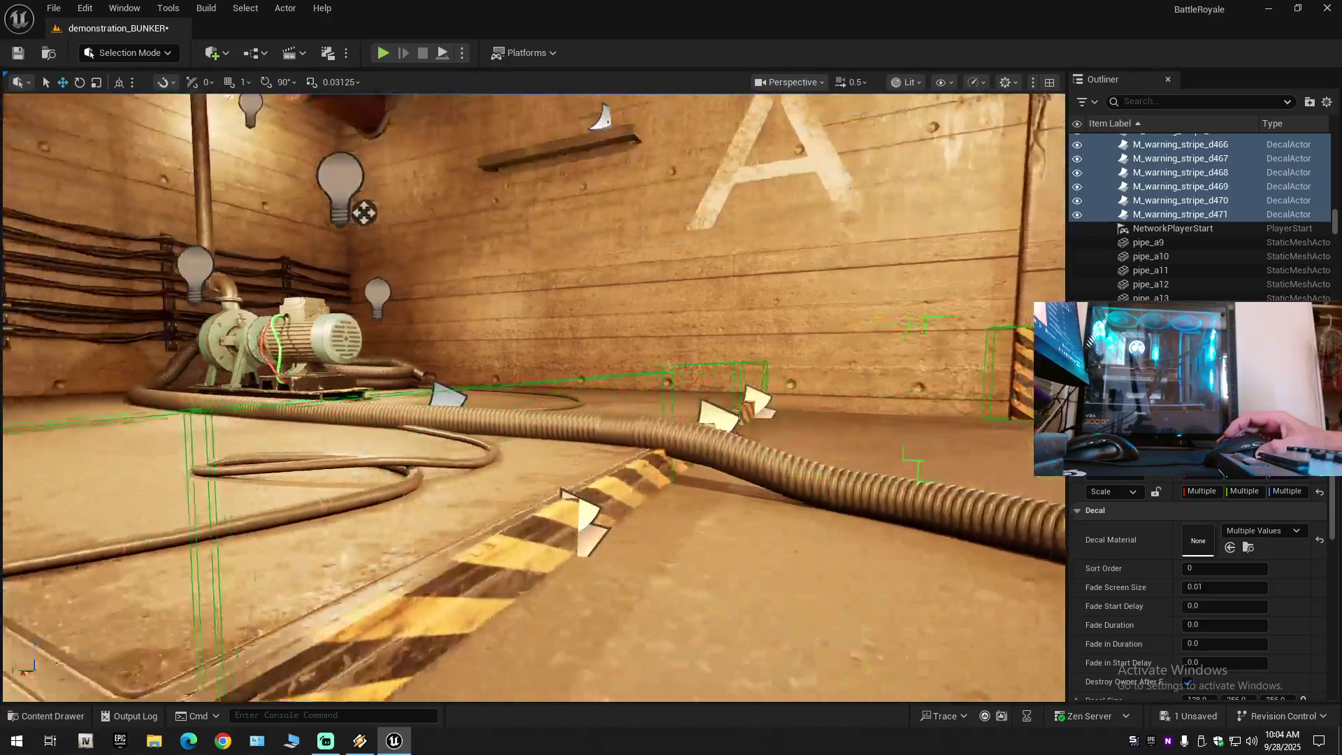
key(a)
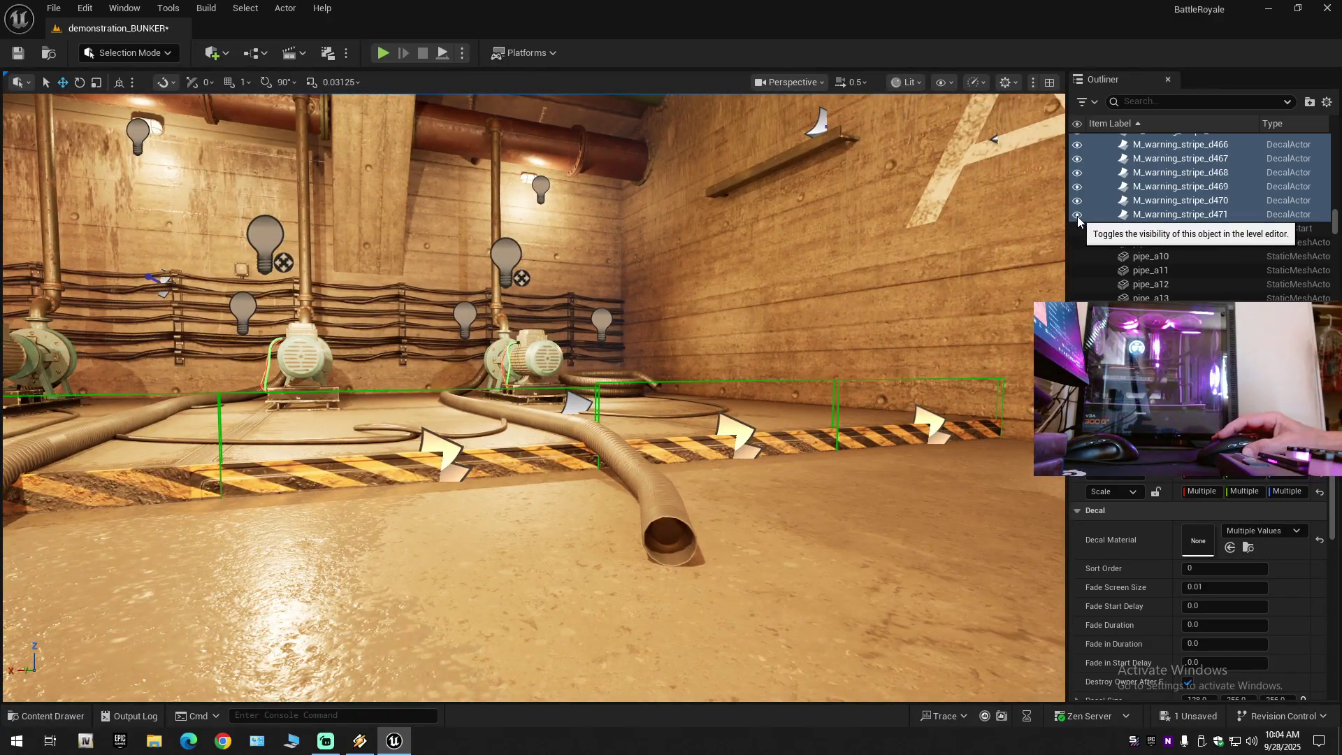
Toggle the decals hidden and visible again, then fly the camera out toward the stray outside decals.
click(1078, 216)
key(s)
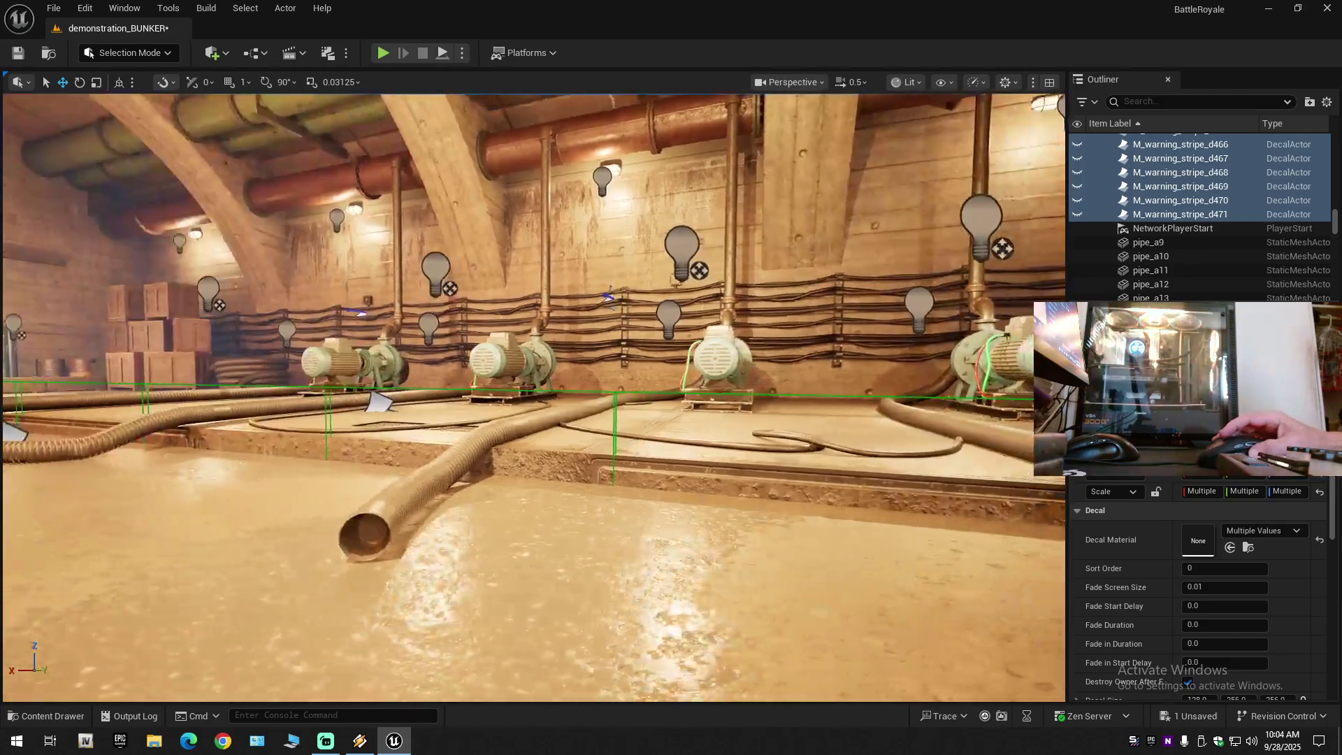
key(s)
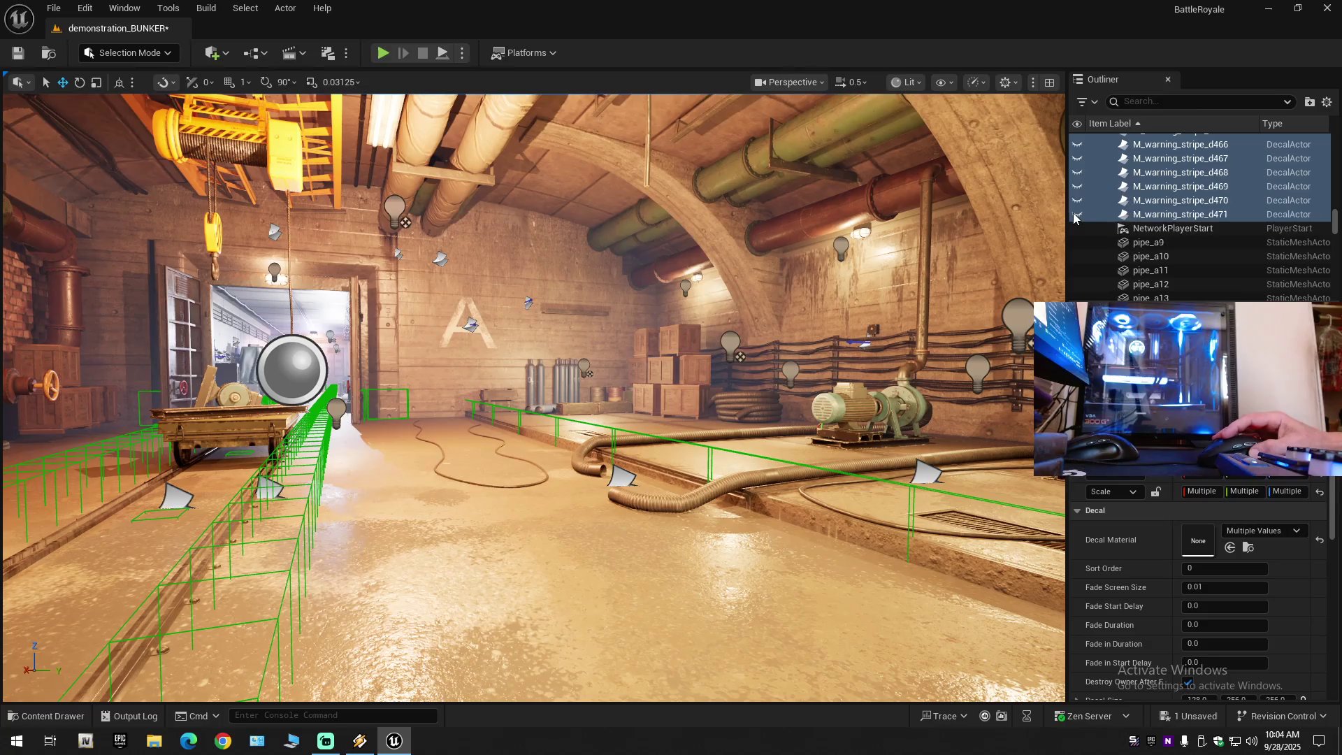
click(1077, 186)
key(w)
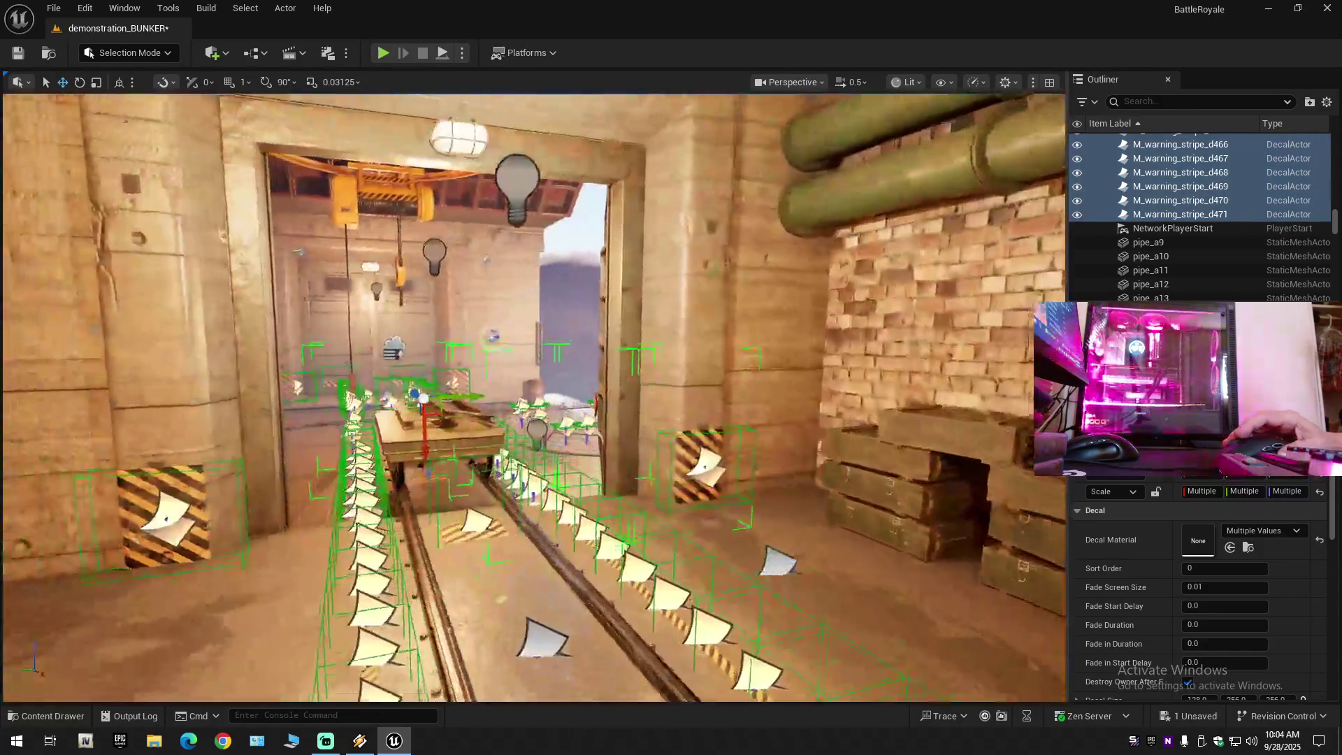
scroll(534, 397, up, 2)
key(w)
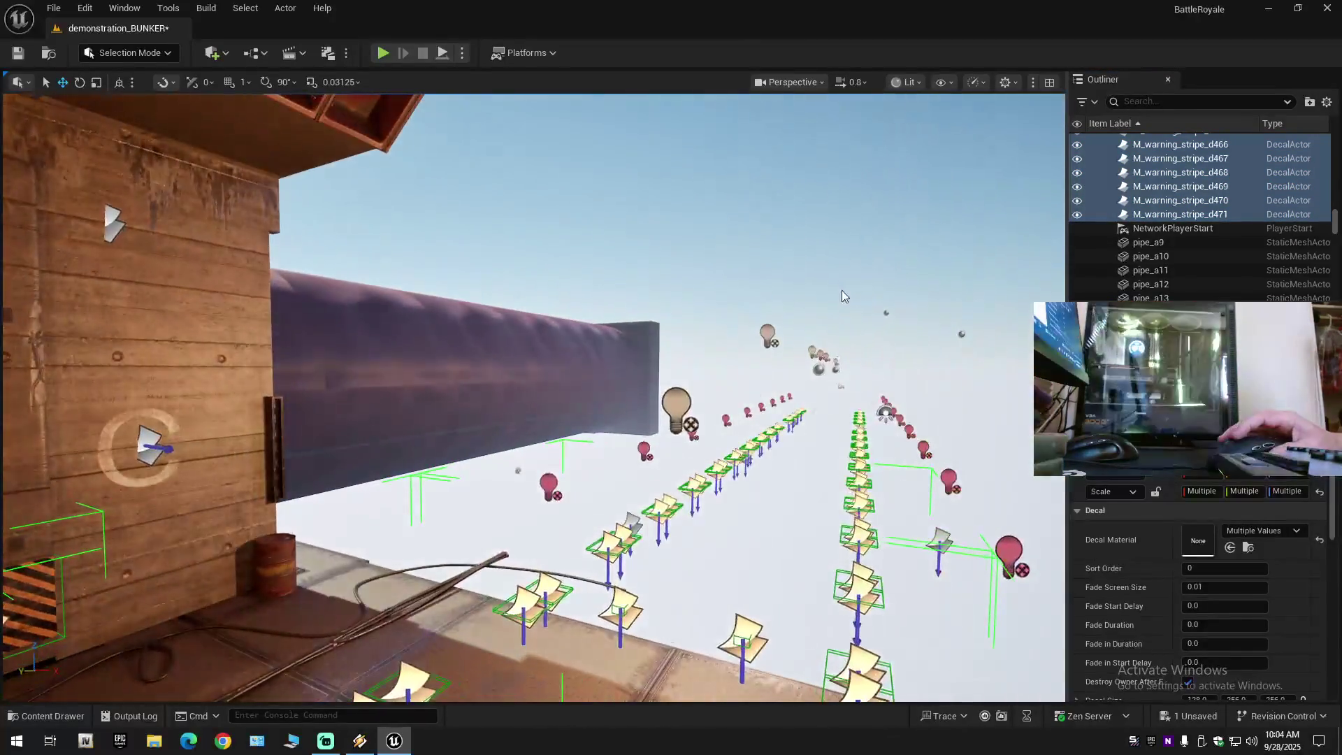
Select and frame M_warning_stripe_d471, then M_warning_stripe26 to 37, to locate the stray decals.
click(1167, 215)
key(f)
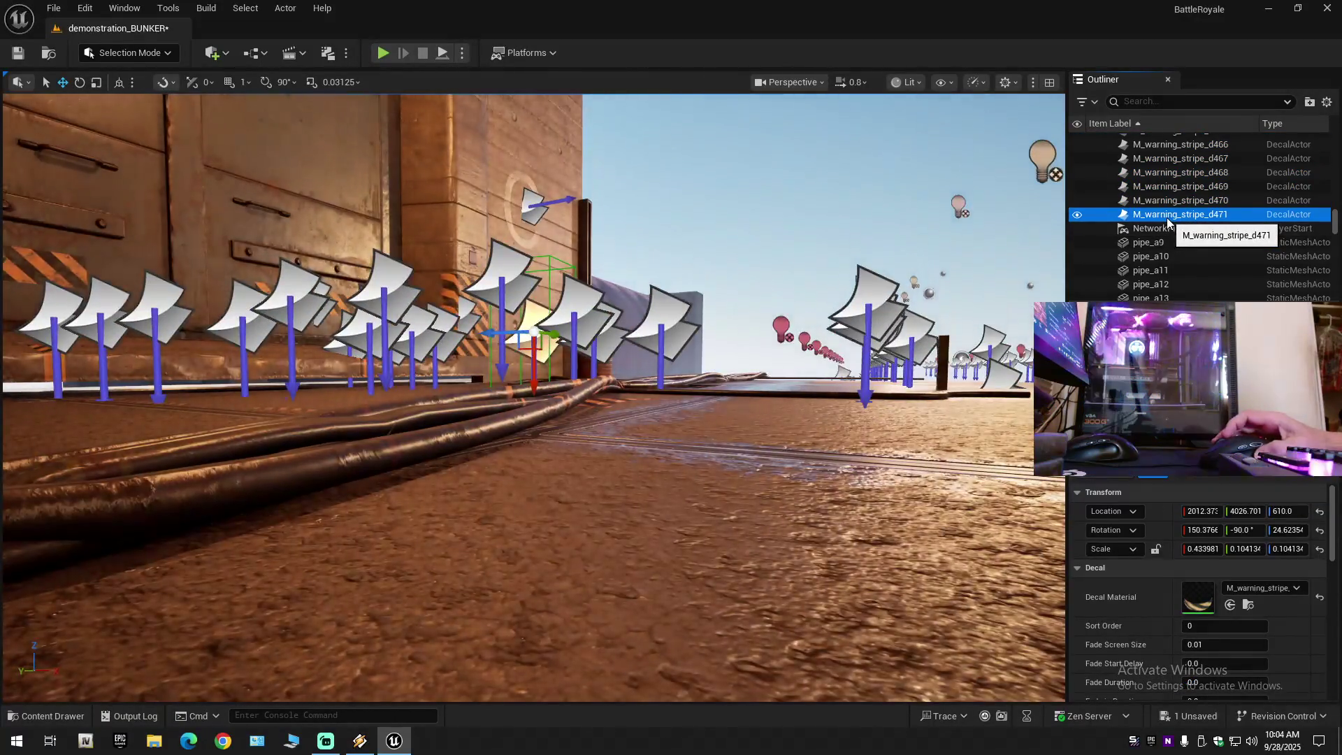
scroll(1164, 222, up, 4)
drag(1334, 222, 1336, 190)
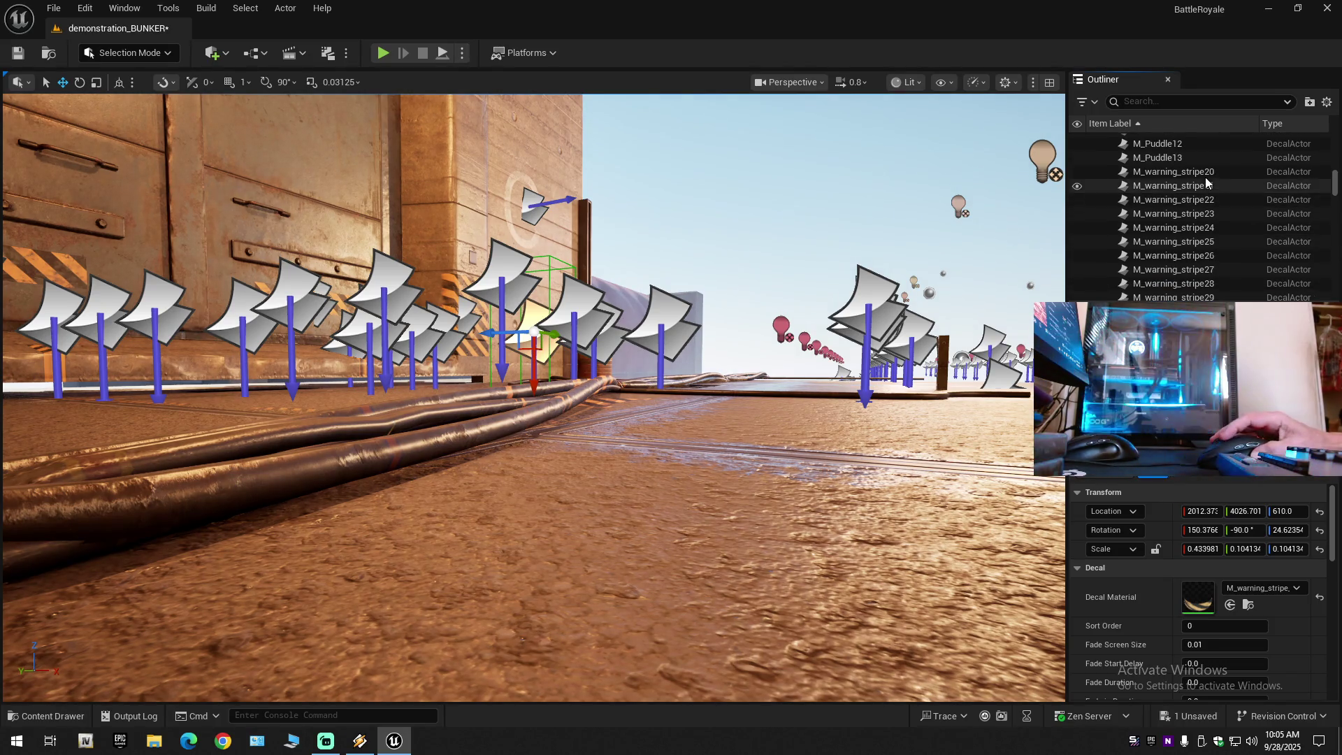
click(1204, 177)
scroll(1177, 253, down, 3)
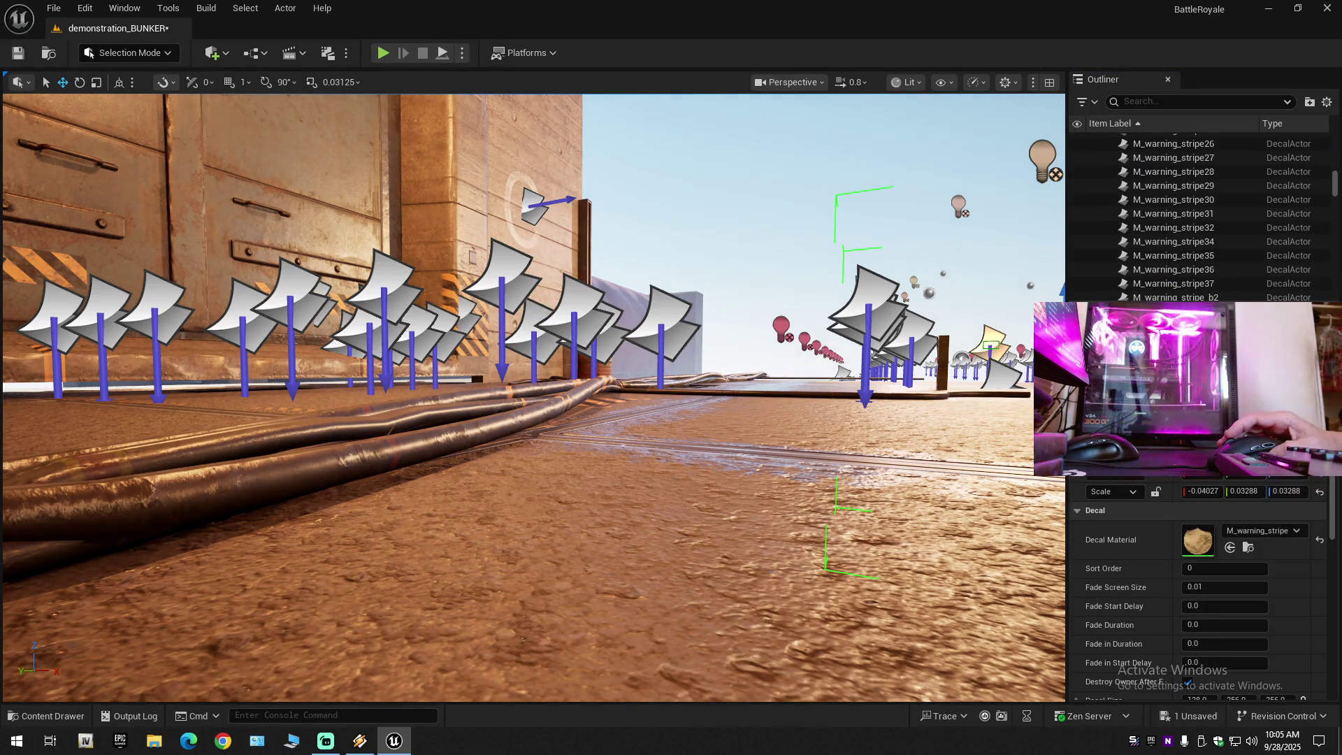
key(f)
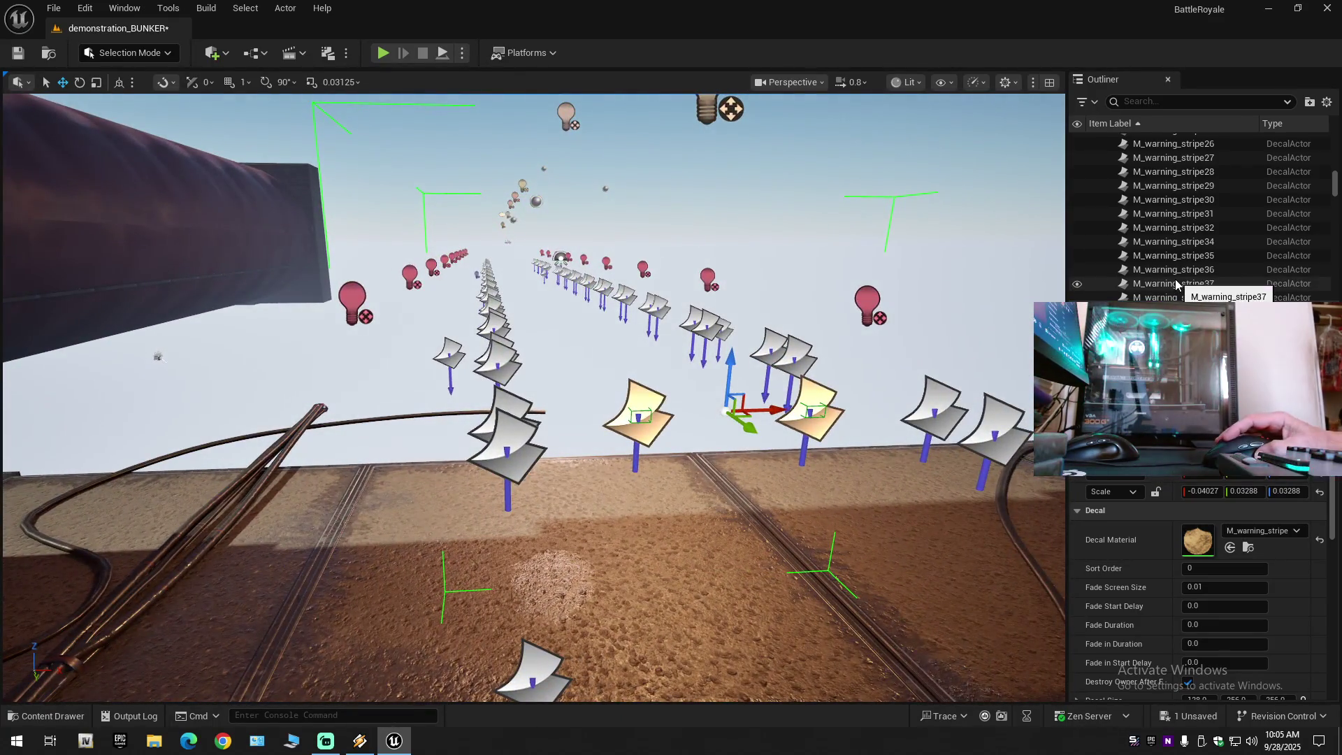
shift+click(1176, 284)
key(f)
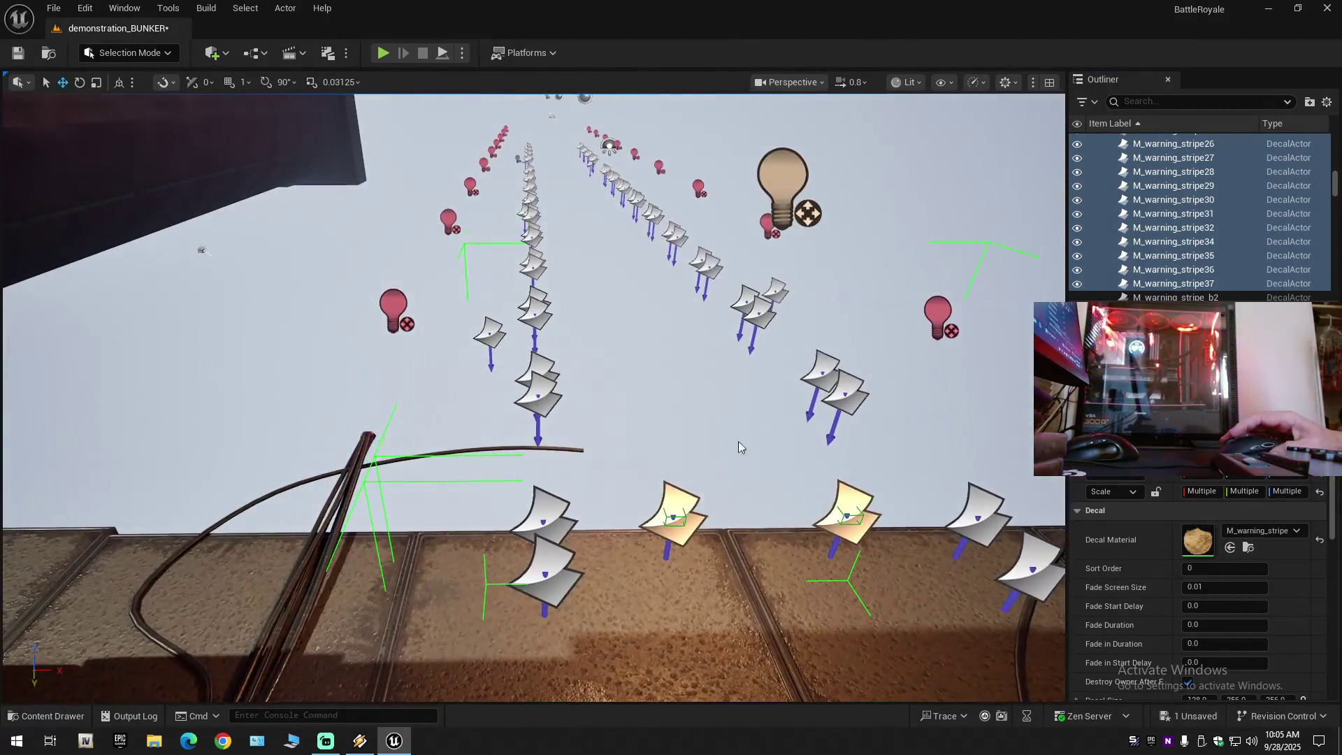
Delete decal M_warning_stripe_d71, undo the deletion and an accidental move, and maximise the viewport with F11.
click(547, 564)
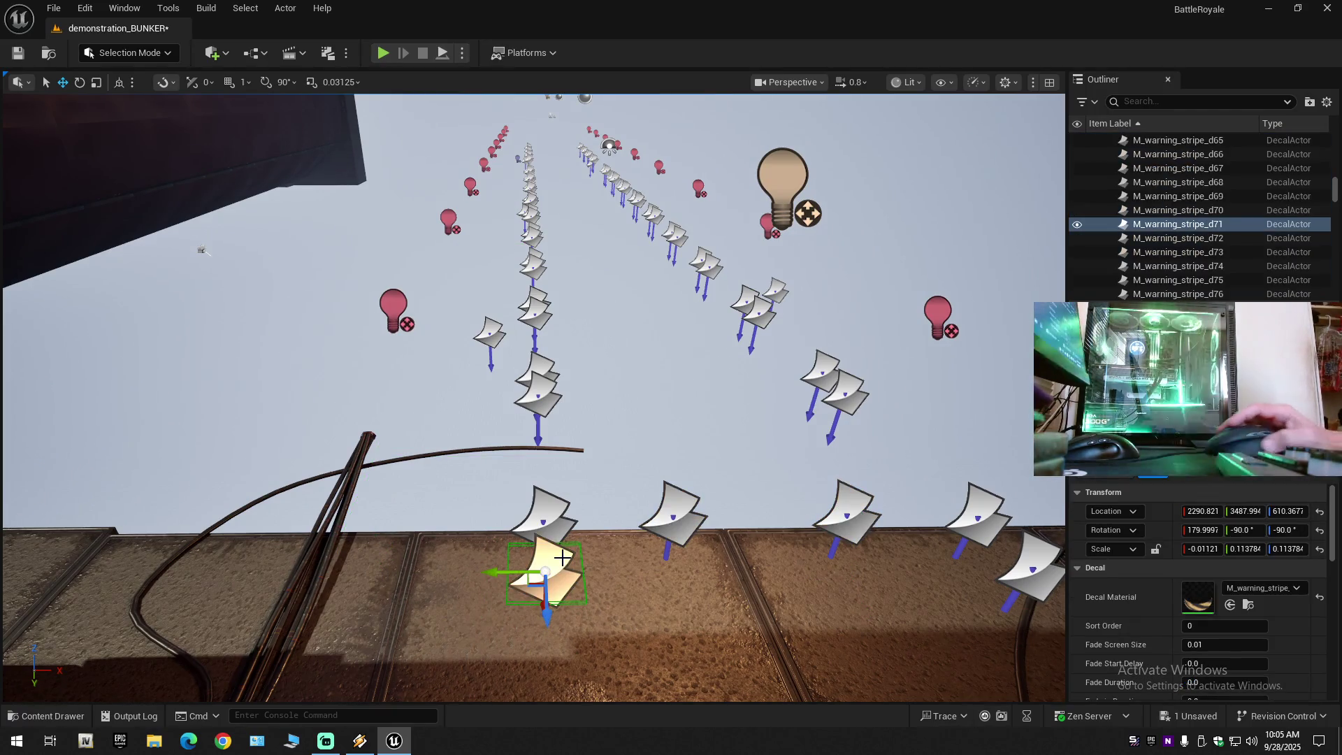
key(Delete)
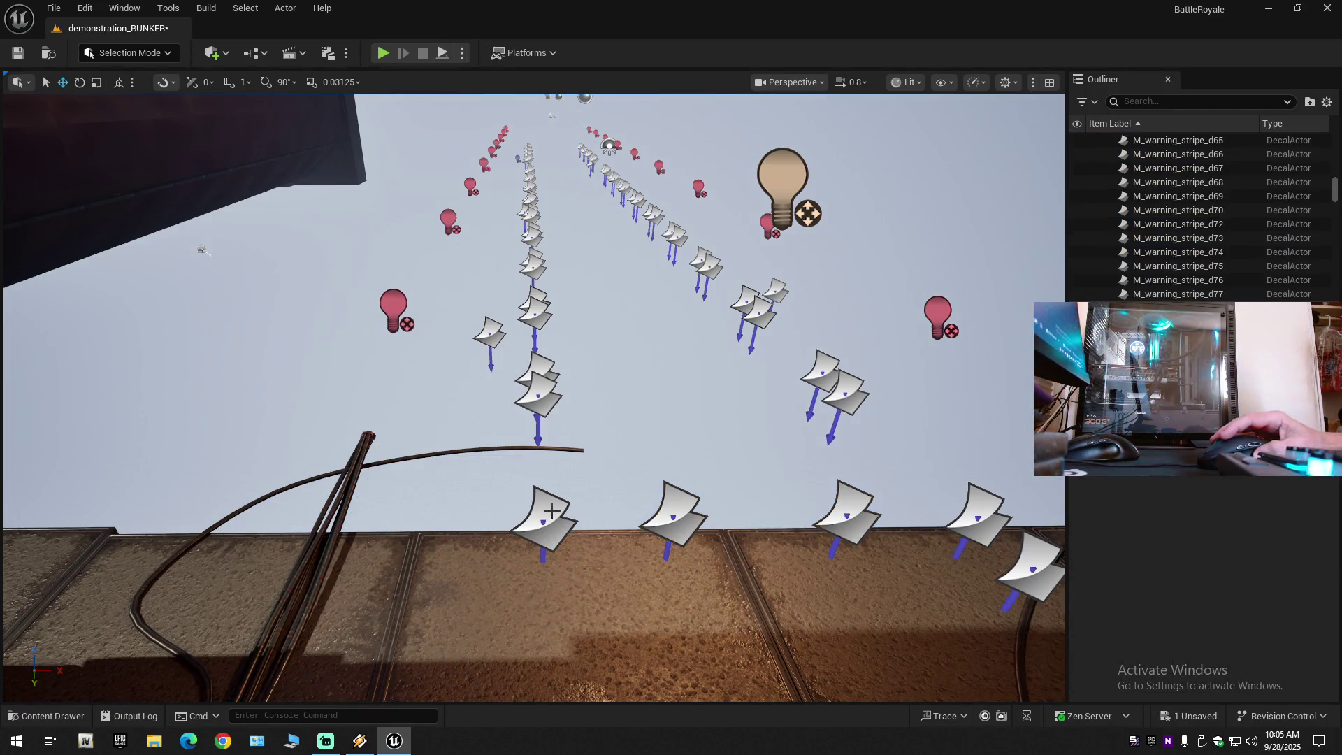
mouse_move(597, 518)
mouse_down()
mouse_move(606, 532)
mouse_move(608, 506)
mouse_up()
key(ctrl+z)
mouse_move(532, 466)
mouse_down()
mouse_move(476, 467)
mouse_move(522, 469)
mouse_up()
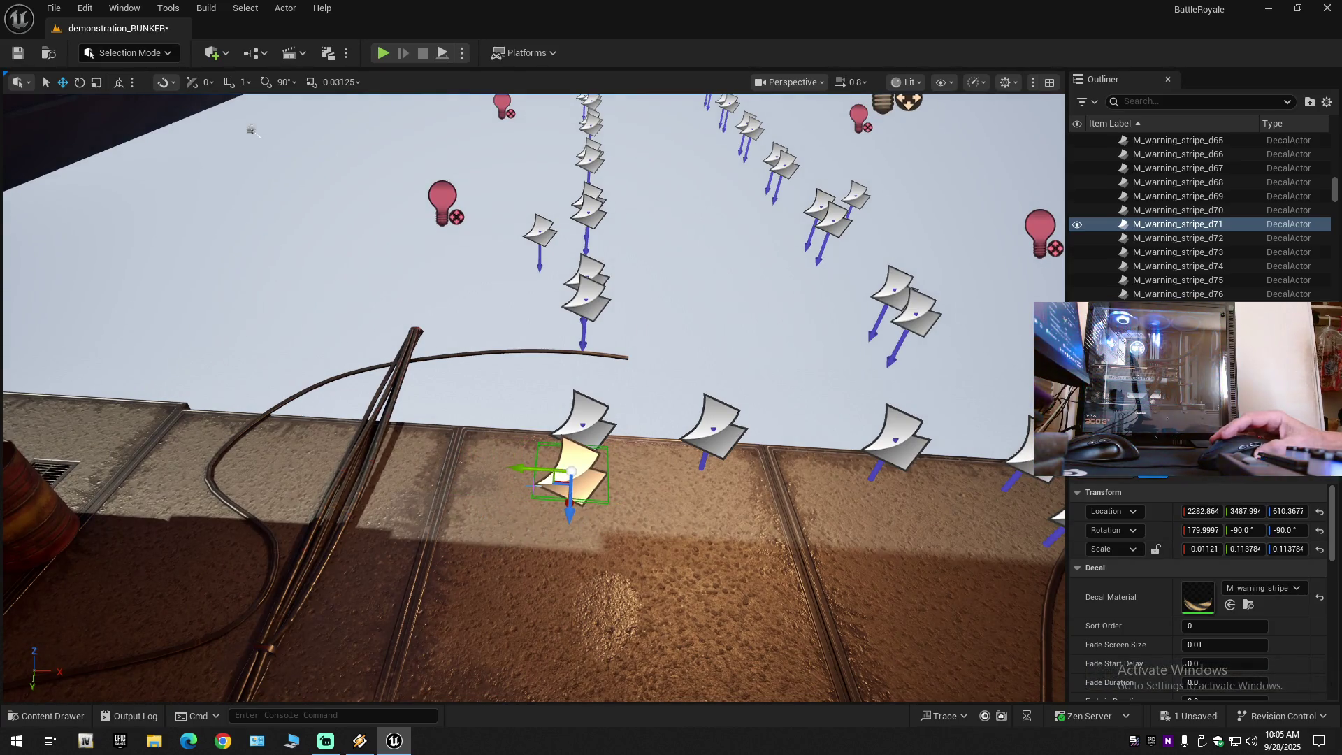
key(ctrl+z)
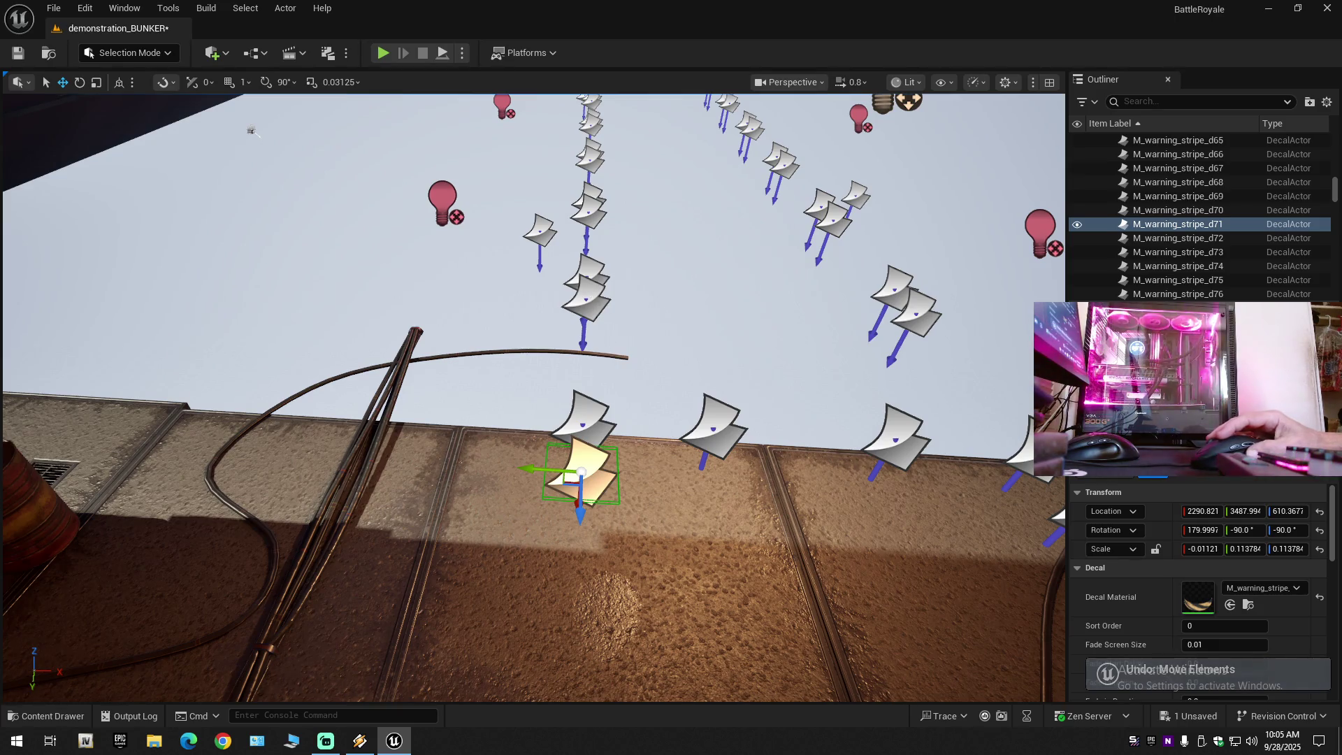
key(ctrl+z)
key(ctrl+z)
key(ctrl+z)
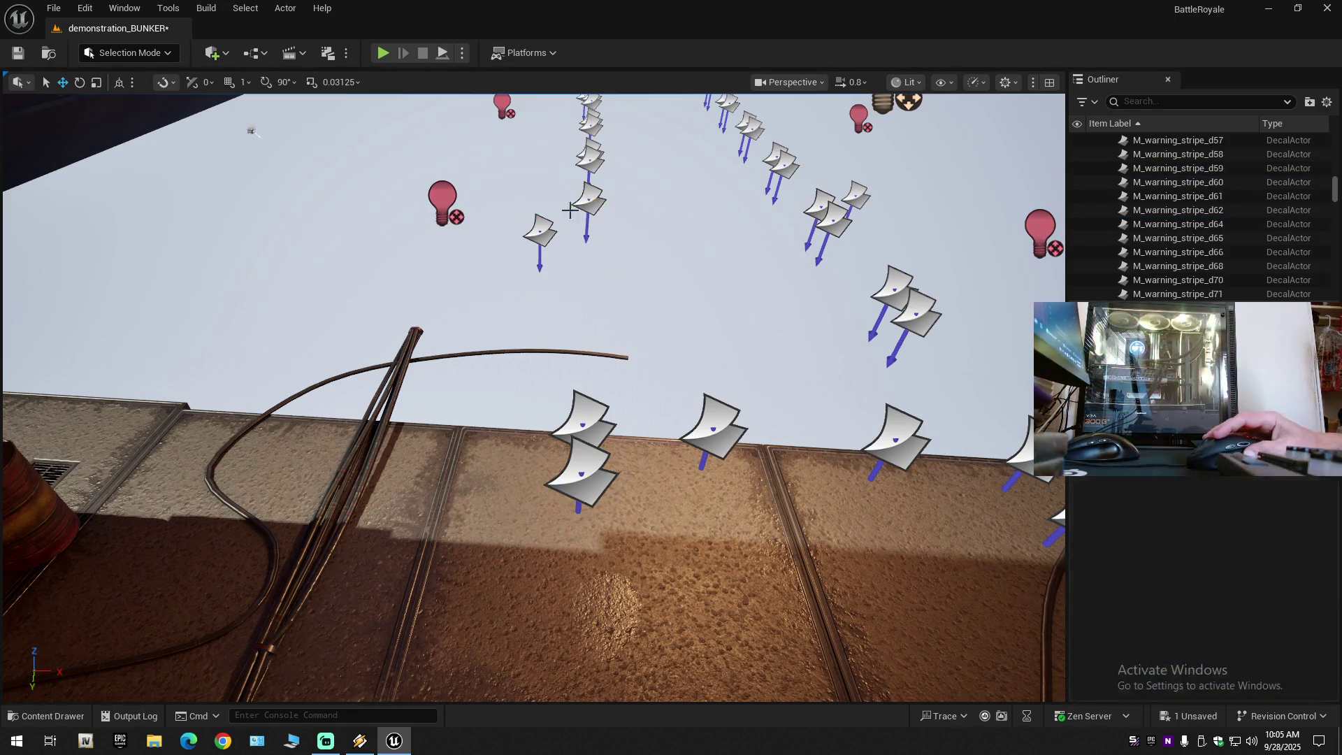
key(ctrl+z)
key(ctrl+z)
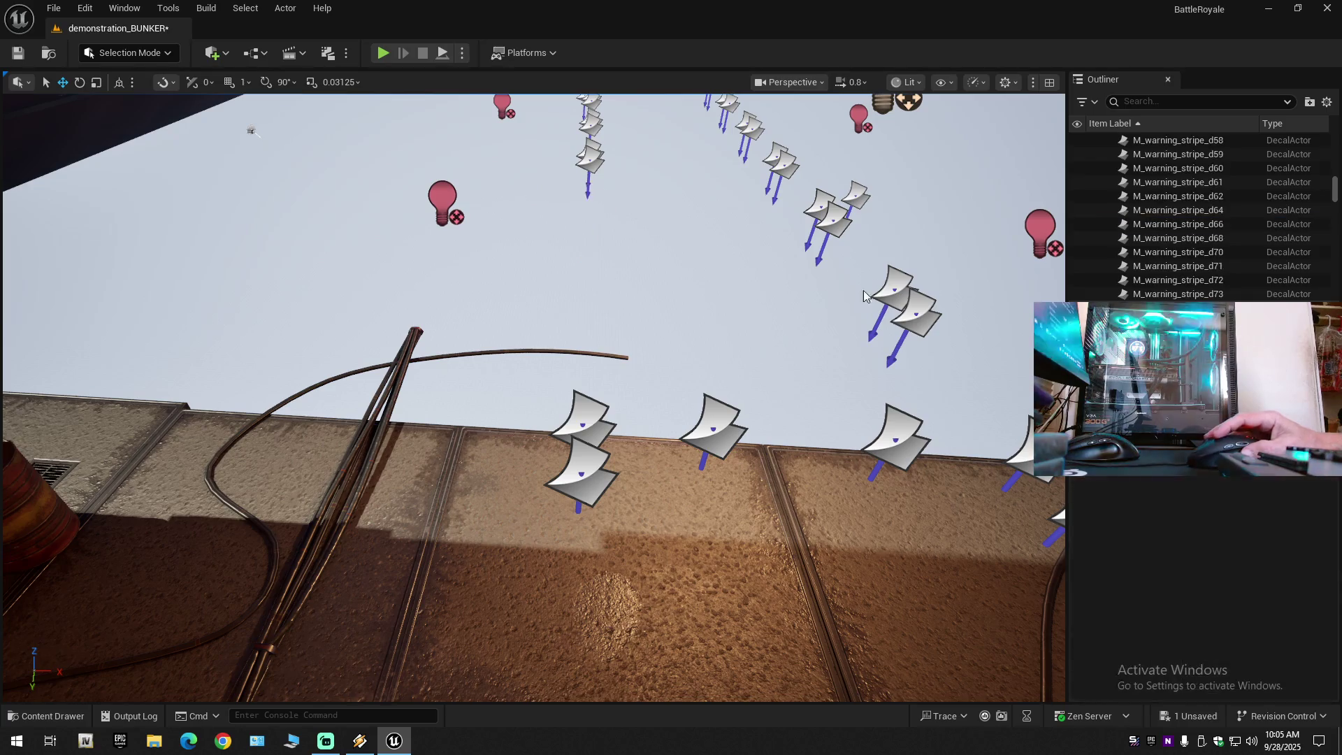
key(ctrl+z)
key(ctrl+z)
key(ctrl+z)
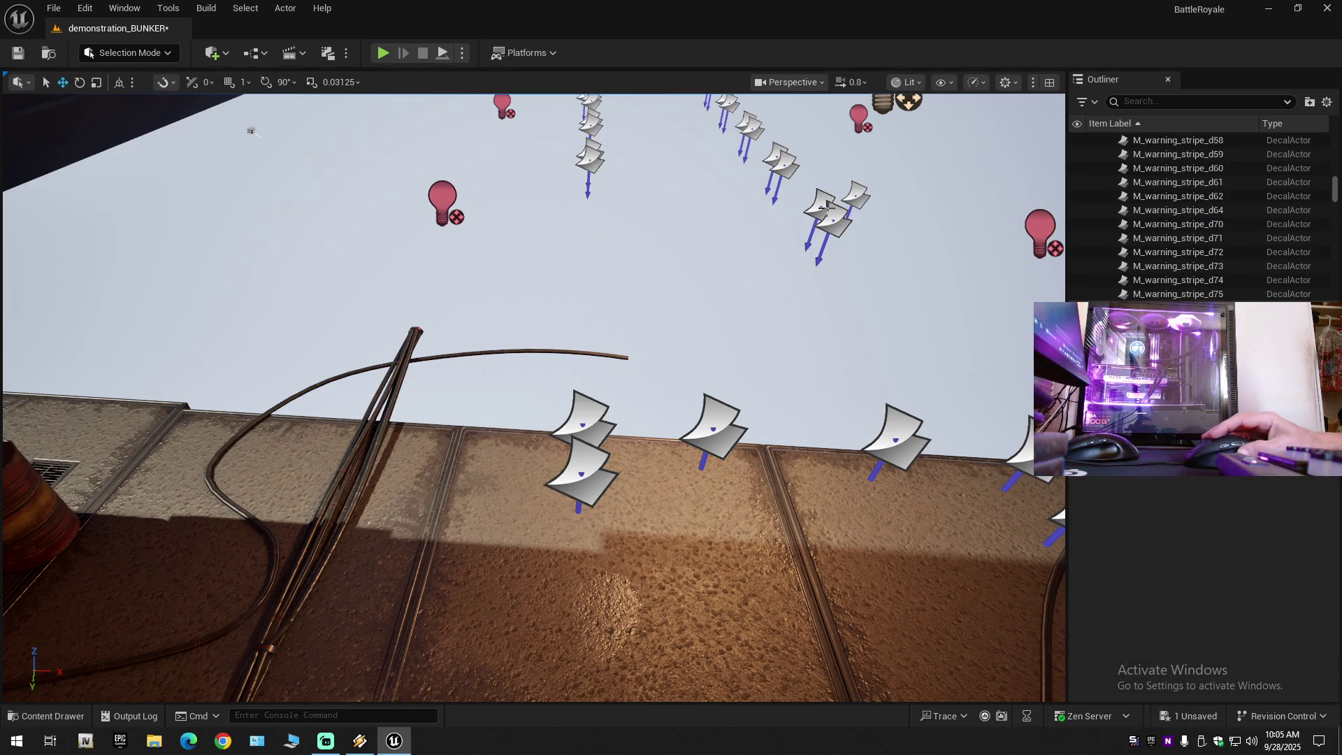
key(ctrl+z)
key(ctrl+z)
key(ctrl+z)
key(ctrl+z)
key(ctrl+z)
key(F11)
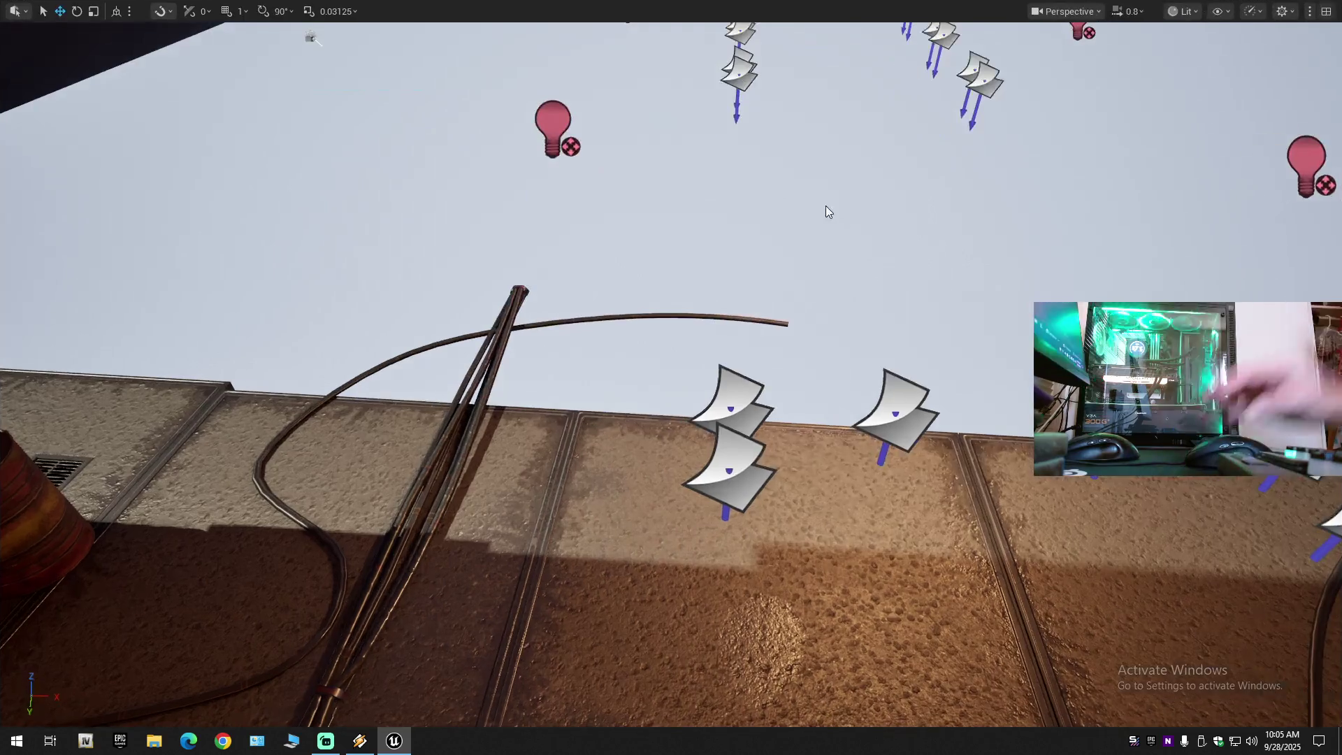
Fly to the floating decal rows and drag the lowest decals in each row onto their neighbours.
drag(822, 289, 810, 419)
drag(151, 403, 167, 404)
drag(823, 266, 824, 285)
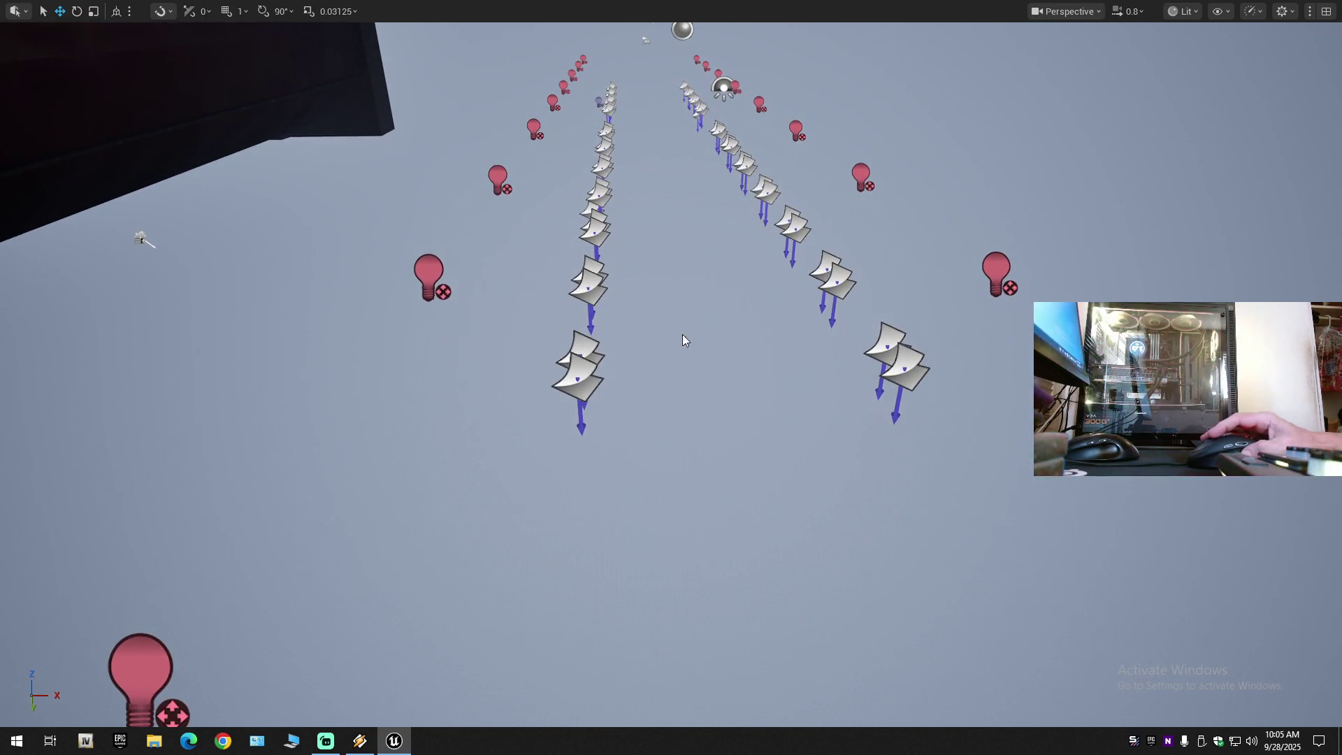
drag(589, 368, 590, 281)
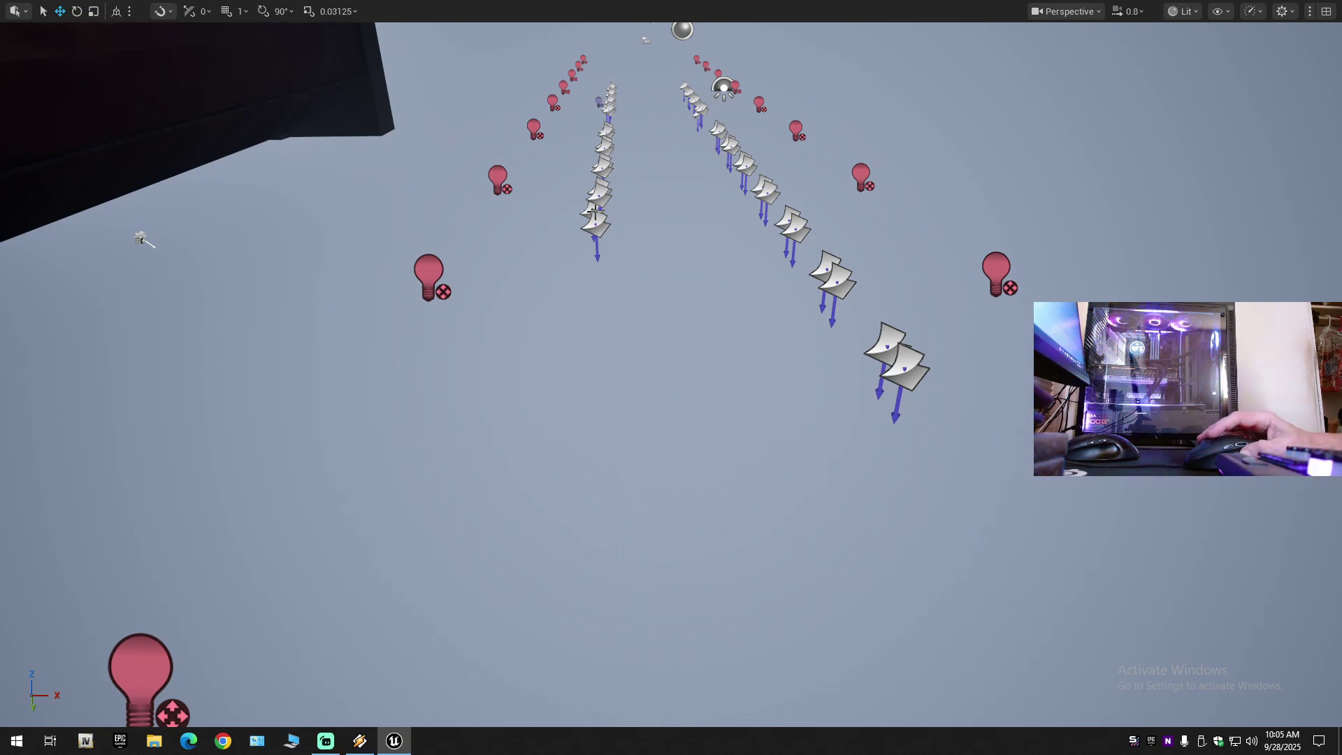
drag(593, 210, 600, 192)
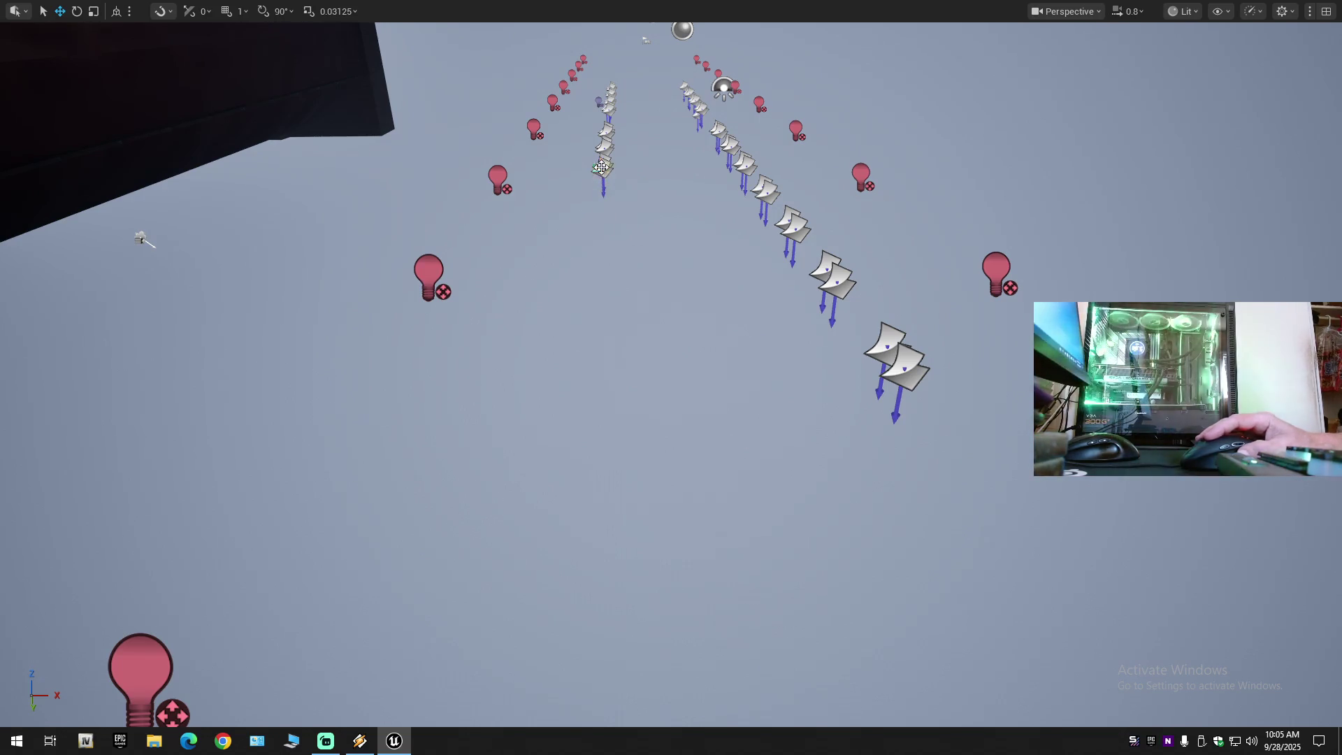
drag(601, 168, 602, 162)
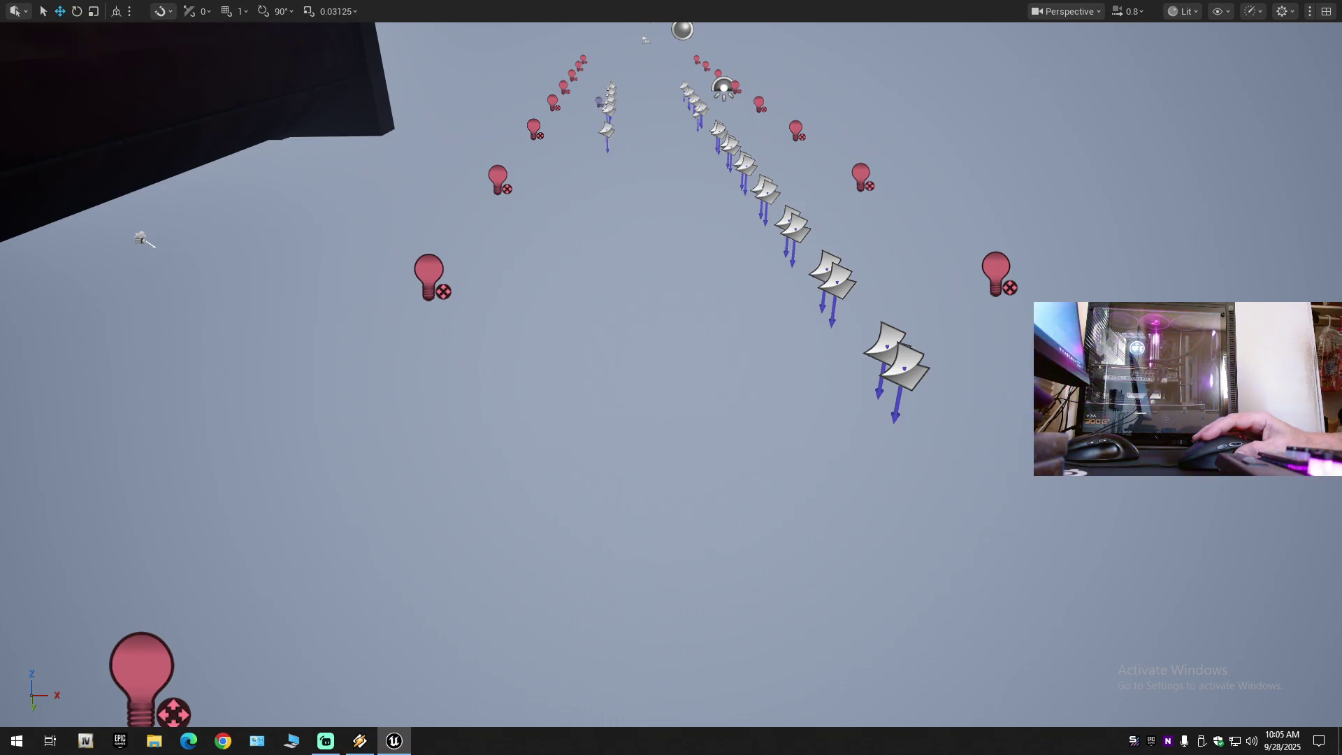
drag(905, 367, 888, 344)
Delete the stray decals from both rows until only the light markers remain.
key(Delete)
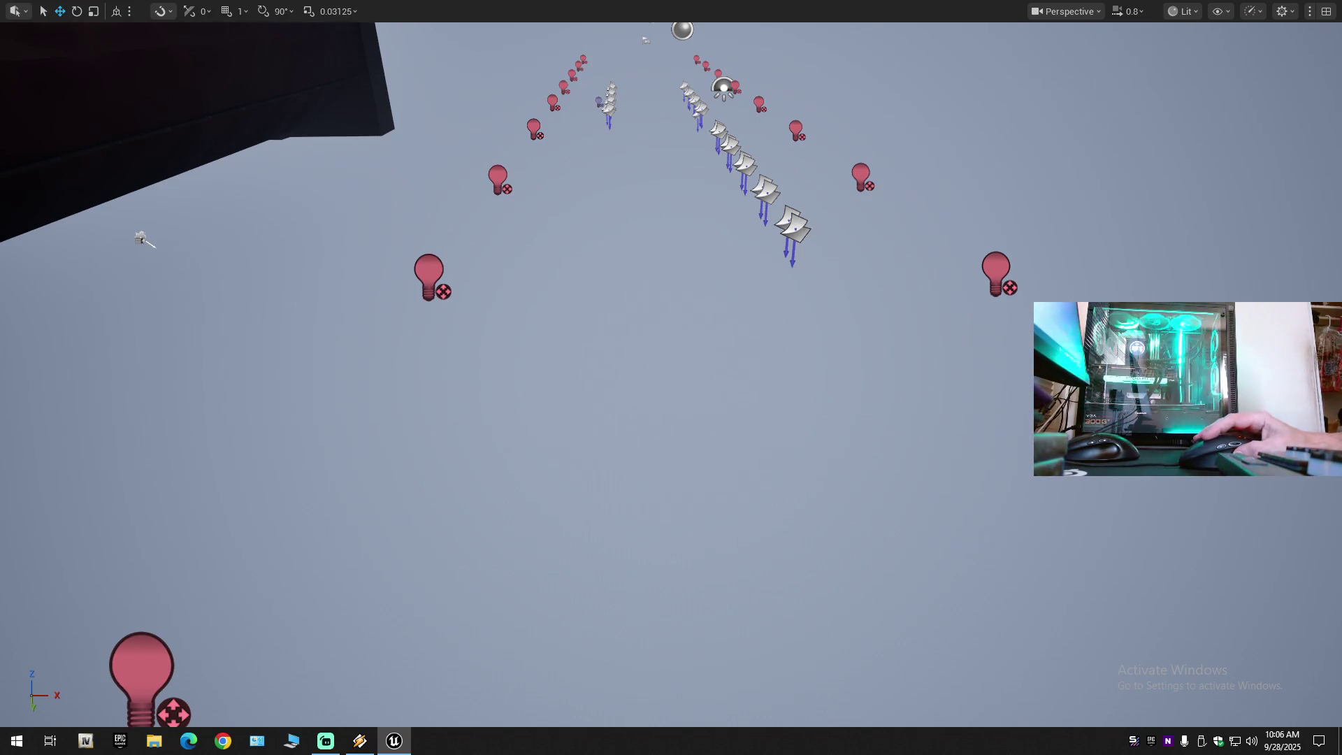
key(Delete)
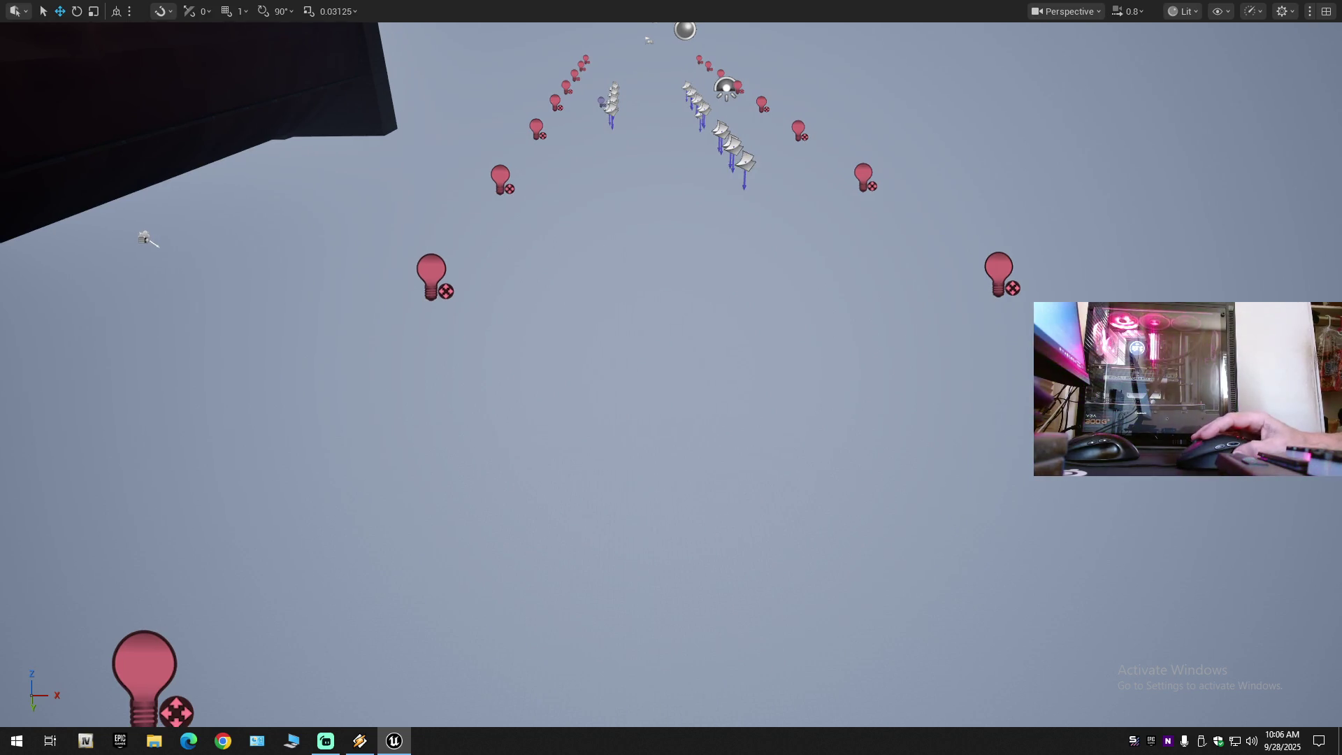
click(730, 142)
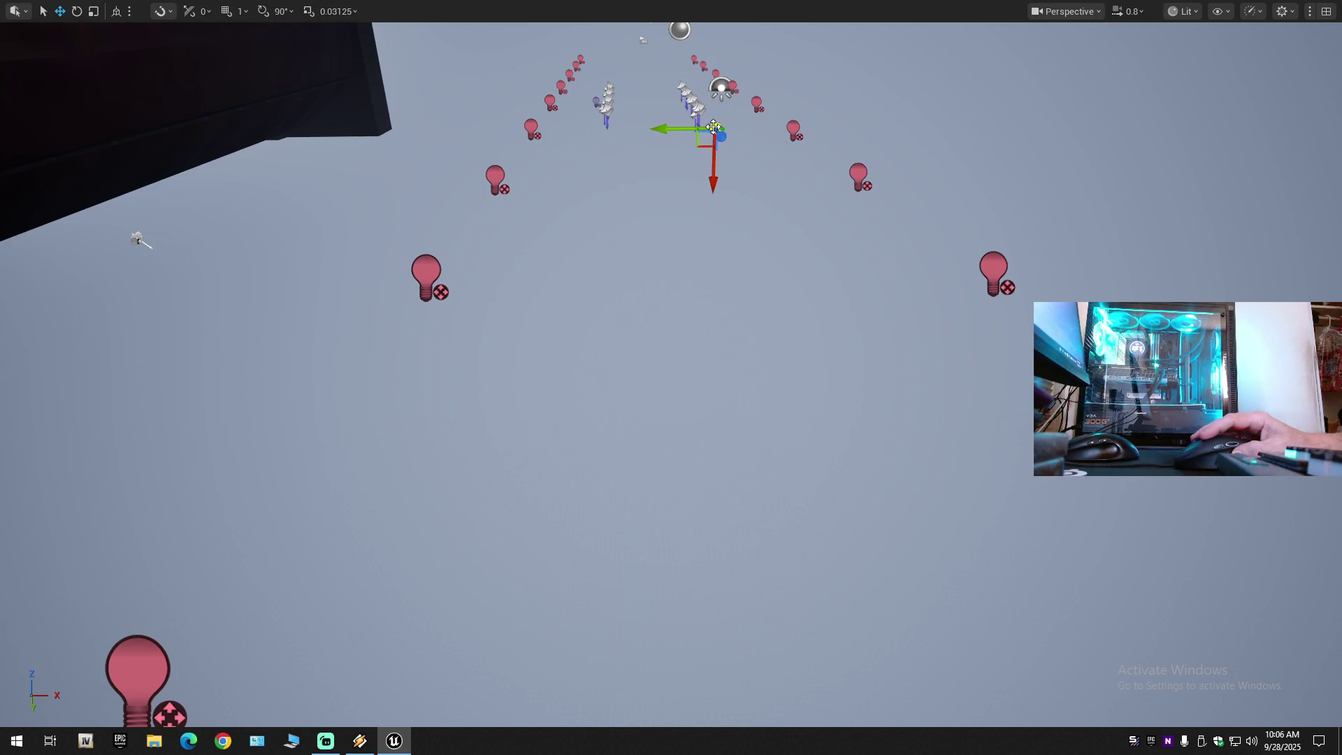
key(Delete)
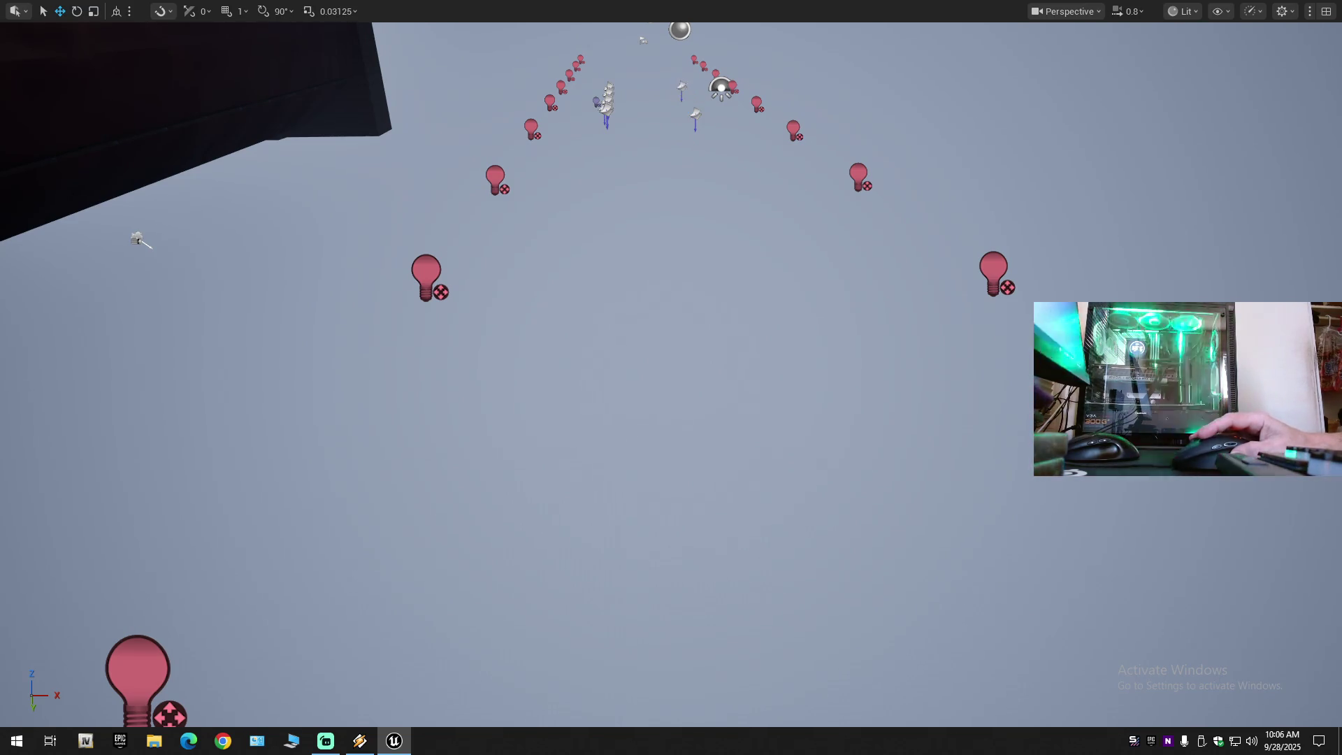
key(Delete)
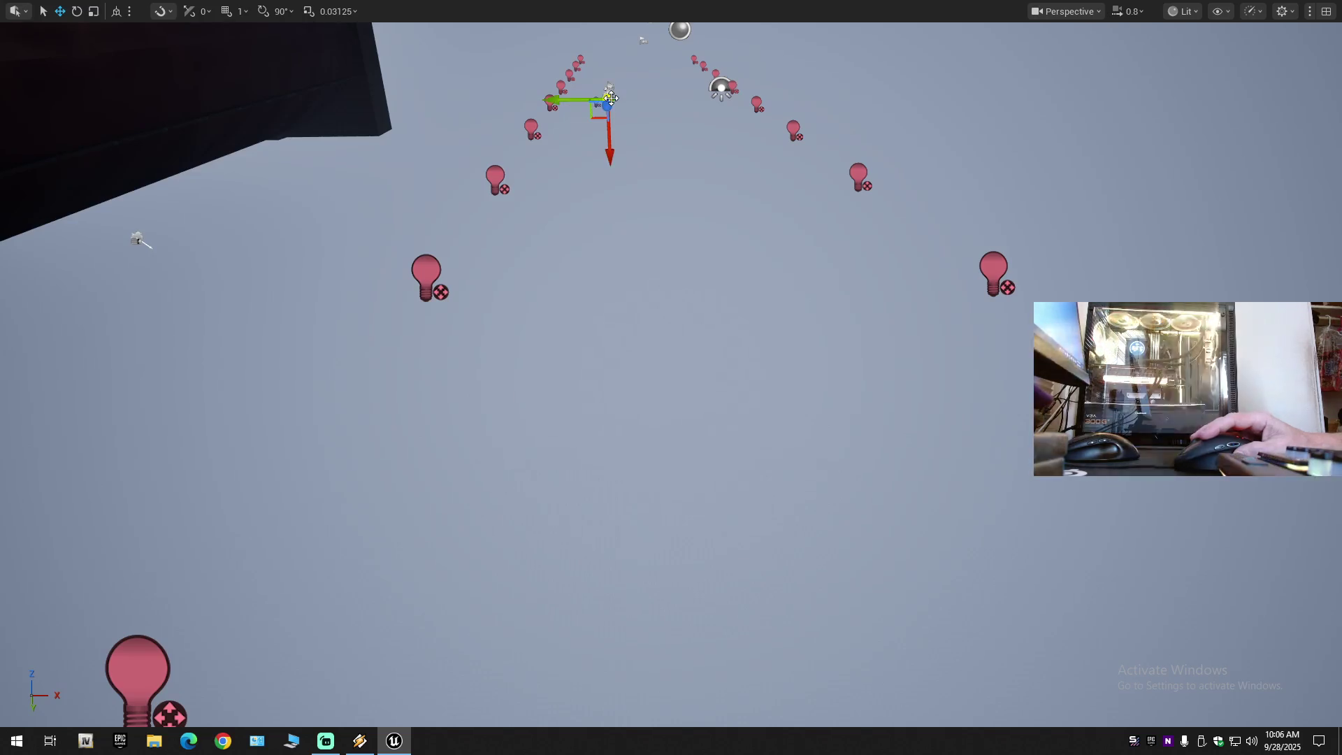
click(609, 93)
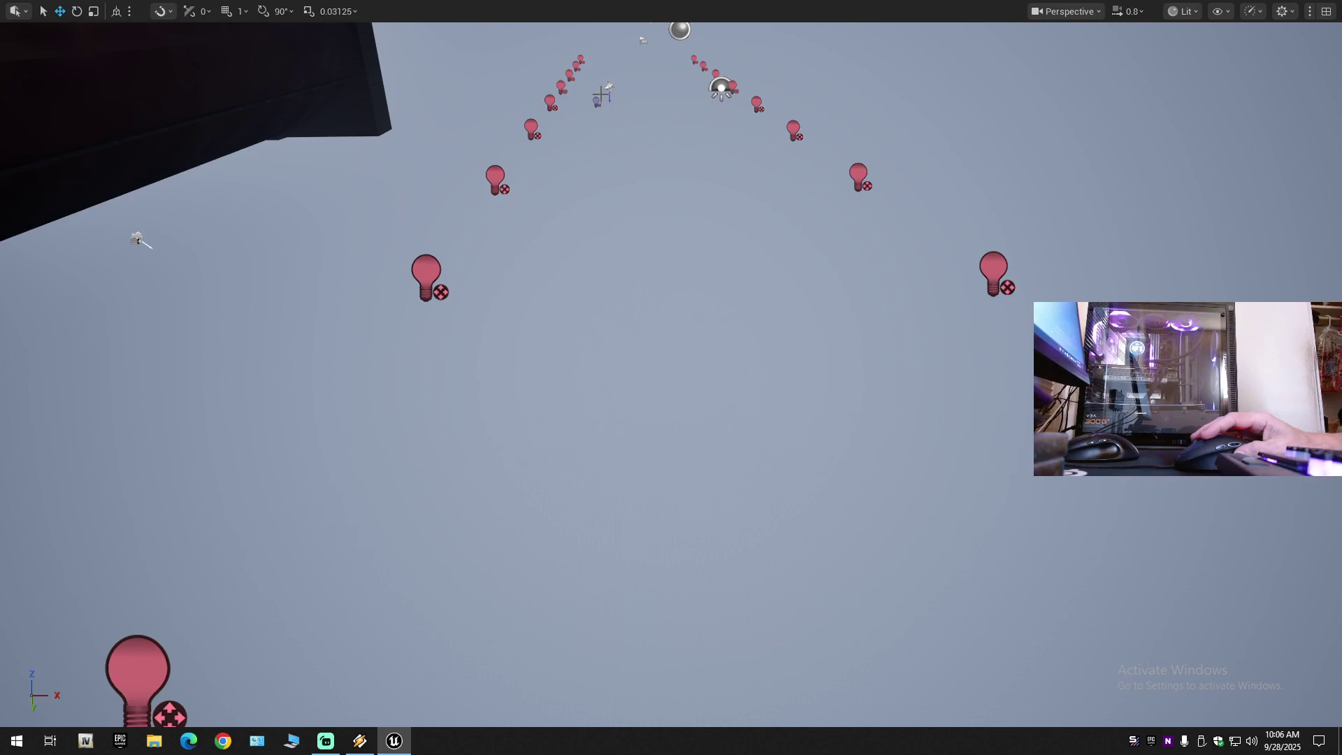
click(608, 91)
click(605, 137)
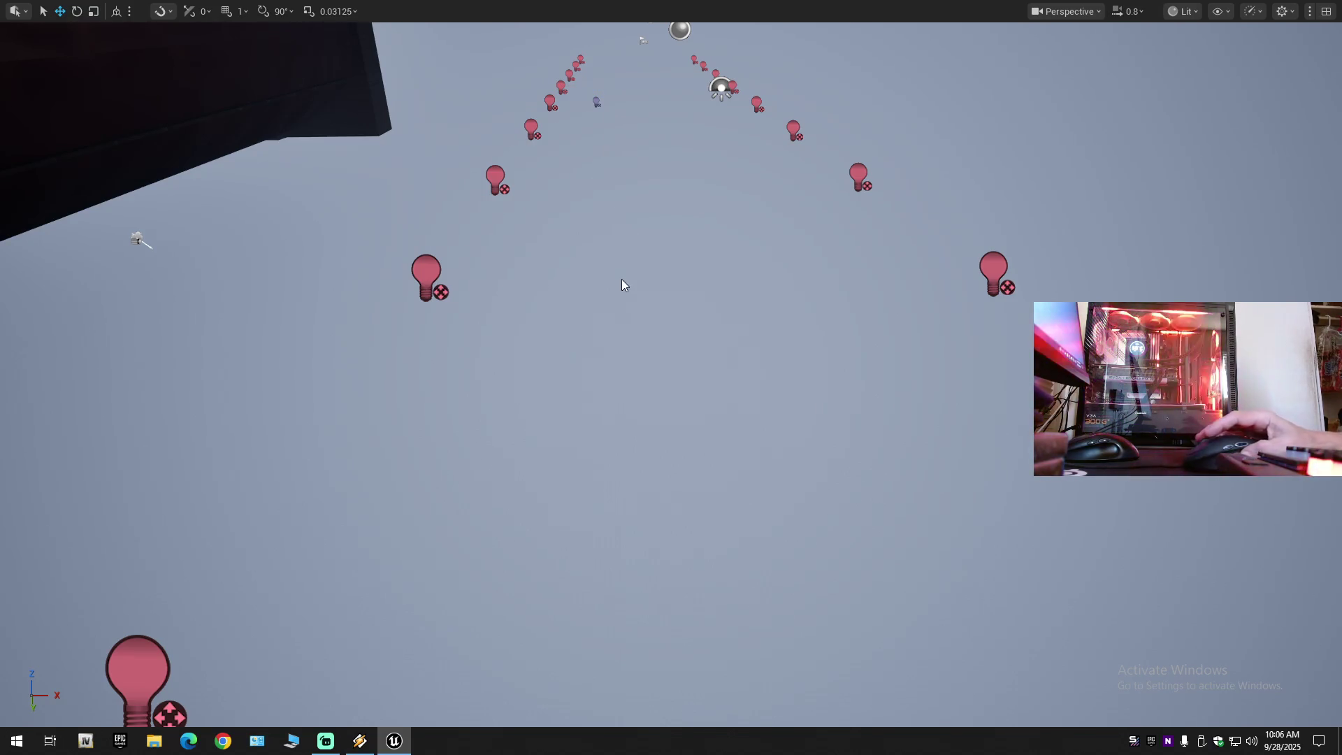
mouse_move(632, 295)
mouse_down()
mouse_move(587, 329)
mouse_move(538, 231)
mouse_move(531, 251)
mouse_move(517, 224)
mouse_move(490, 279)
mouse_move(448, 287)
mouse_move(419, 258)
mouse_move(425, 431)
mouse_up()
Delete five pink point lights floating in the first row outside the bunker.
click(282, 440)
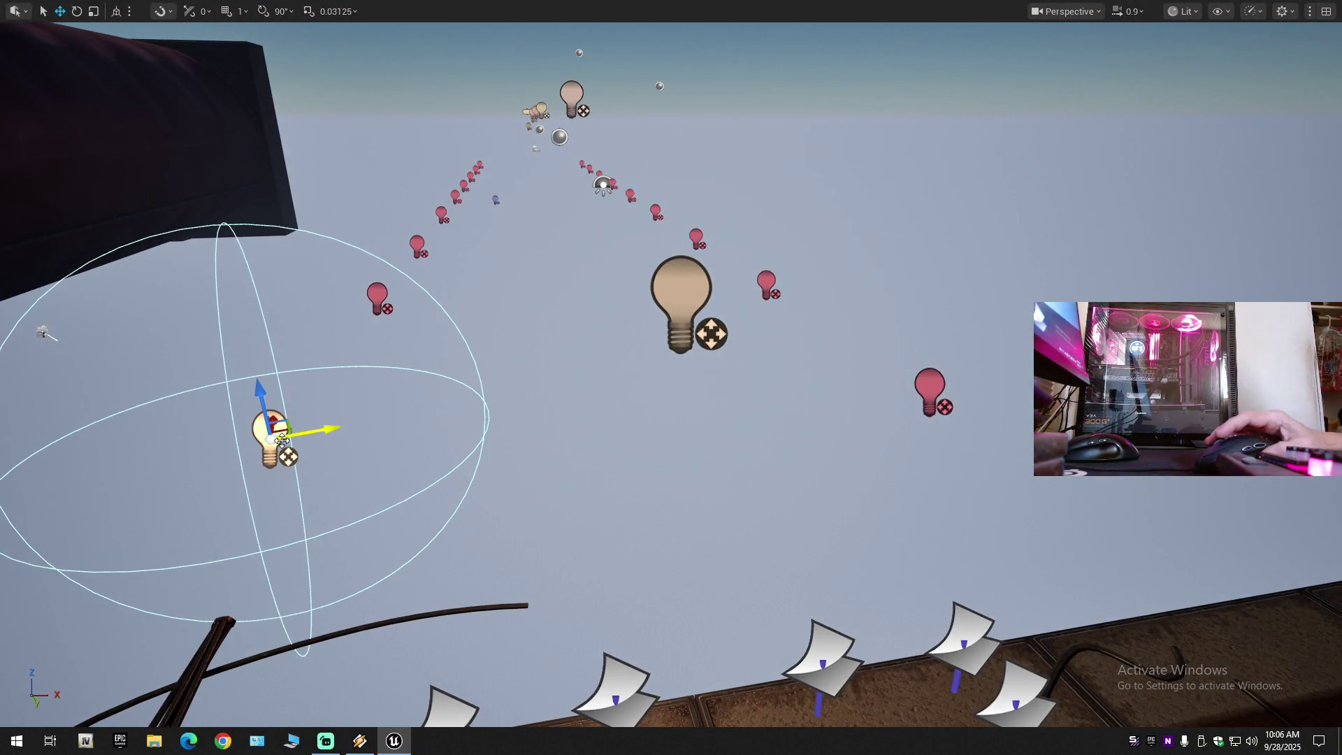
key(Delete)
click(929, 391)
key(Delete)
click(762, 269)
key(Delete)
click(694, 236)
key(Delete)
click(651, 212)
key(Delete)
Delete six lights working up the second row from the lower-left.
click(374, 297)
key(Delete)
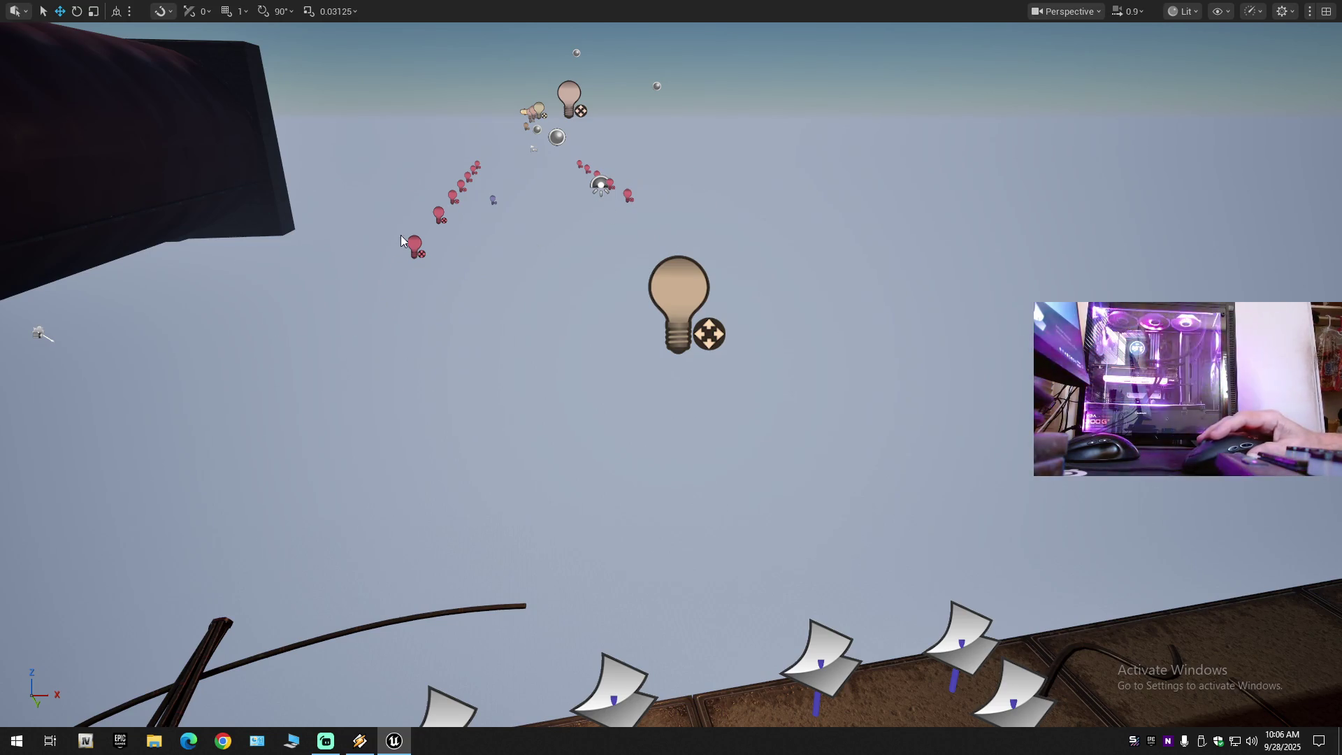
click(413, 245)
key(Delete)
click(438, 214)
key(Delete)
click(450, 197)
key(Delete)
click(459, 185)
key(Delete)
click(465, 176)
key(Delete)
Delete three more stray lights floating in the sky.
key(Delete)
click(625, 195)
key(Delete)
click(608, 184)
key(Delete)
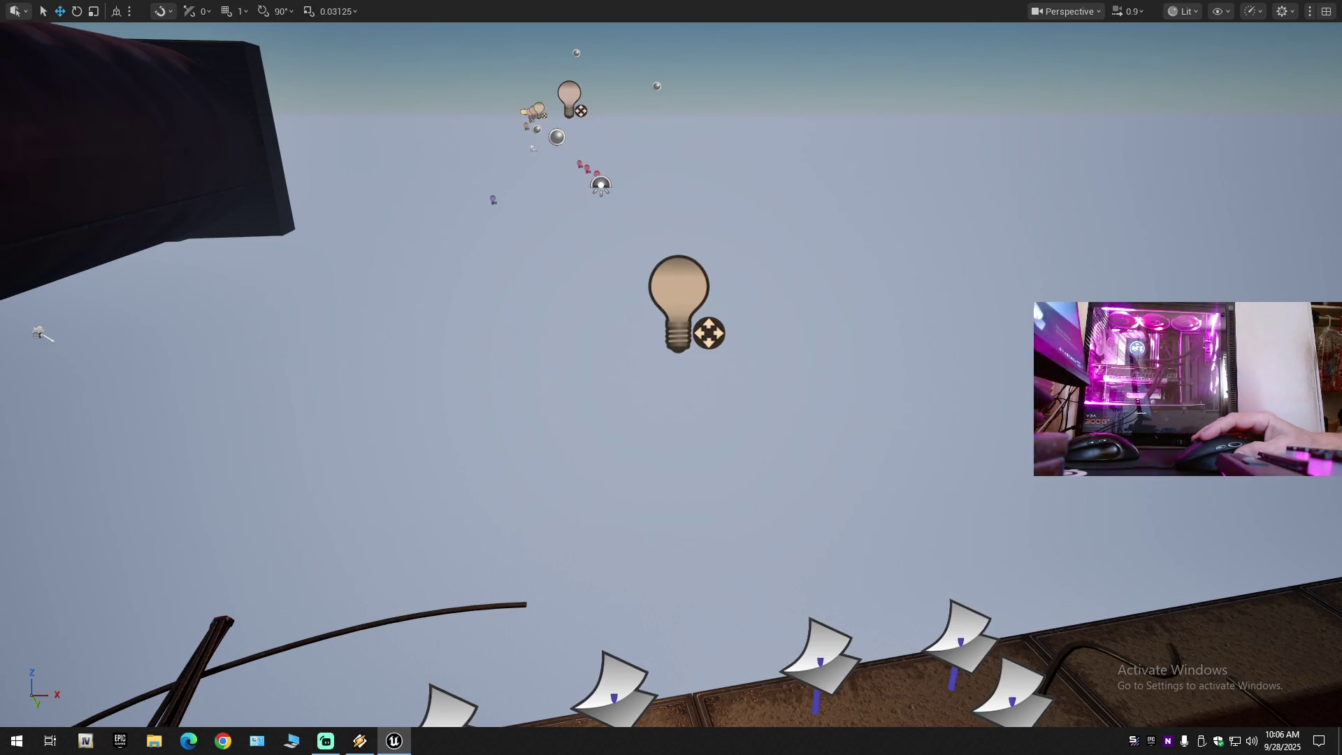
click(584, 168)
key(Delete)
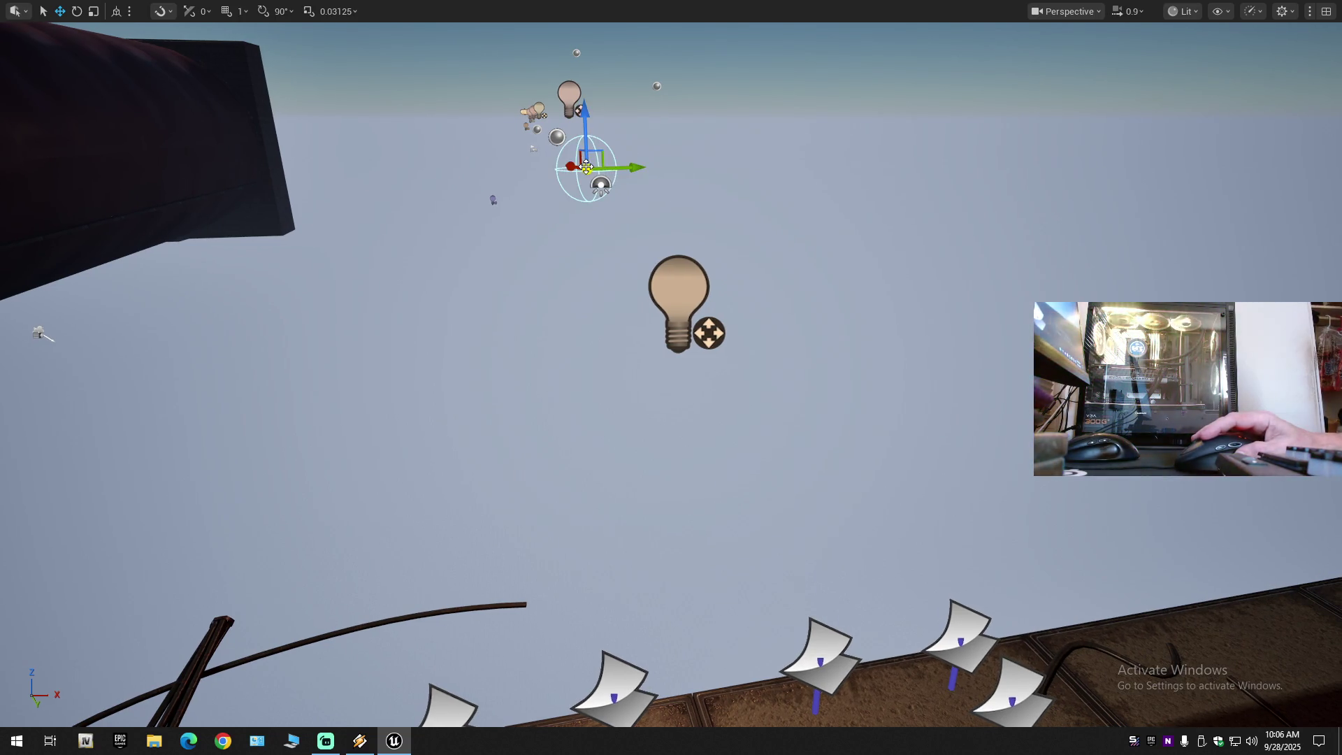
Delete the light bulb floating in the sky and two more floating point lights below it.
scroll(578, 279, up, 2)
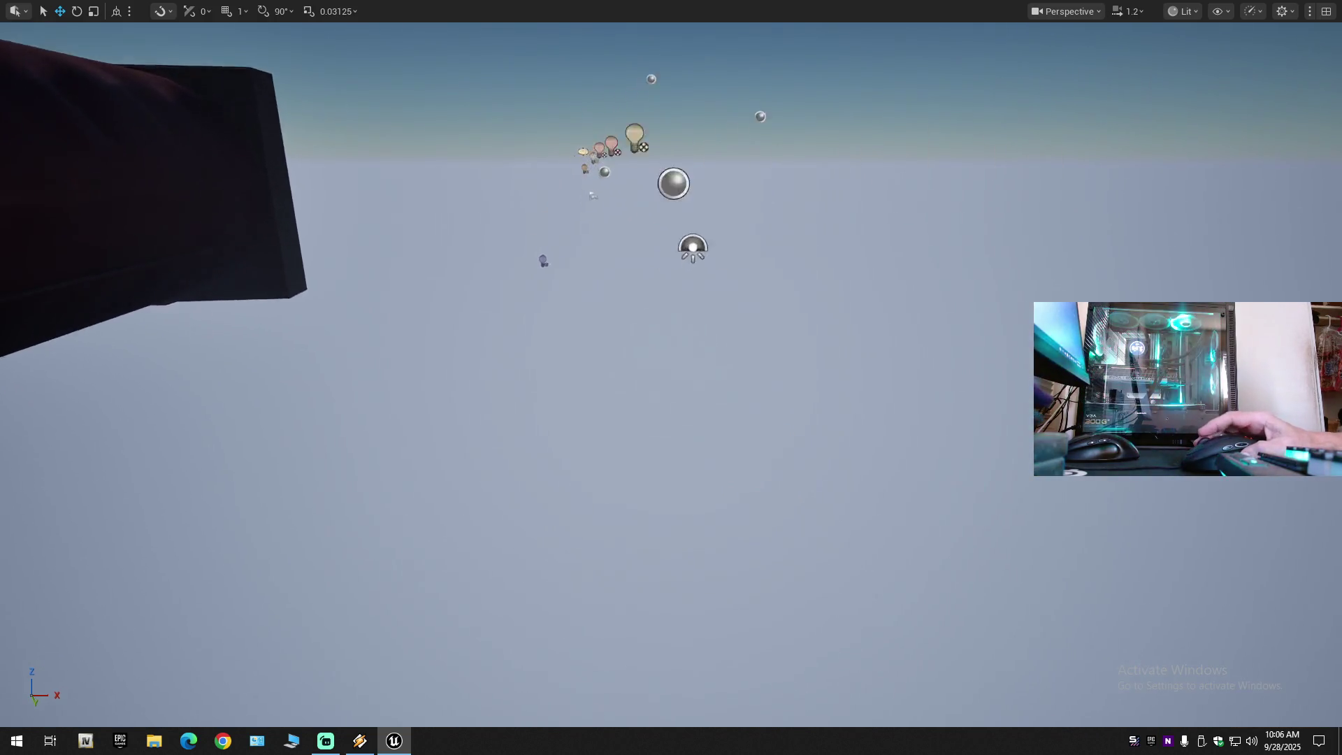
click(420, 238)
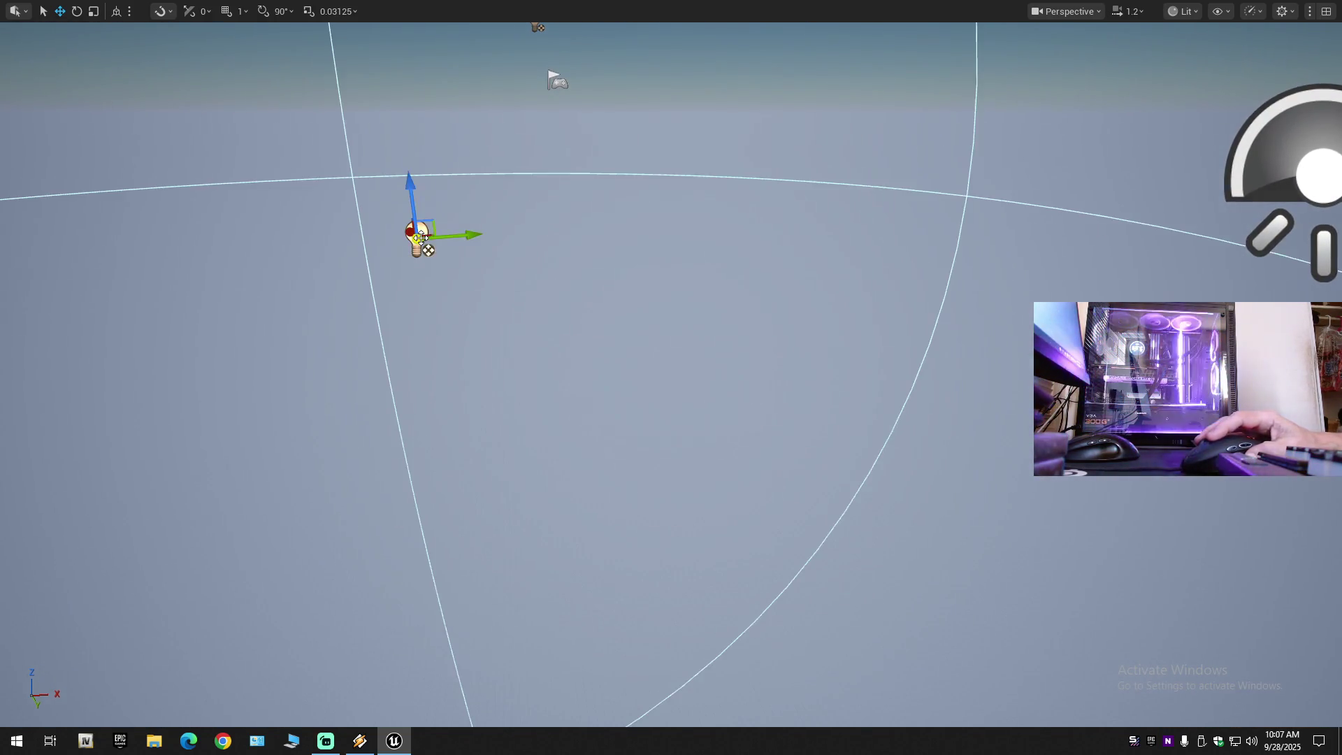
key(Delete)
mouse_move(671, 377)
mouse_down()
mouse_move(674, 451)
mouse_move(768, 420)
mouse_move(727, 531)
mouse_move(468, 362)
mouse_up()
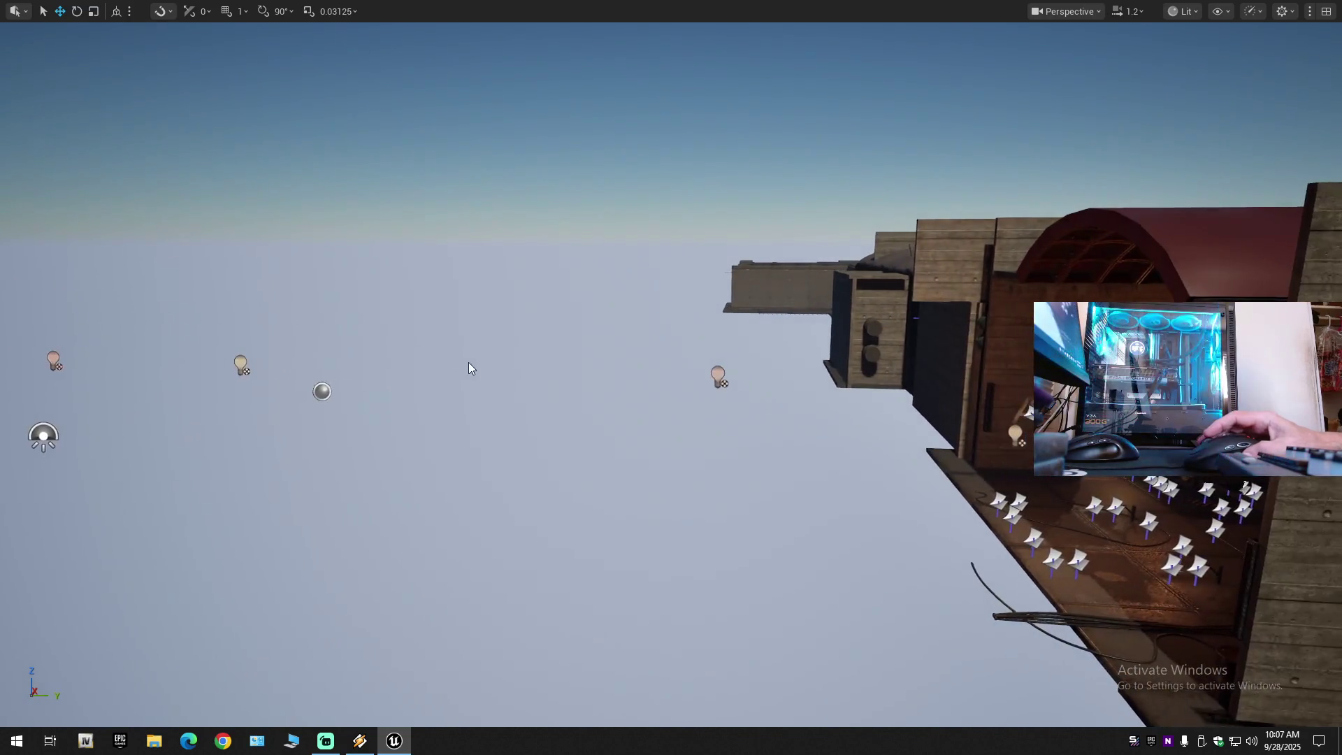
click(714, 374)
click(300, 385)
click(243, 364)
key(Delete)
click(57, 360)
key(Delete)
Delete the remaining floating lights, including the small brown and yellow ones, and restore the full editor layout with F11.
drag(210, 377, 42, 371)
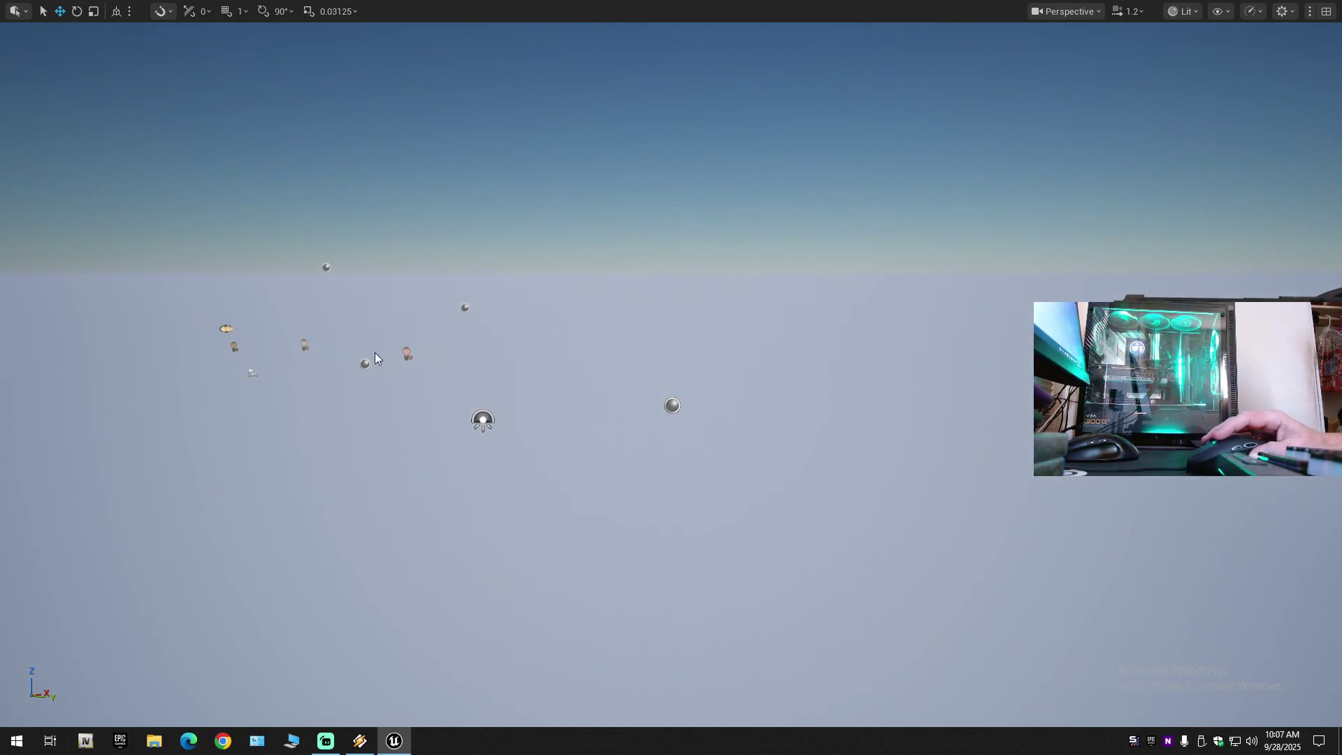
click(406, 353)
key(Delete)
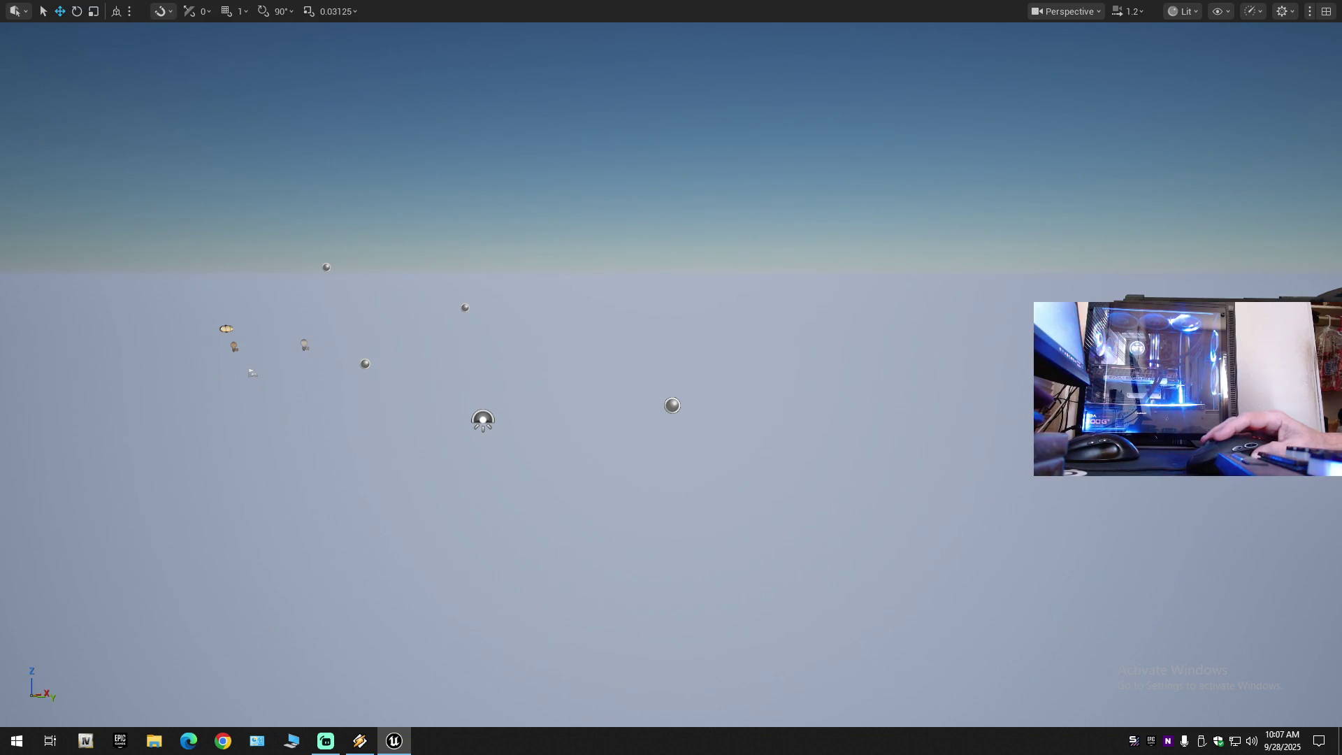
click(234, 346)
key(Delete)
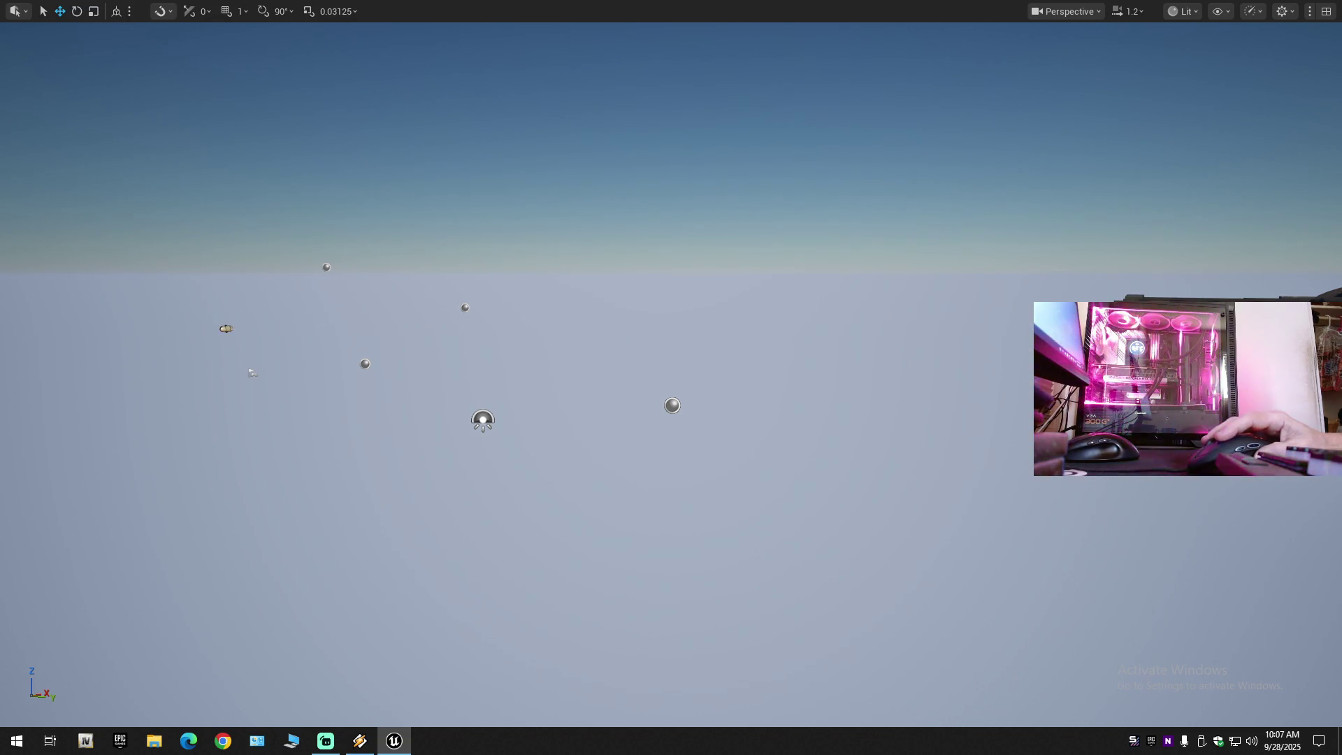
key(Delete)
click(324, 265)
key(Delete)
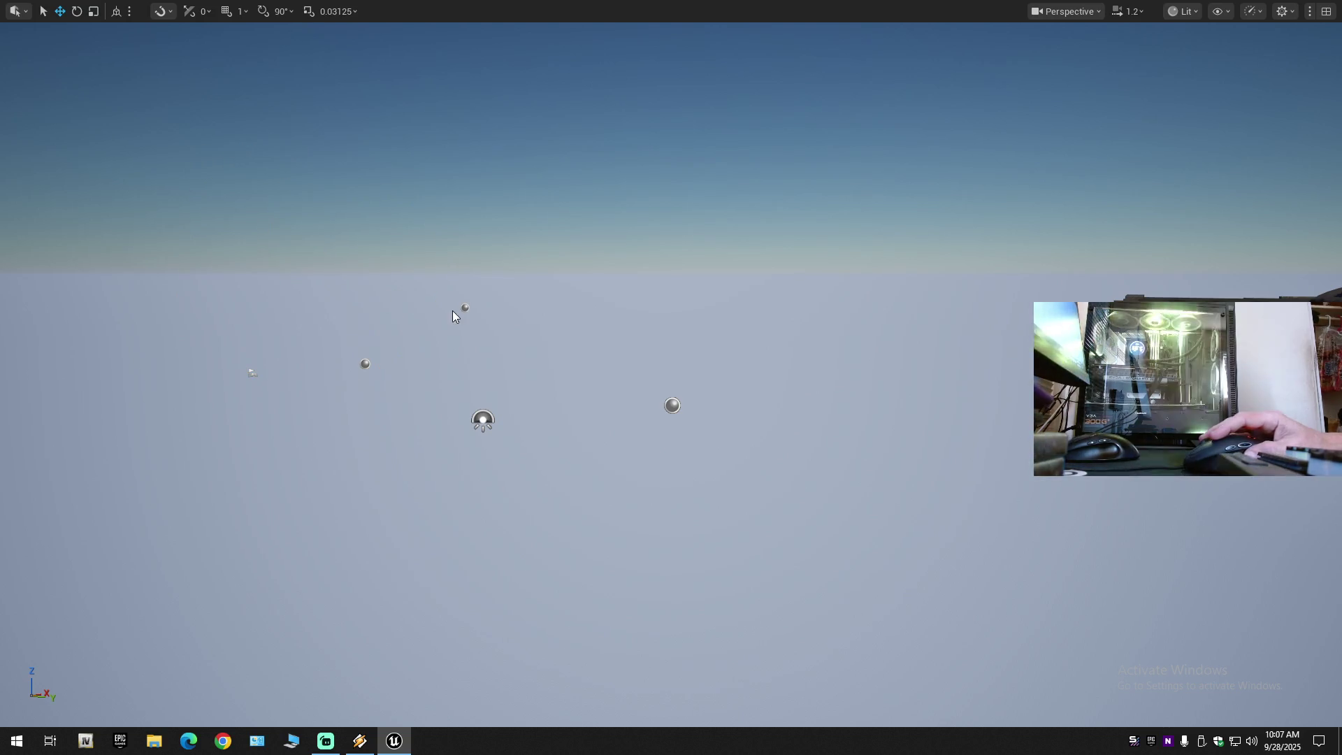
click(464, 308)
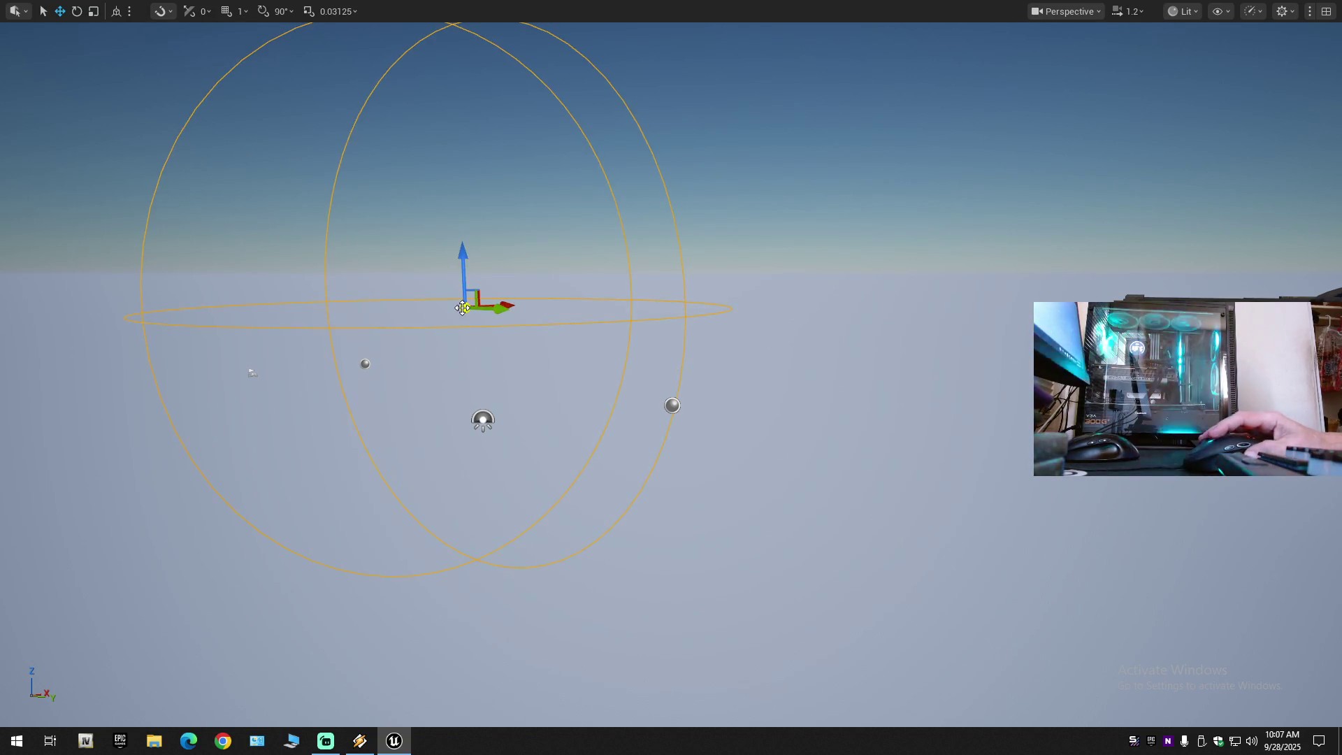
key(F11)
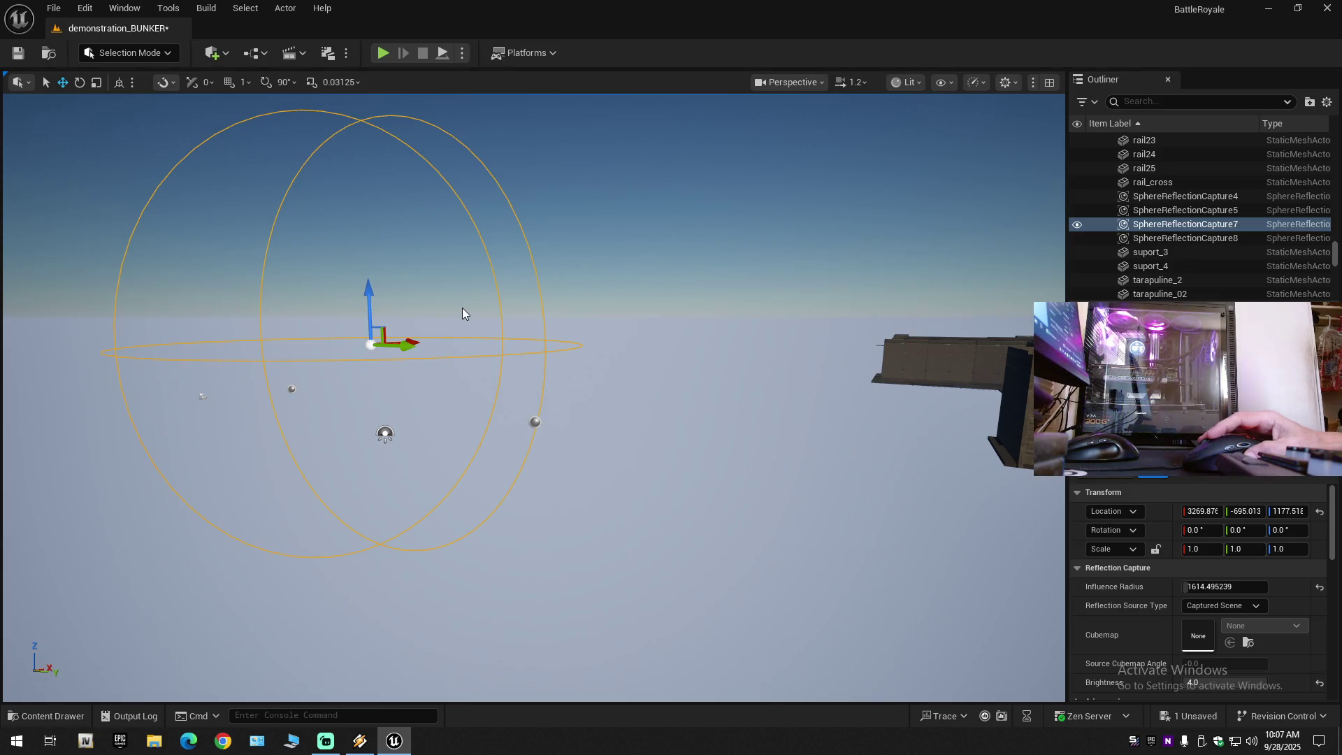
Delete SphereReflectionCapture7, the other floating capture and SphereReflectionCapture5 outside the bunker.
key(Delete)
click(535, 422)
key(Delete)
click(383, 434)
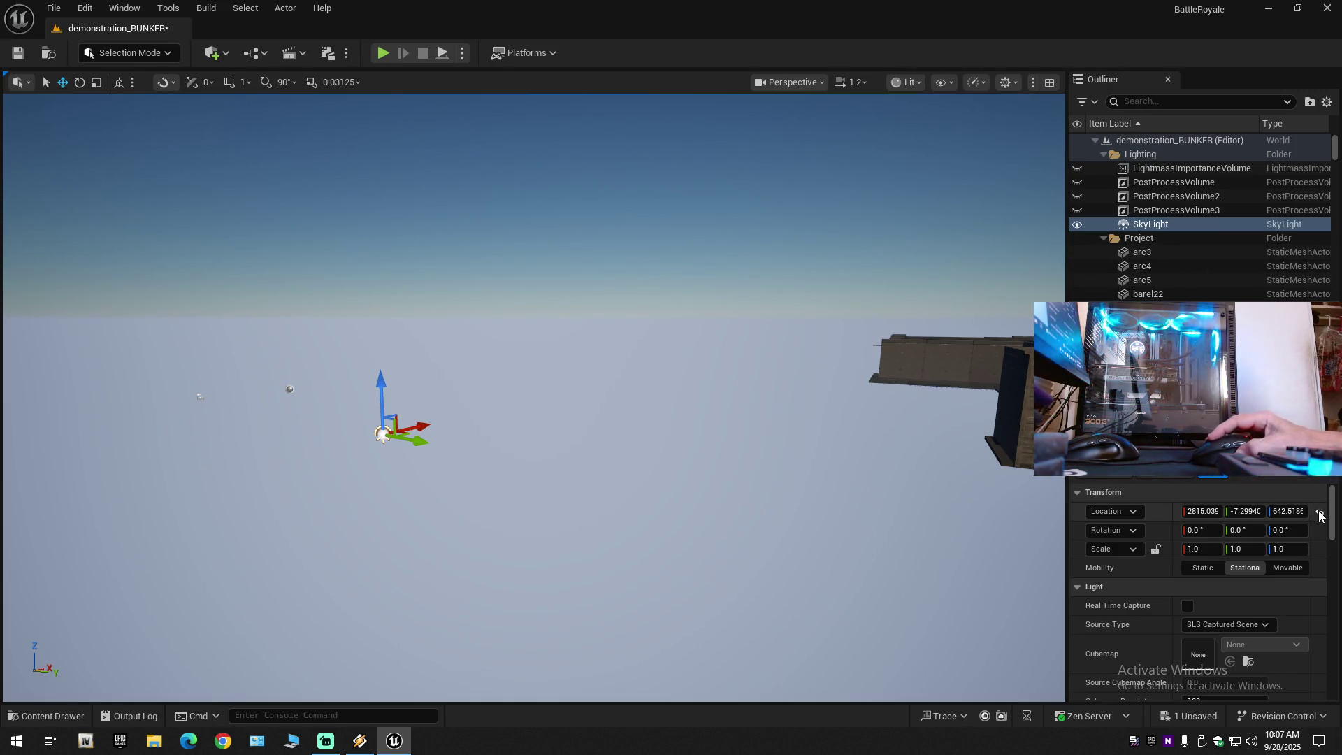
click(289, 389)
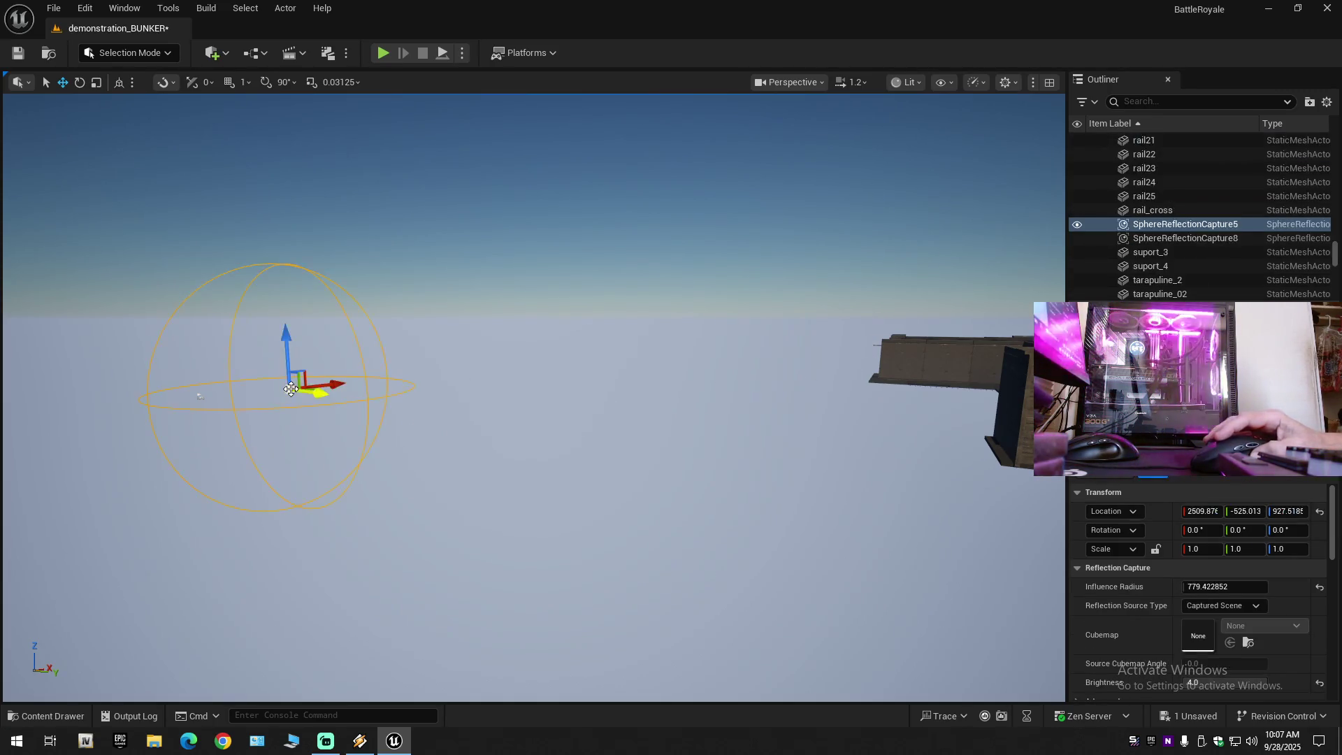
key(Delete)
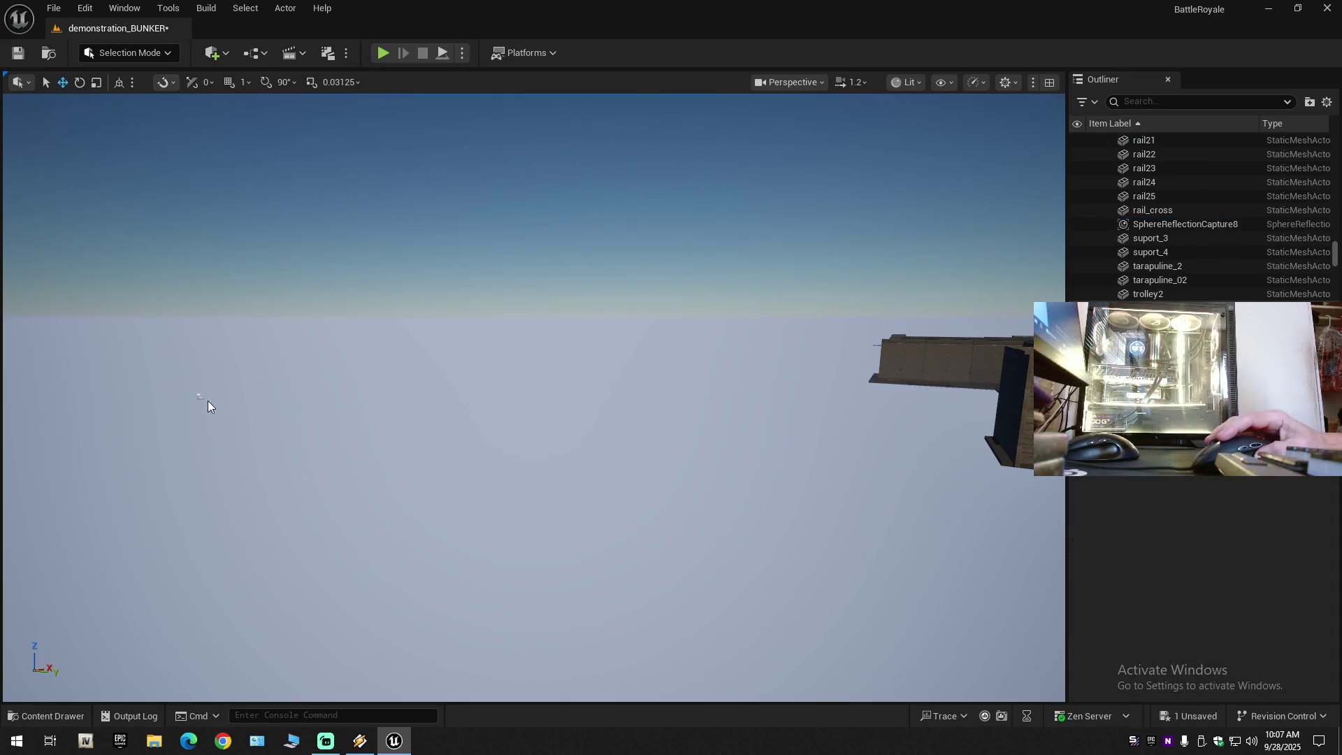
Focus on the NetworkPlayerStart floating beside the bunker and delete it.
click(201, 397)
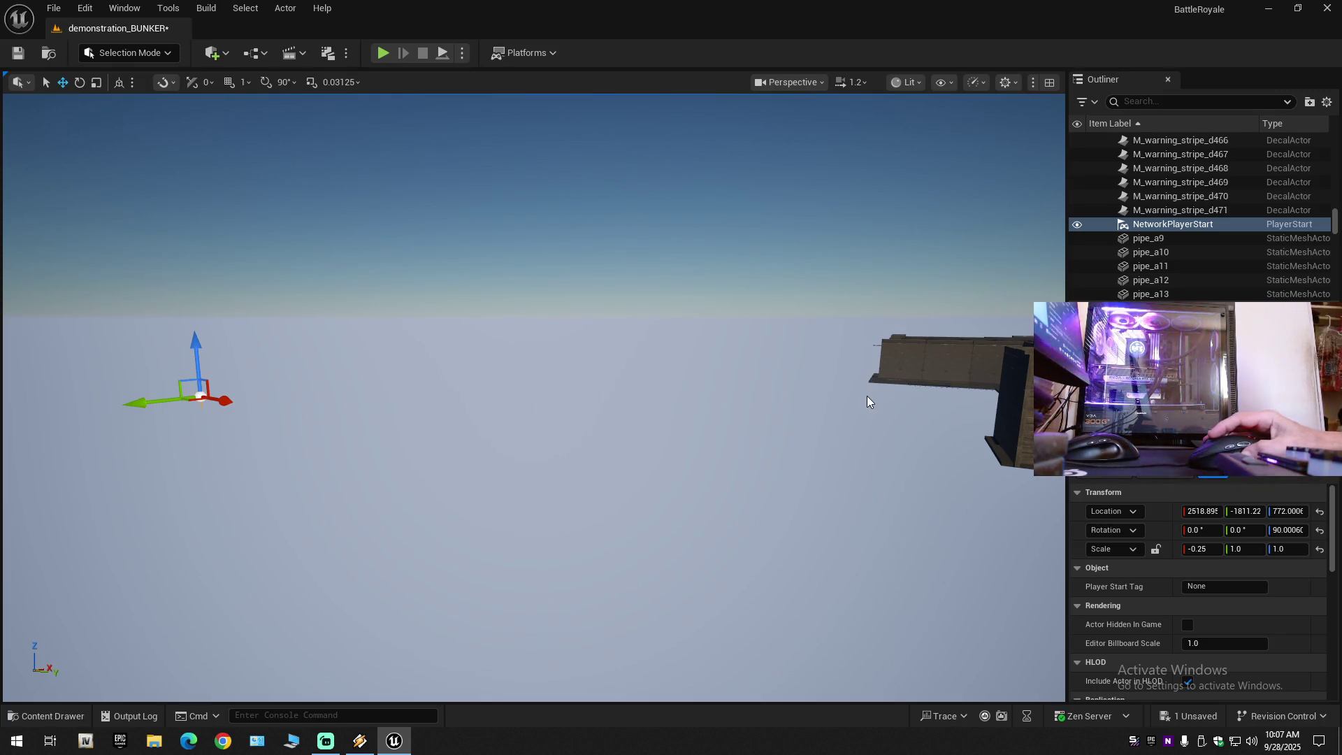
key(f)
scroll(714, 383, up, 5)
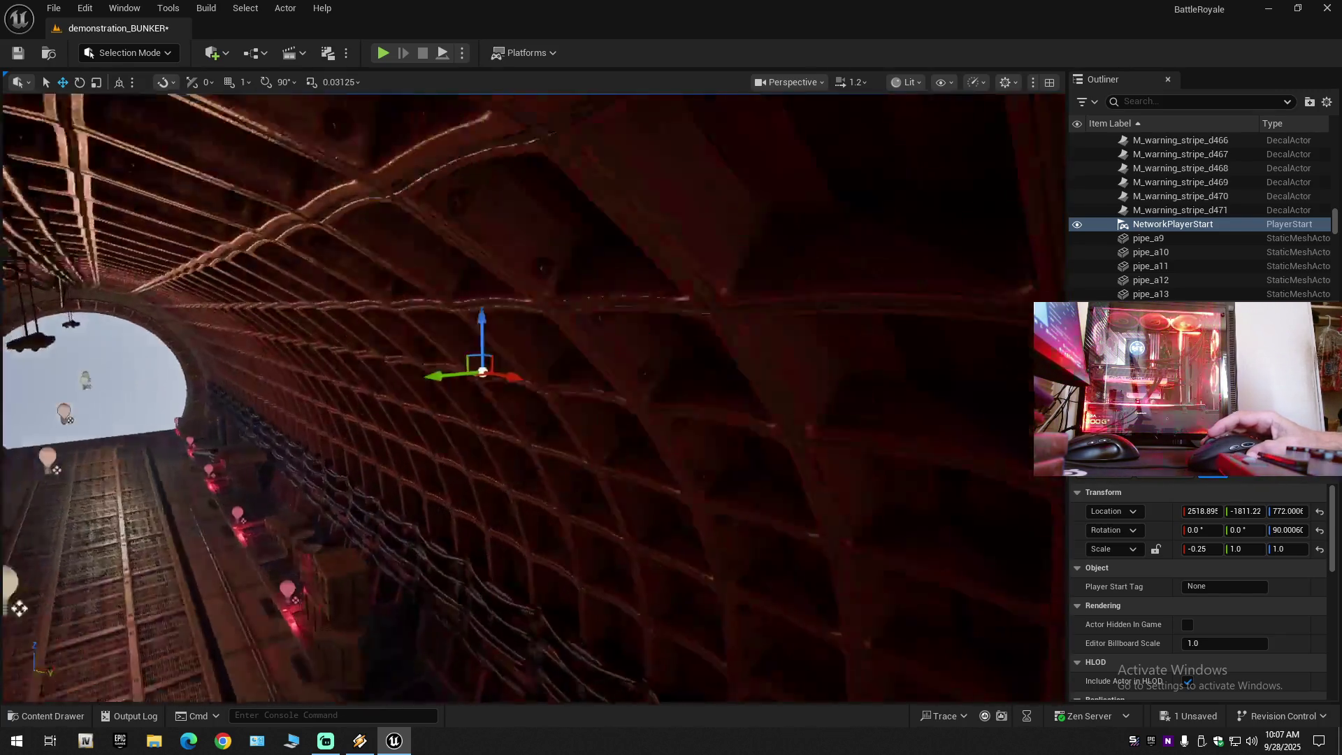
scroll(947, 479, down, 5)
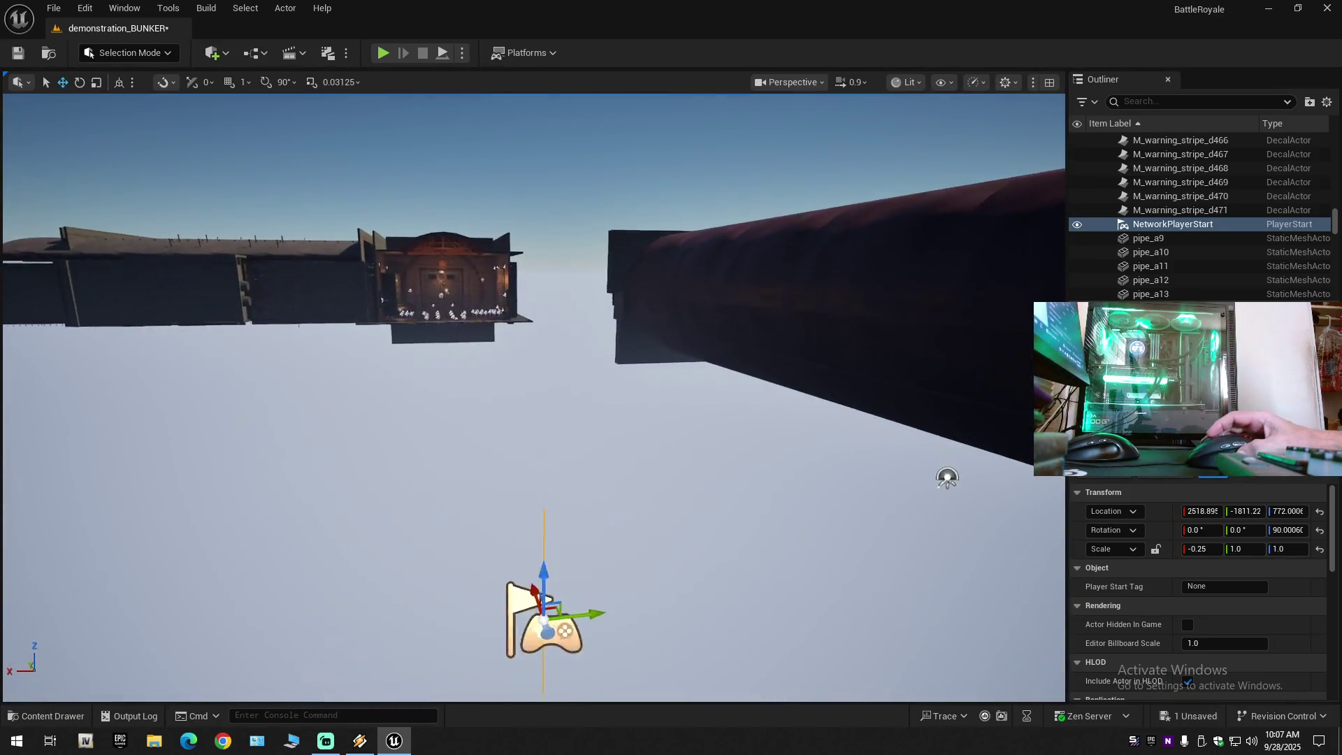
mouse_move(947, 479)
mouse_down()
mouse_move(940, 410)
mouse_move(863, 410)
mouse_move(800, 451)
mouse_up()
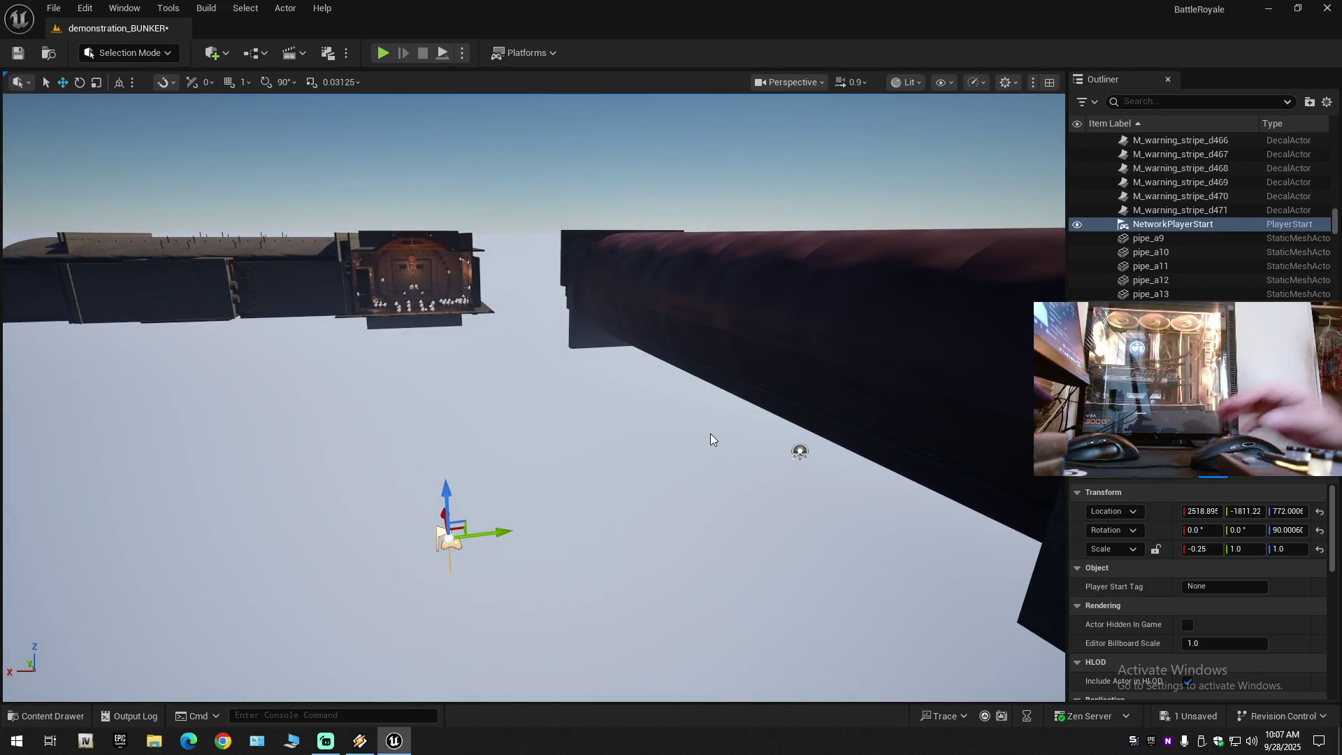
key(Delete)
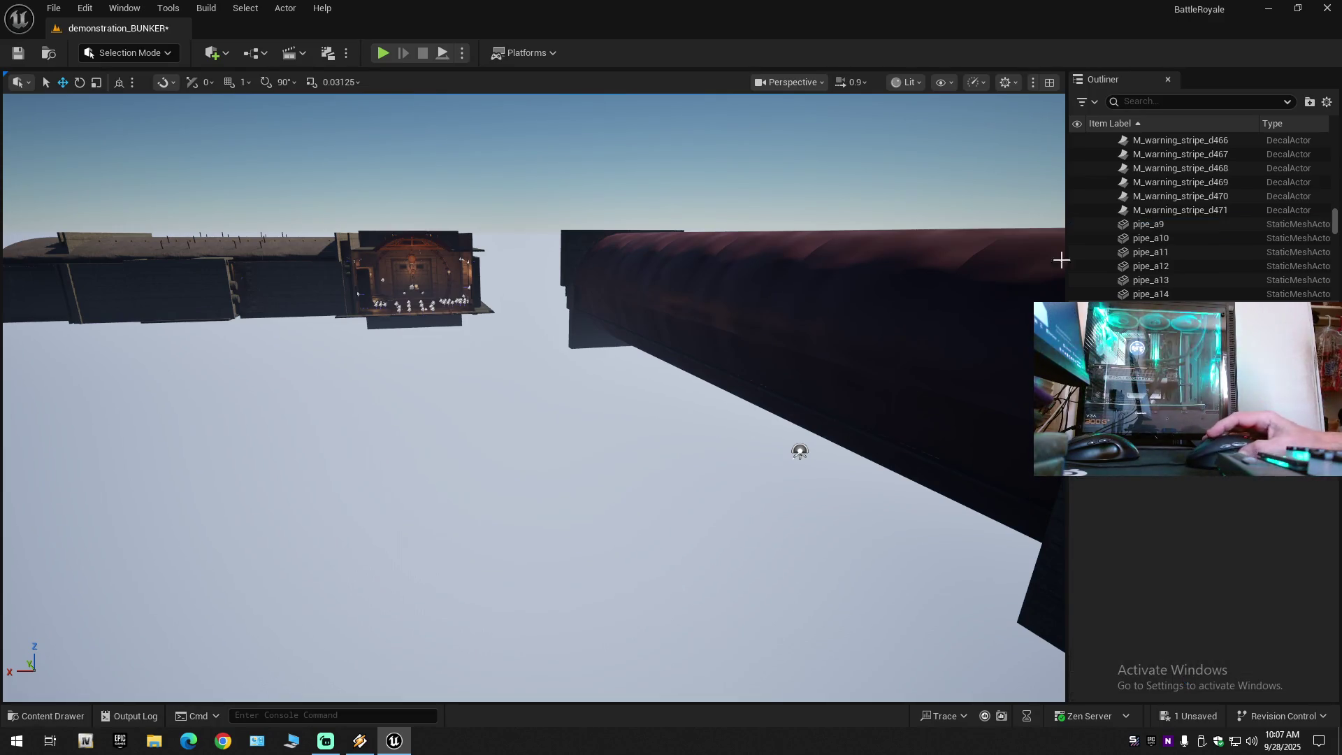
click(1327, 102)
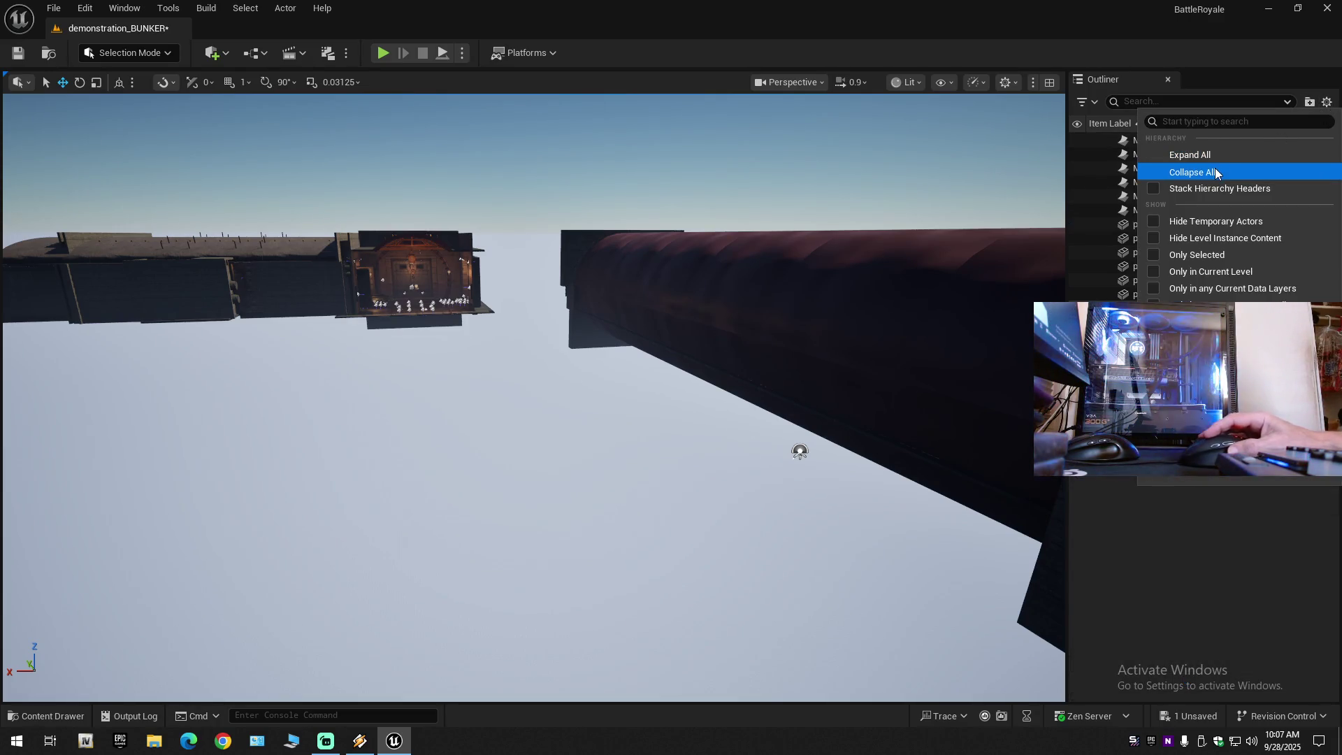
click(1182, 172)
scroll(969, 256, up, 2)
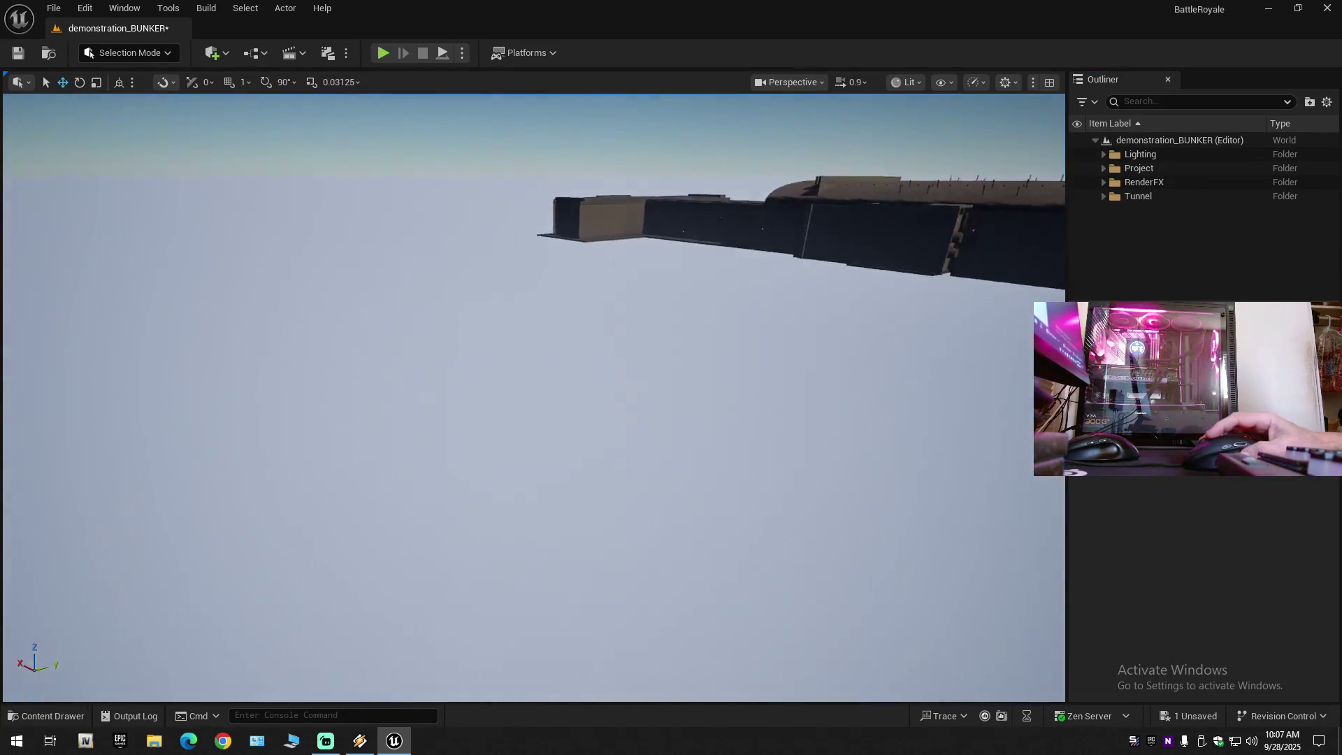
mouse_move(985, 423)
mouse_down()
mouse_move(653, 264)
mouse_move(661, 334)
mouse_move(758, 405)
mouse_move(545, 322)
mouse_move(488, 495)
mouse_move(575, 338)
mouse_move(530, 338)
mouse_move(536, 364)
mouse_move(937, 273)
mouse_up()
scroll(488, 495, down, 2)
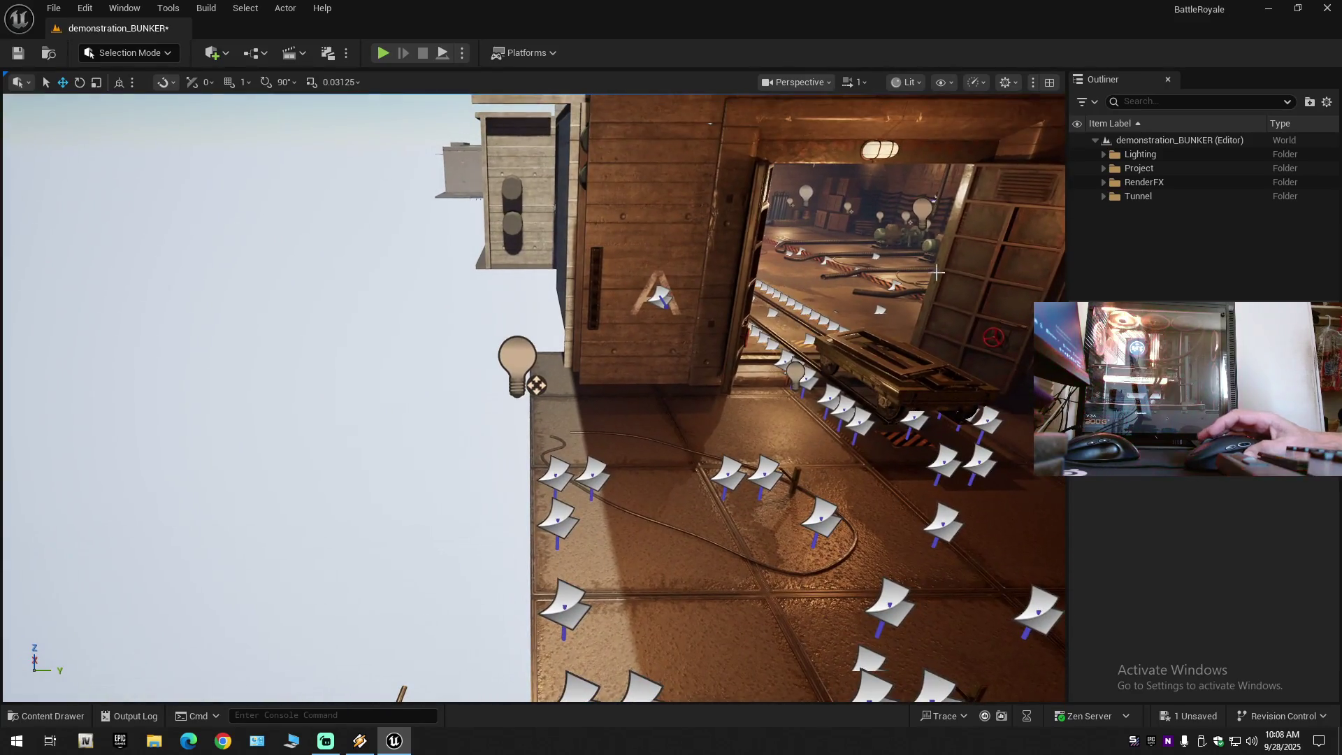
click(537, 386)
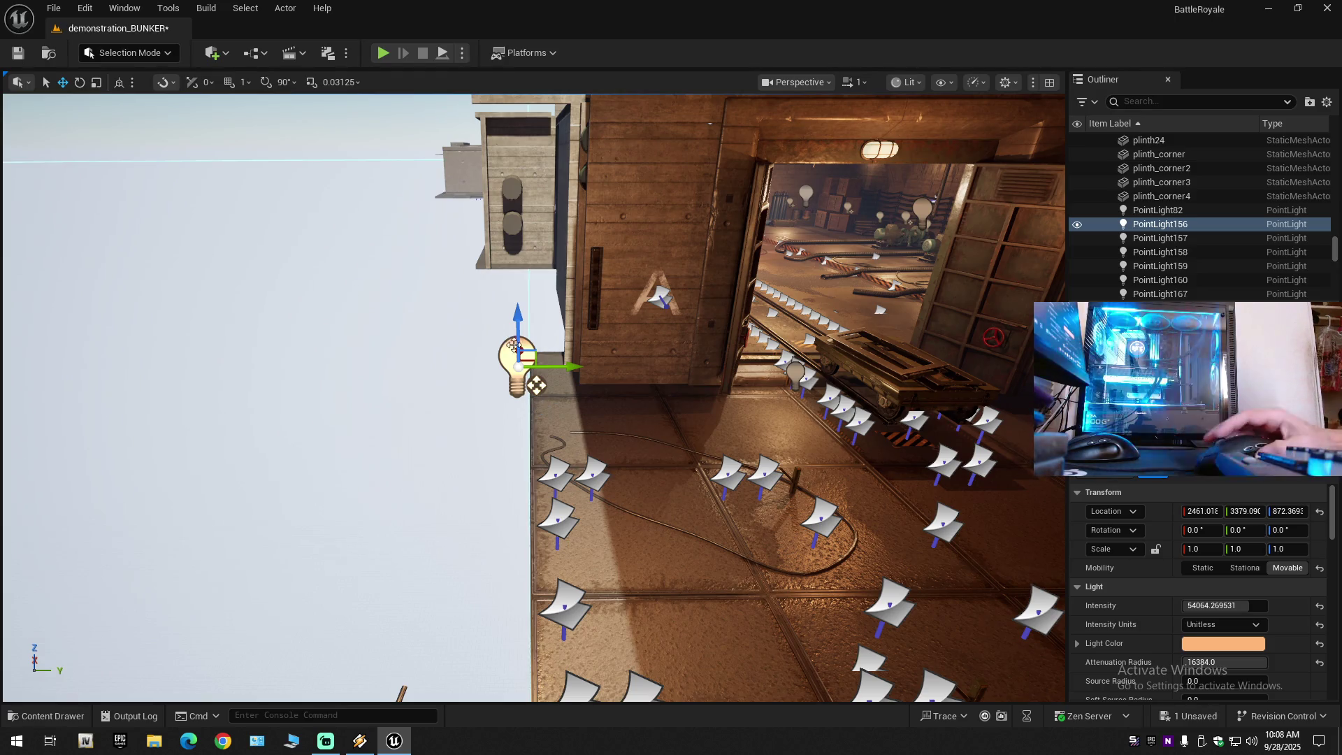
click(502, 304)
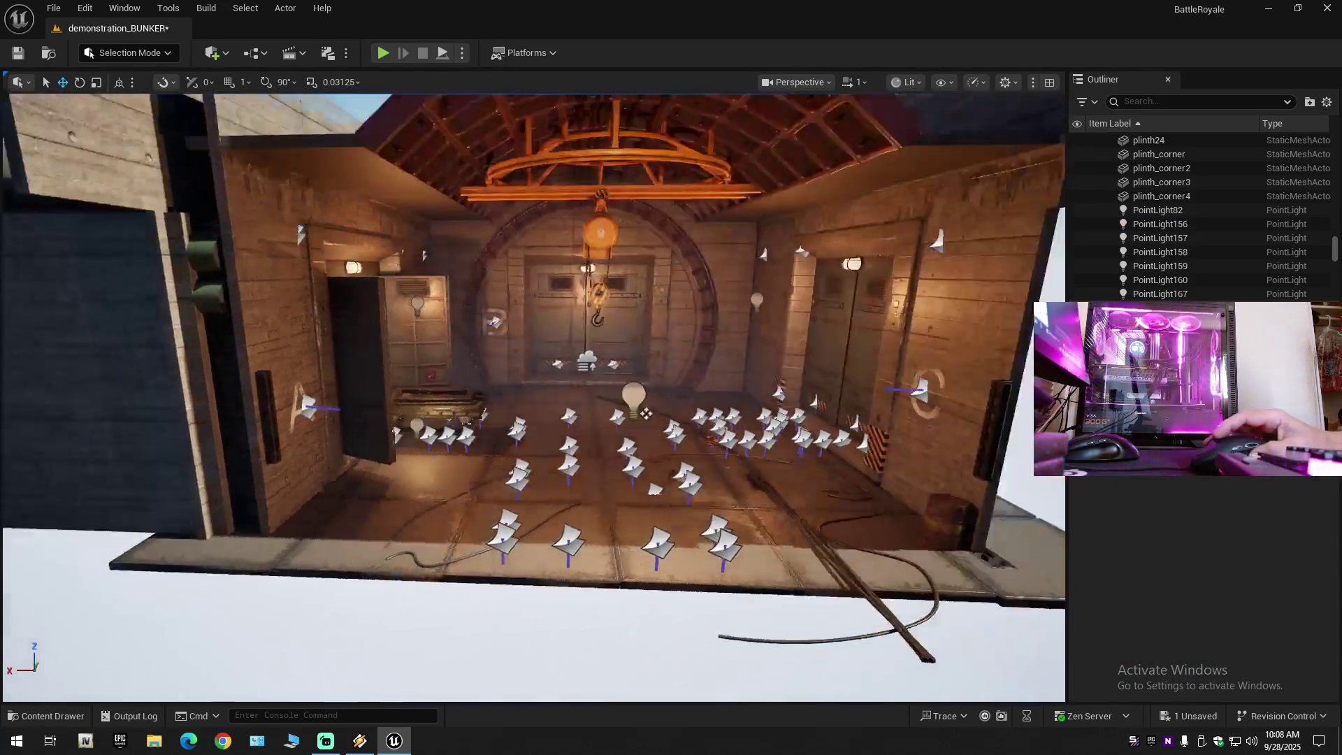
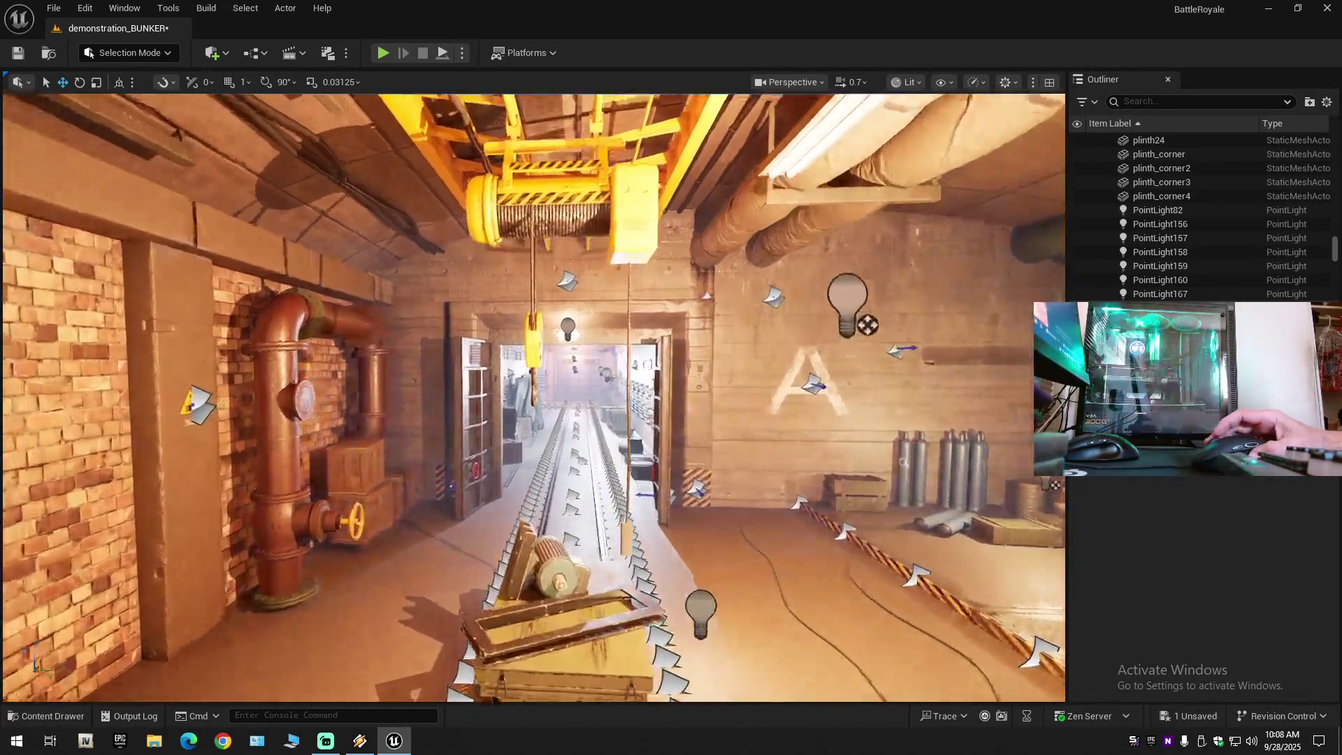
Collapse the Outliner hierarchy, briefly hiding the demonstration_BUNKER level and then restoring it.
scroll(533, 397, up, 1)
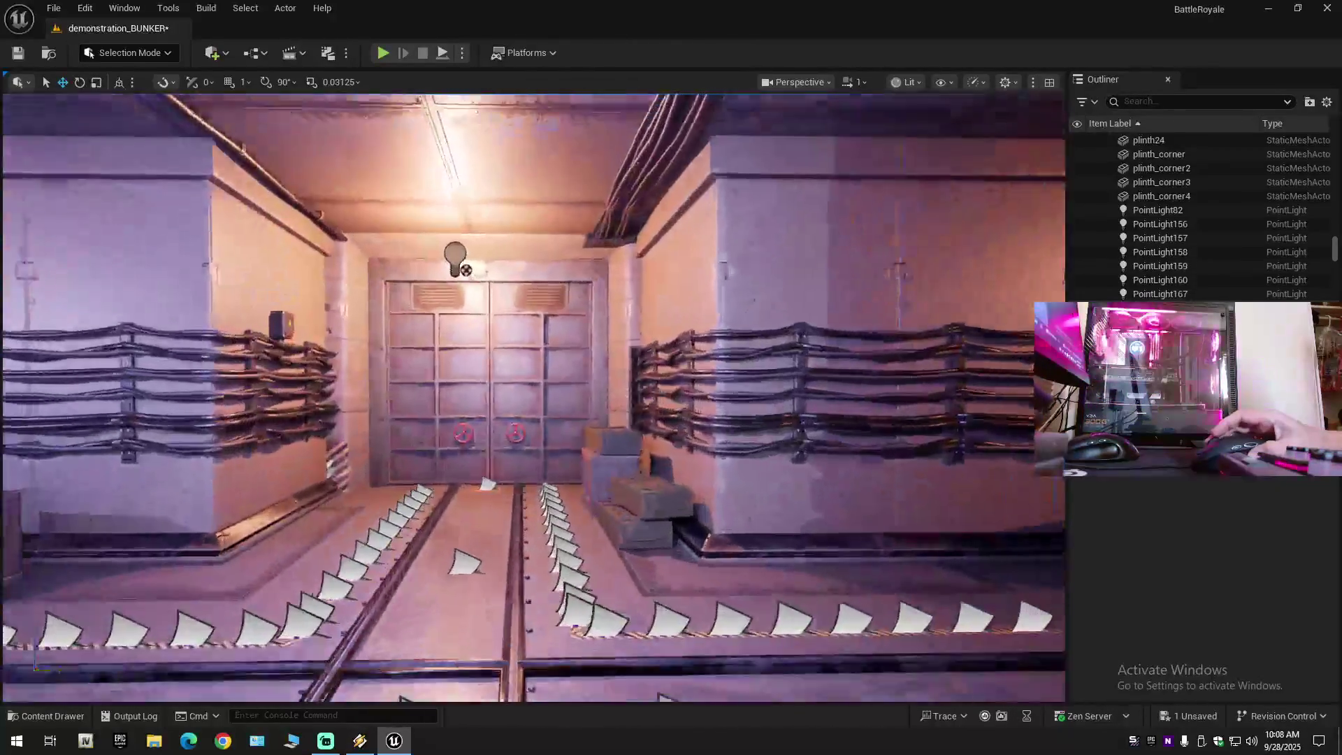
scroll(533, 397, up, 1)
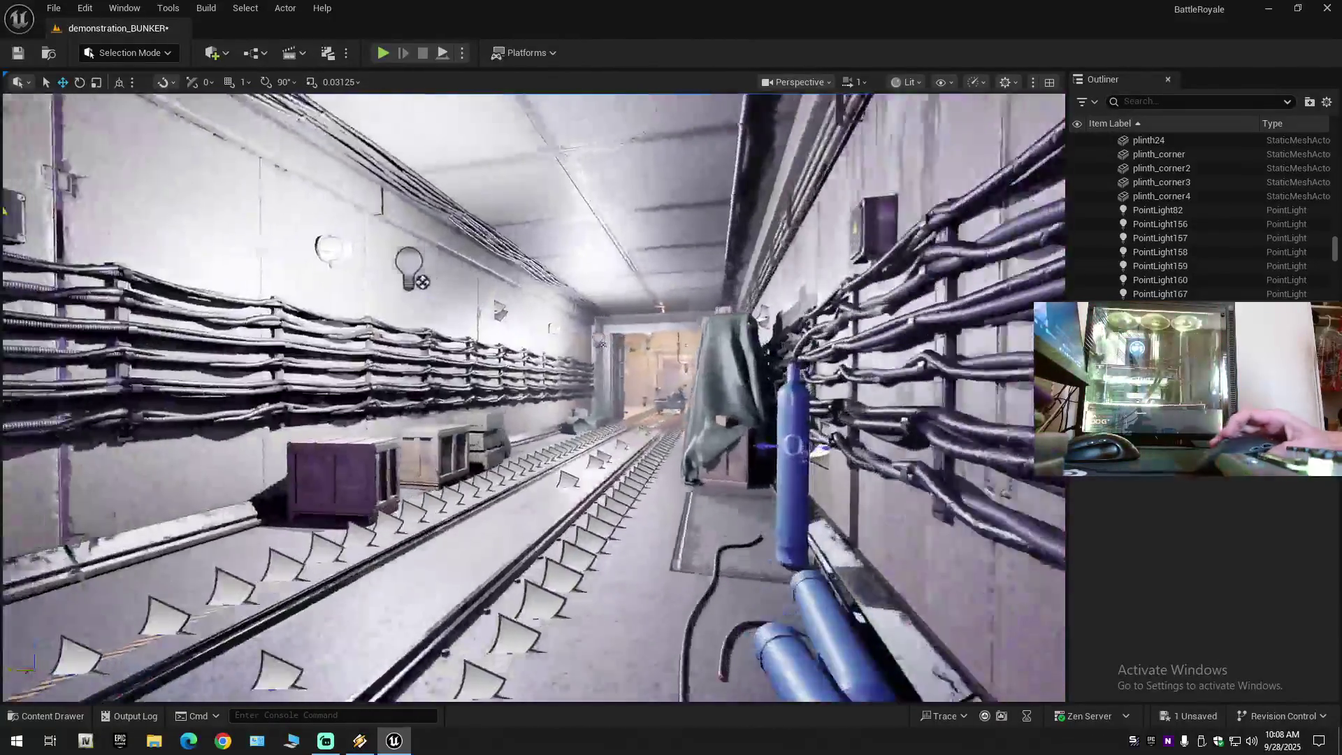
scroll(533, 397, down, 1)
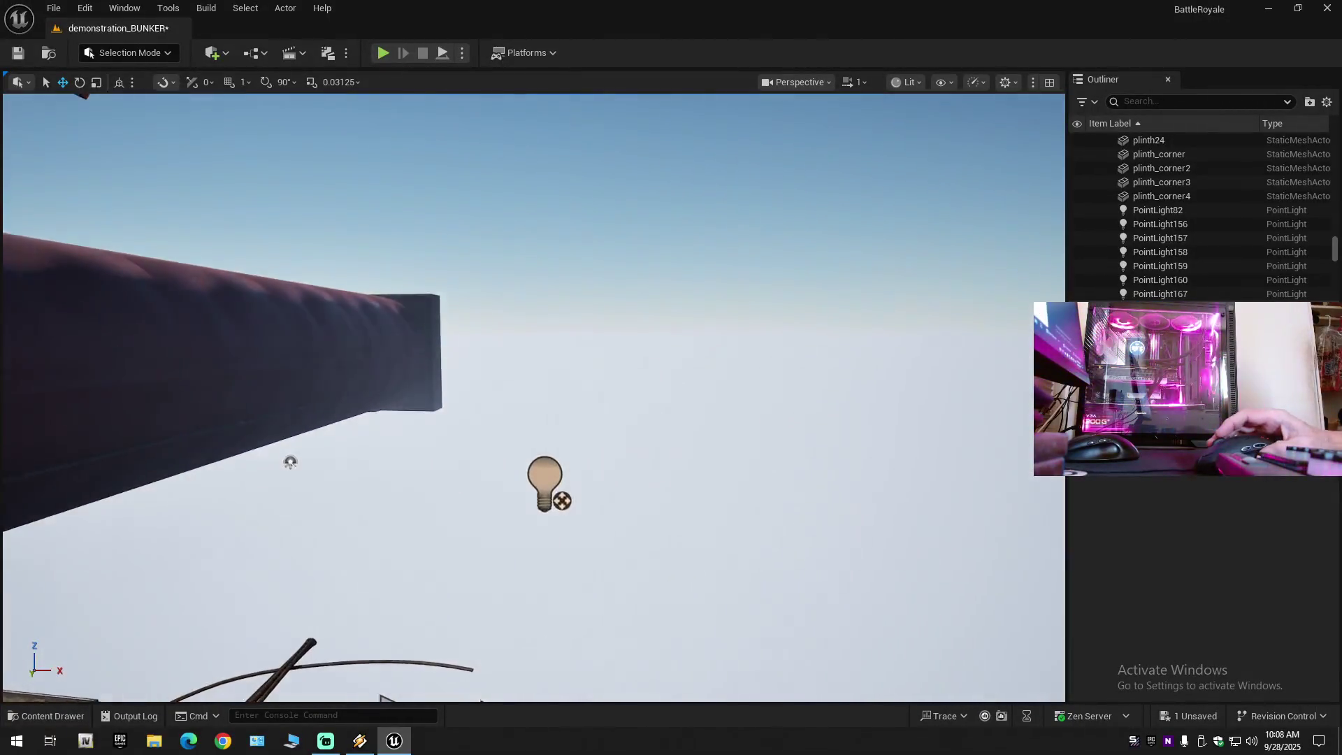
drag(629, 273, 695, 273)
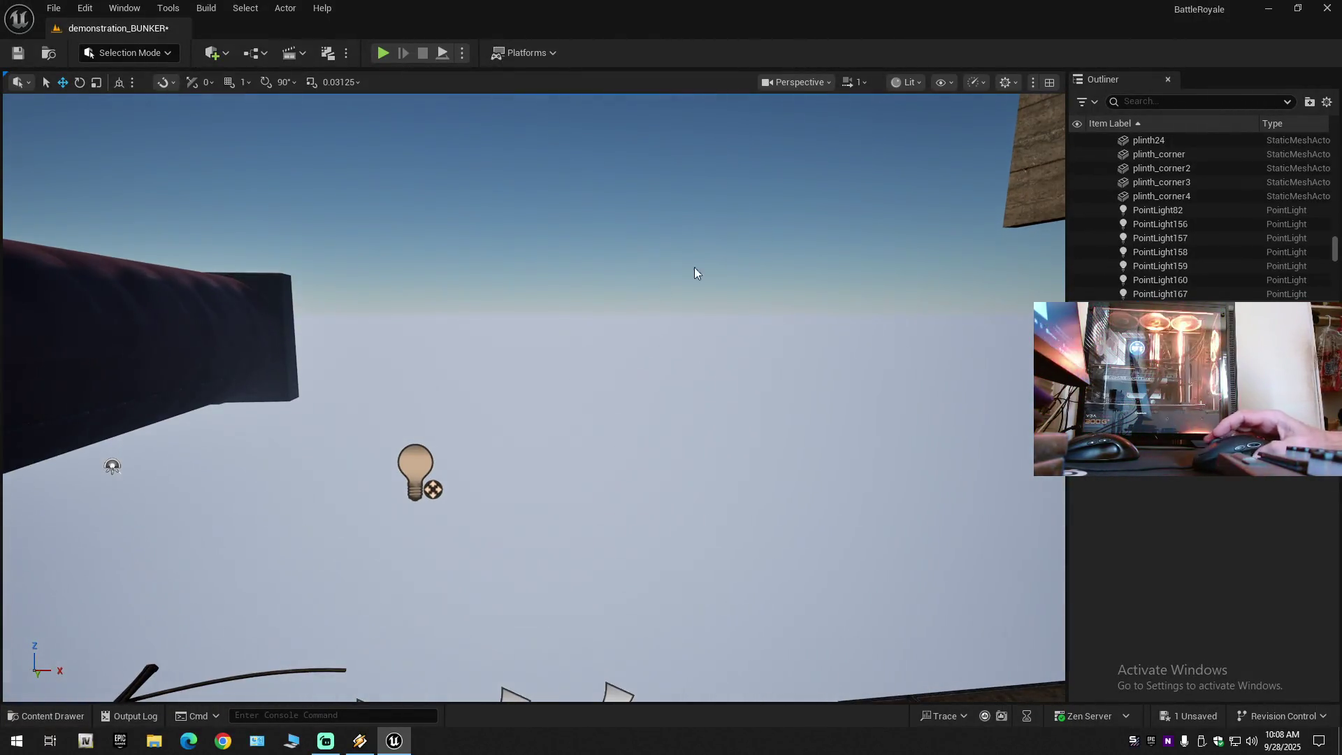
click(1327, 102)
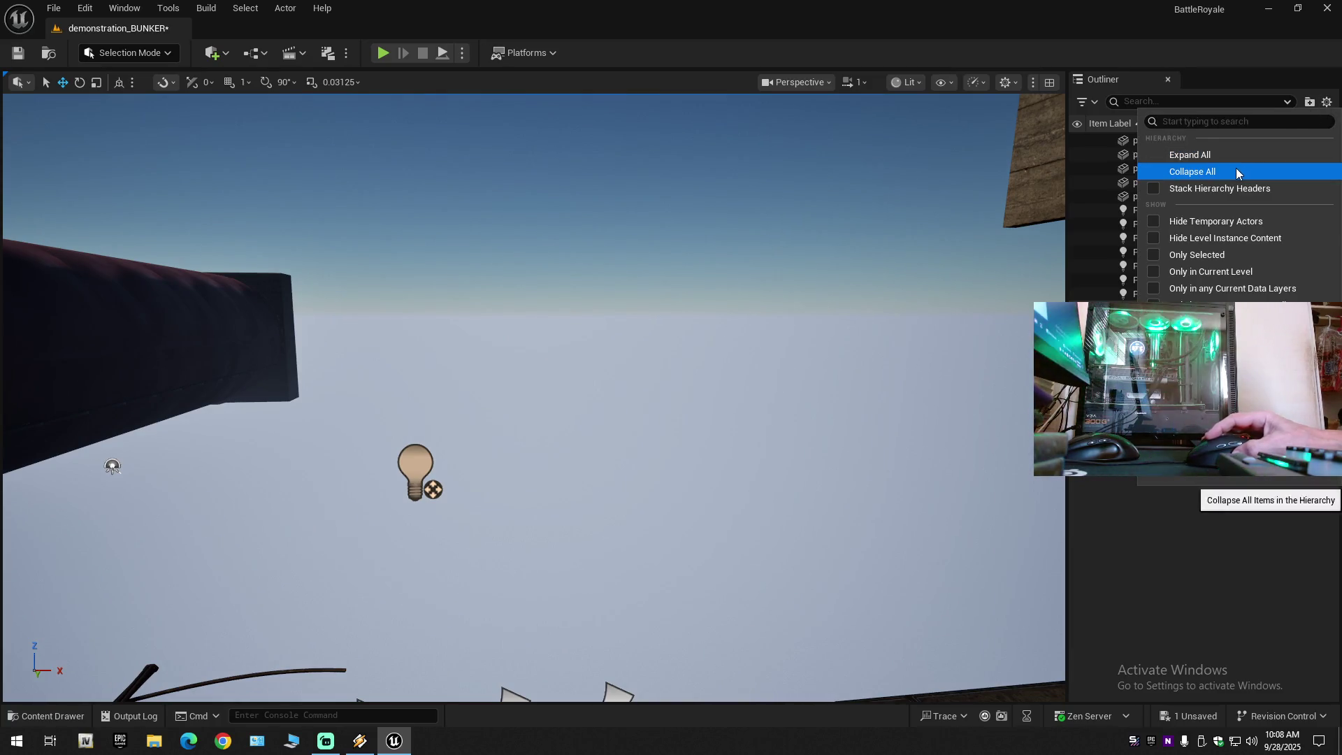
click(1236, 168)
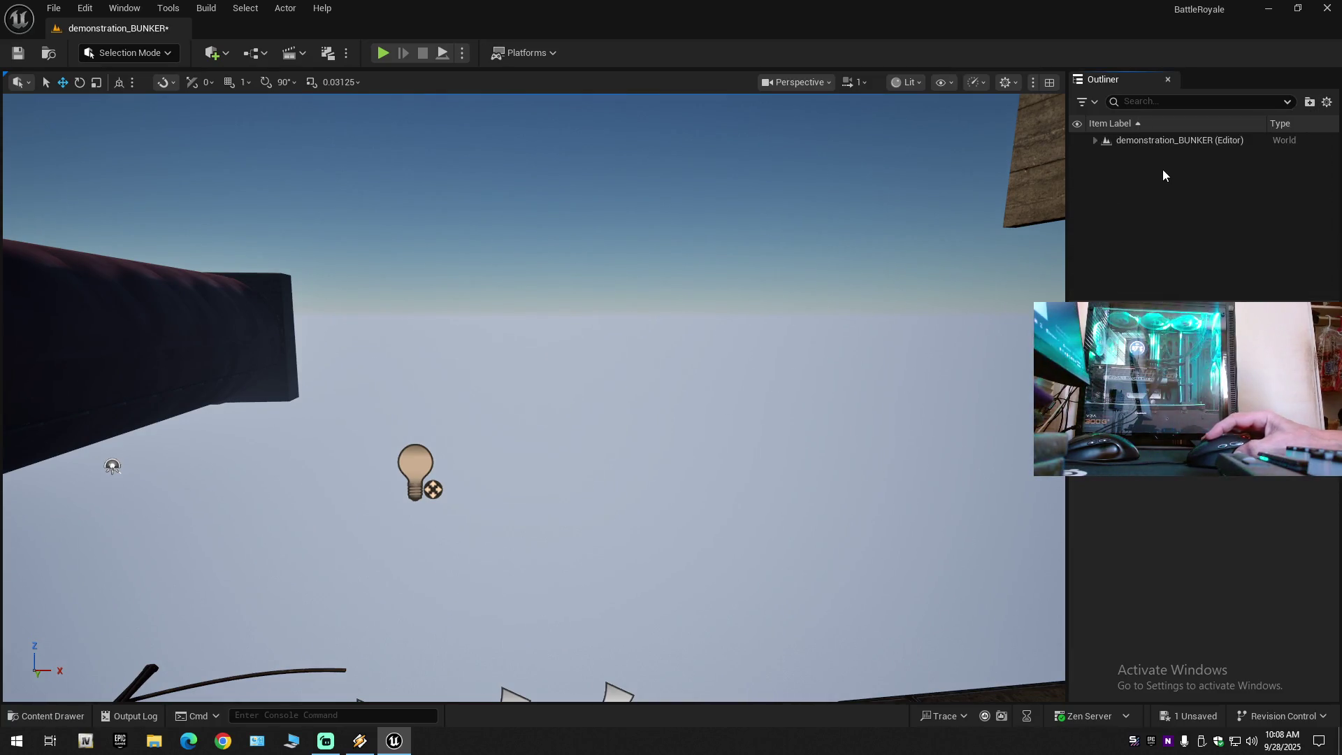
click(1076, 140)
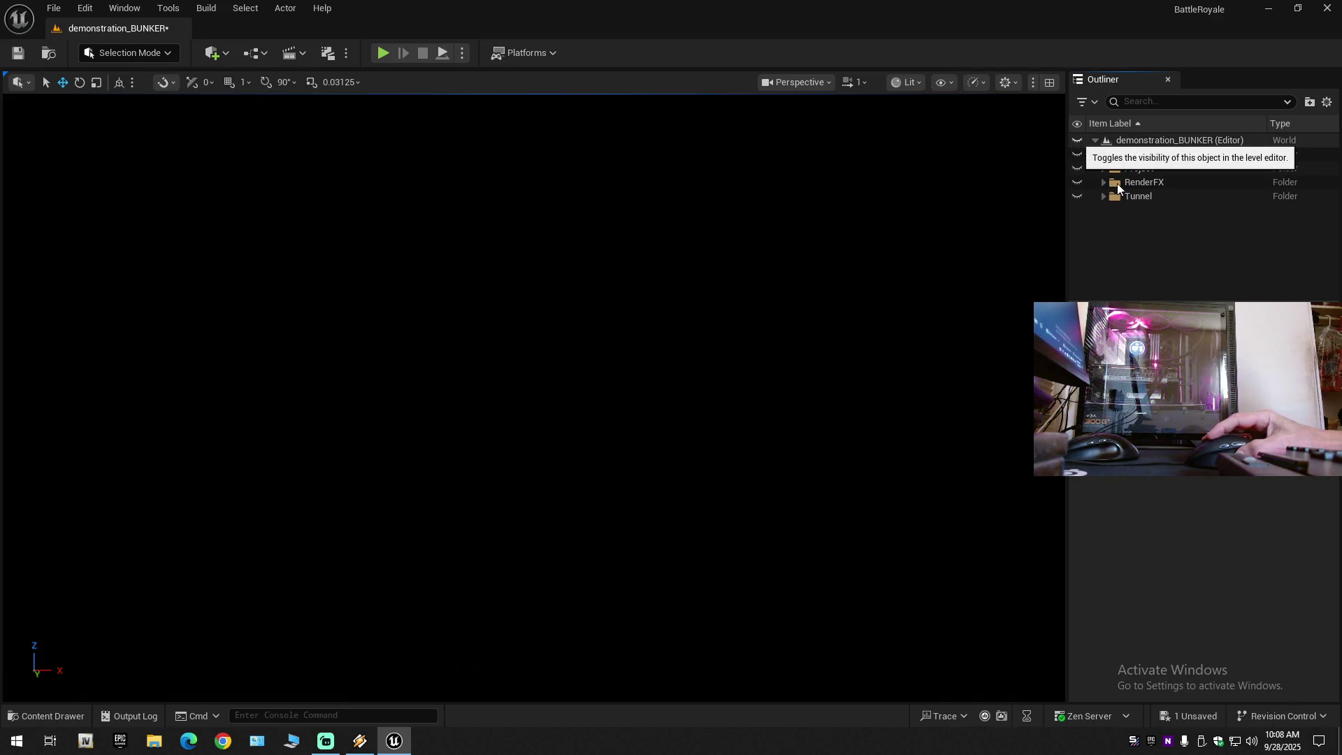
key(ctrl+z)
Select the Project actors arc3 through wires_155 and frame them in the viewport.
click(1105, 168)
click(1142, 183)
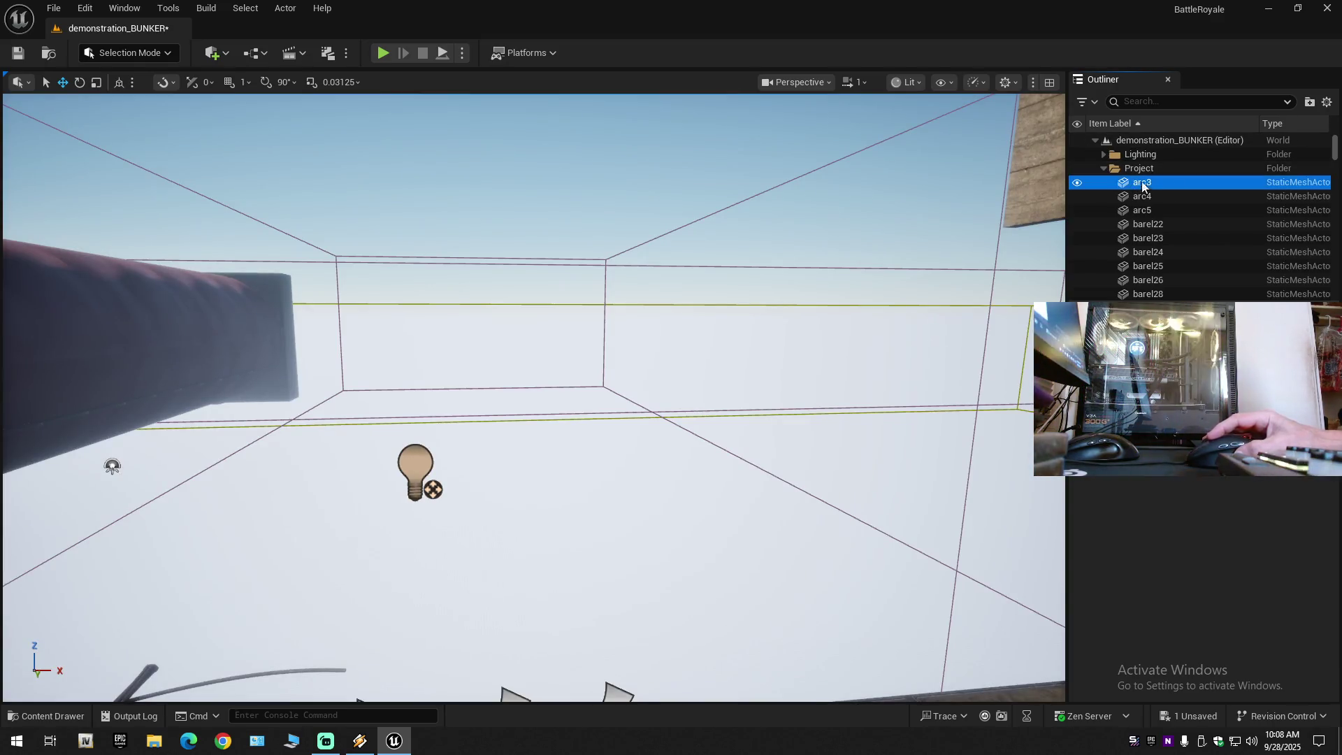
drag(1337, 148, 1337, 284)
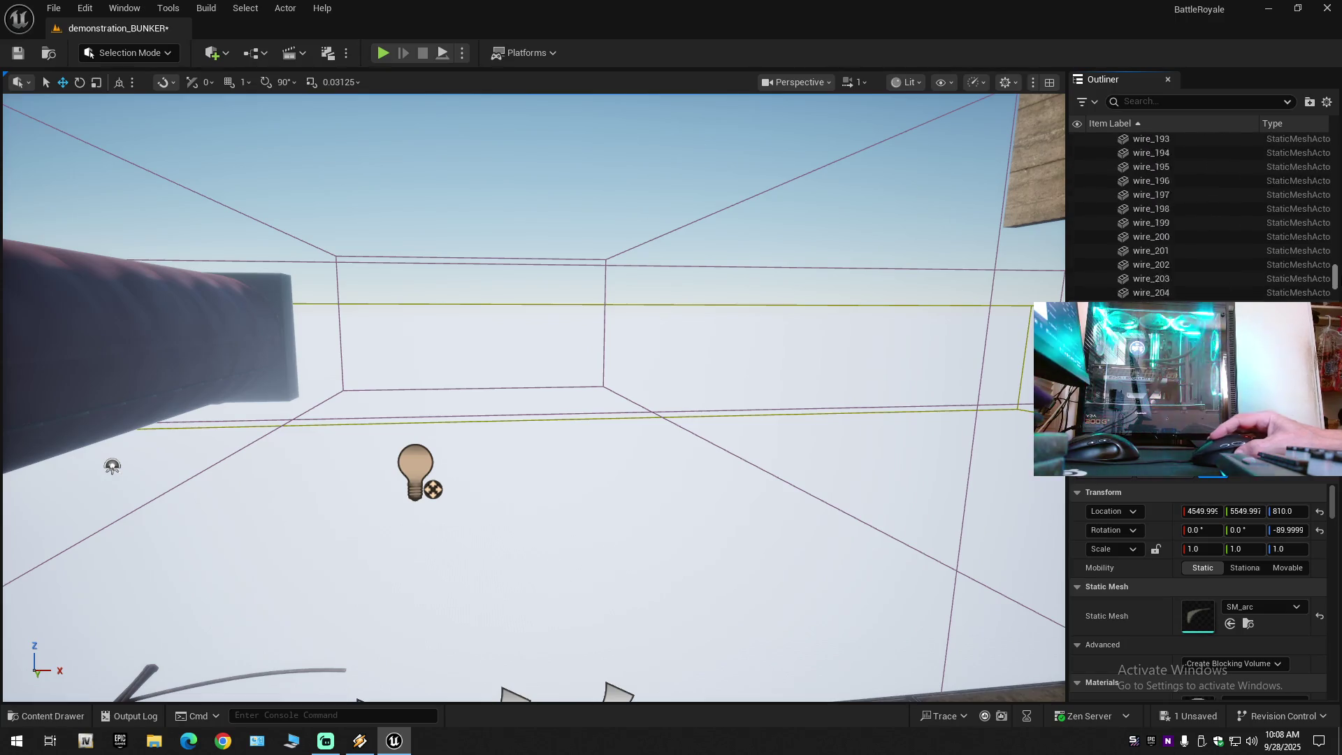
shift+click(1177, 264)
drag(769, 281, 734, 321)
drag(474, 479, 428, 455)
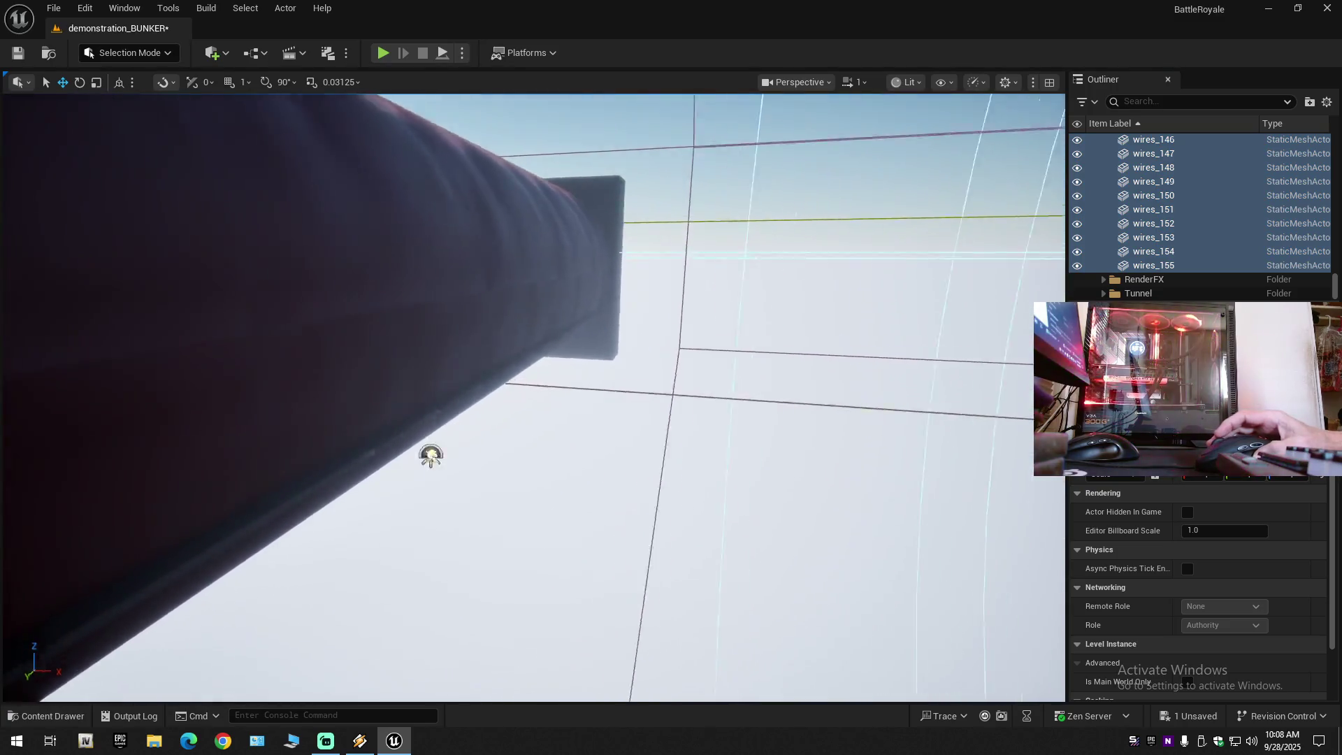
key(f)
mouse_move(531, 398)
mouse_down()
mouse_move(573, 322)
mouse_move(538, 441)
mouse_up()
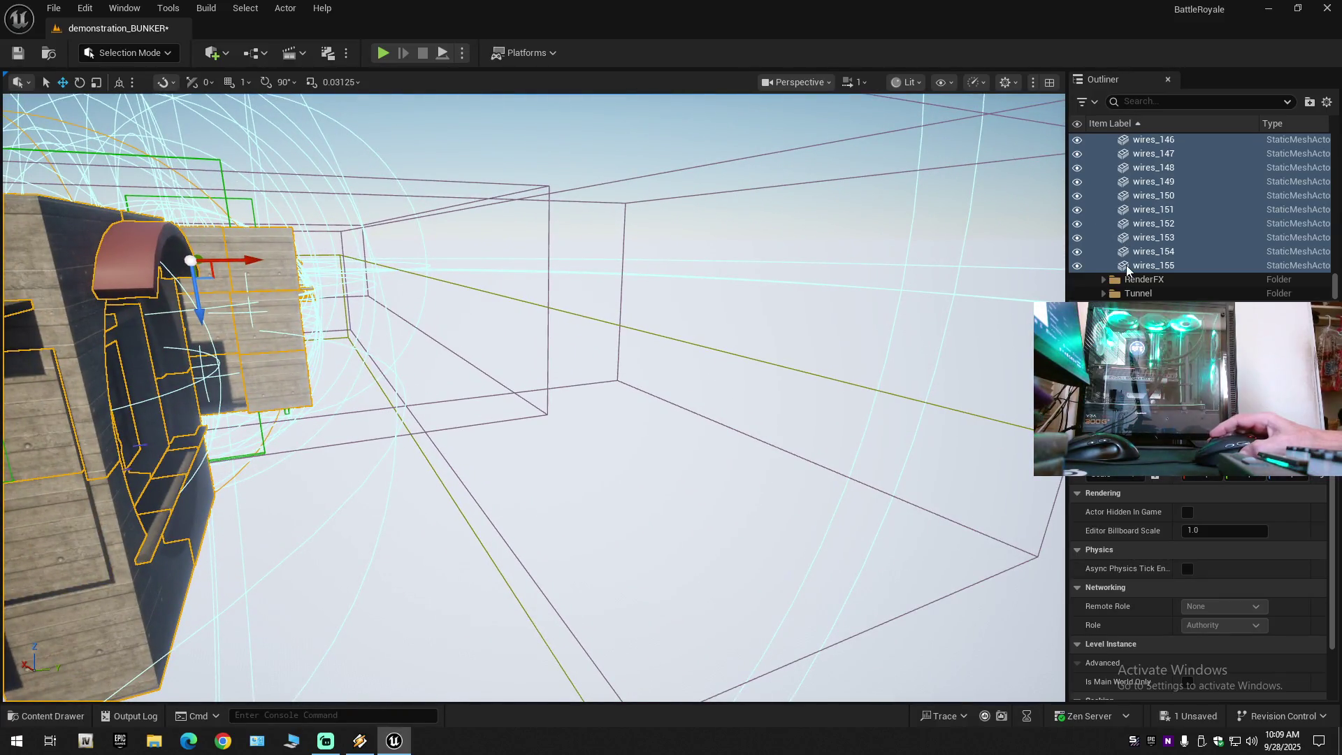
Collapse the Outliner again, clear the selection, and hide the Lighting folder's actors.
click(1326, 102)
click(1234, 170)
click(1126, 179)
click(1094, 140)
click(1077, 154)
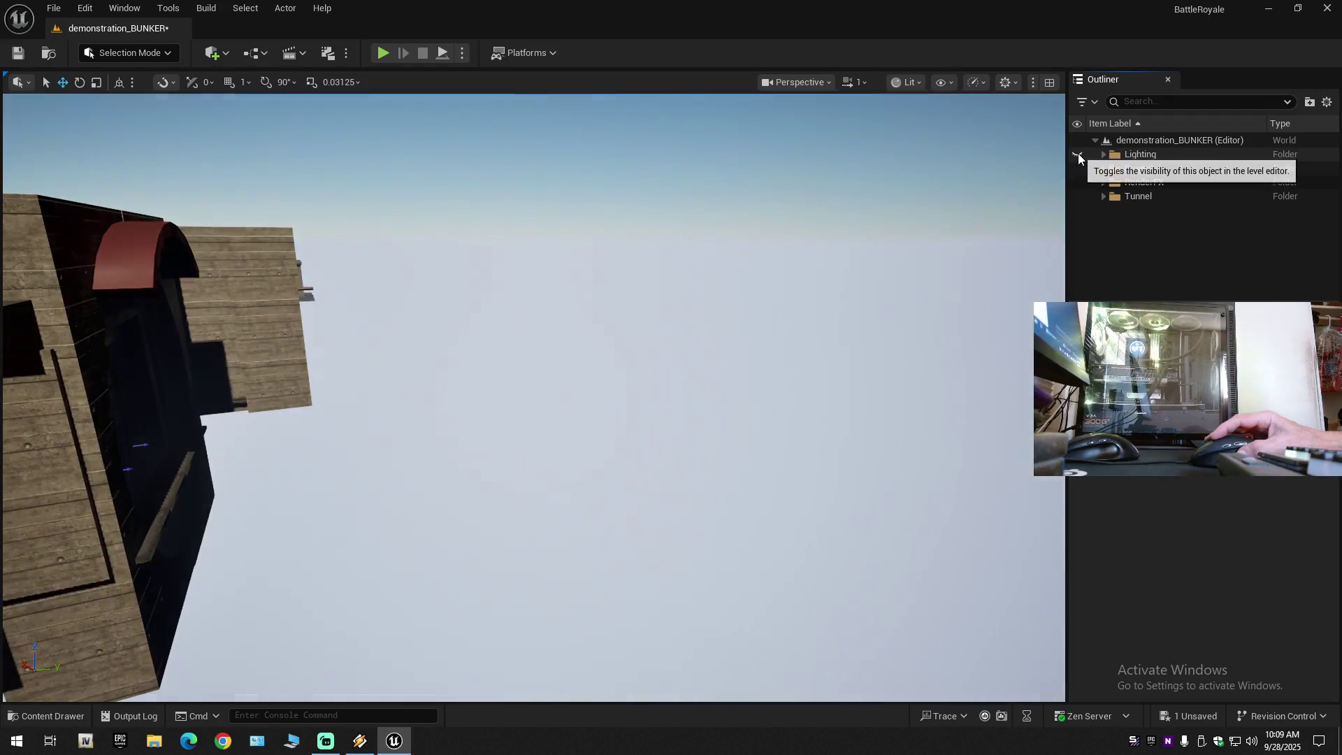
Fly to the bunker doorway and toggle the Project folder's visibility off and back on.
key(w)
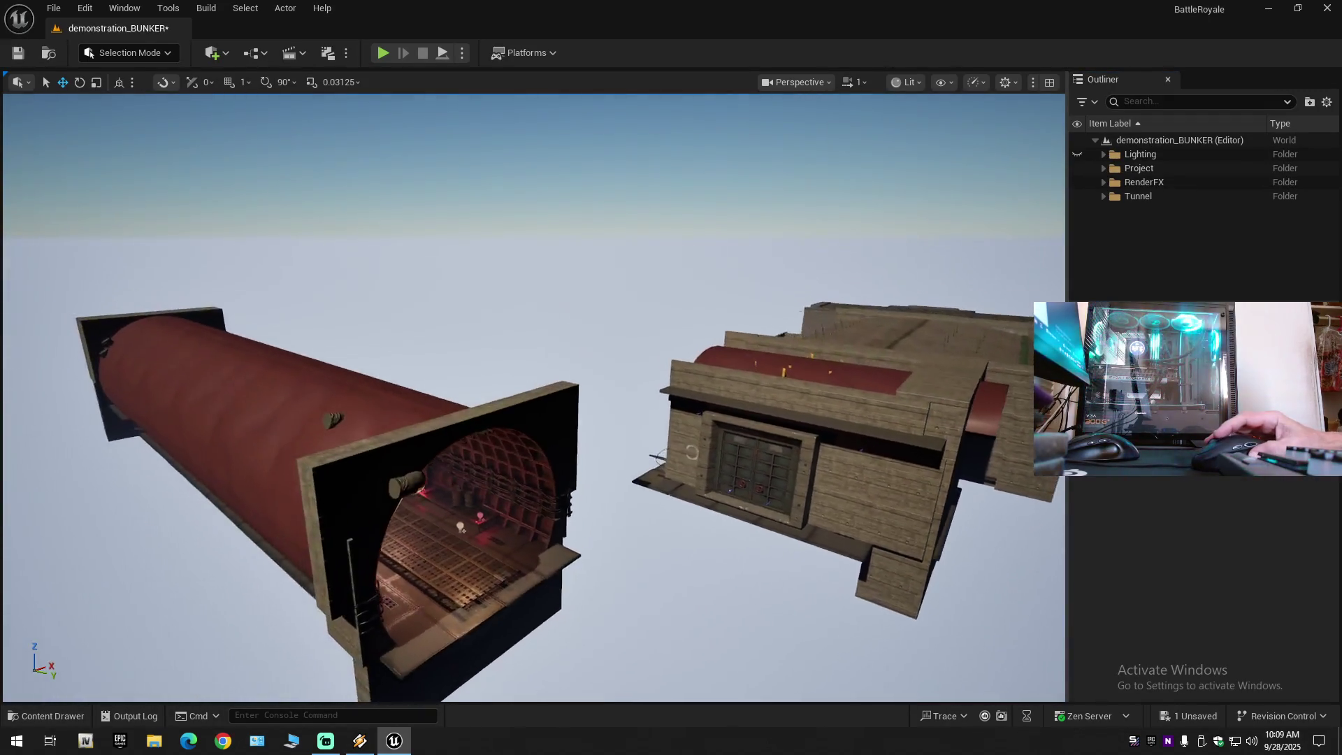
key(w)
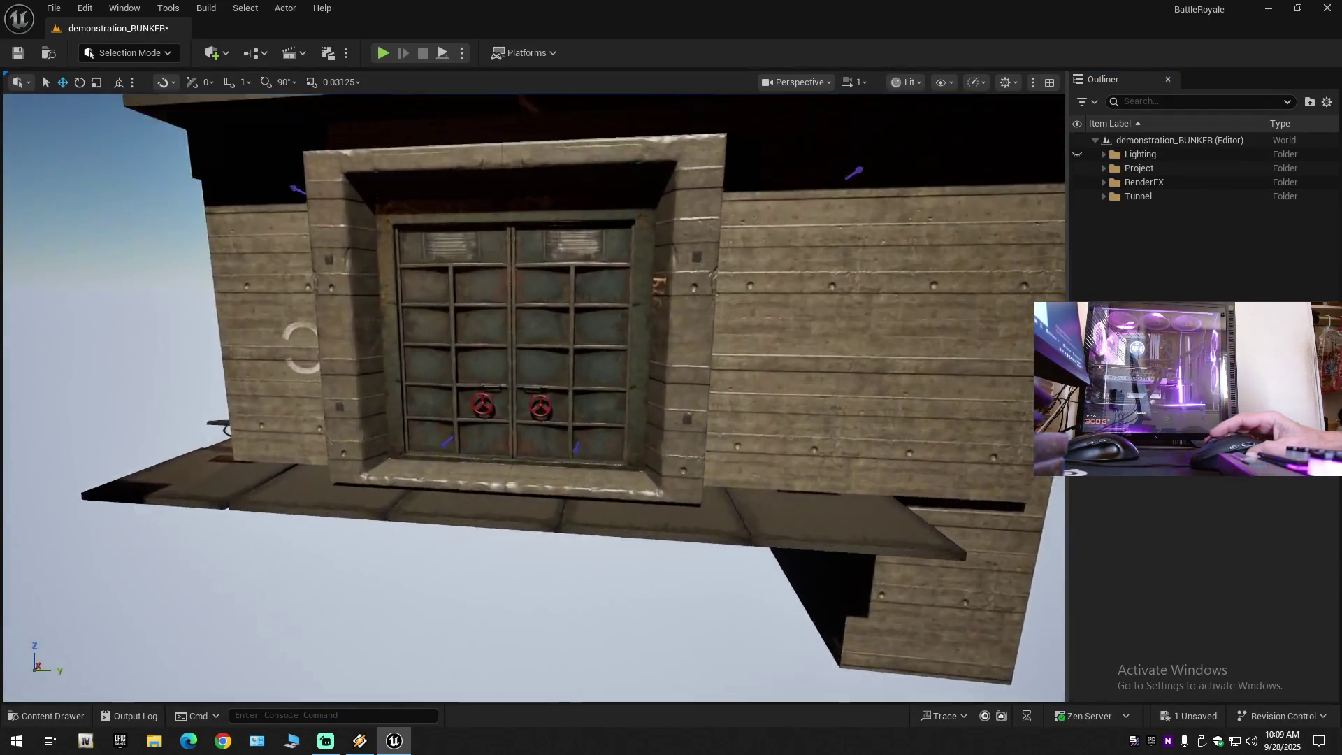
key(s)
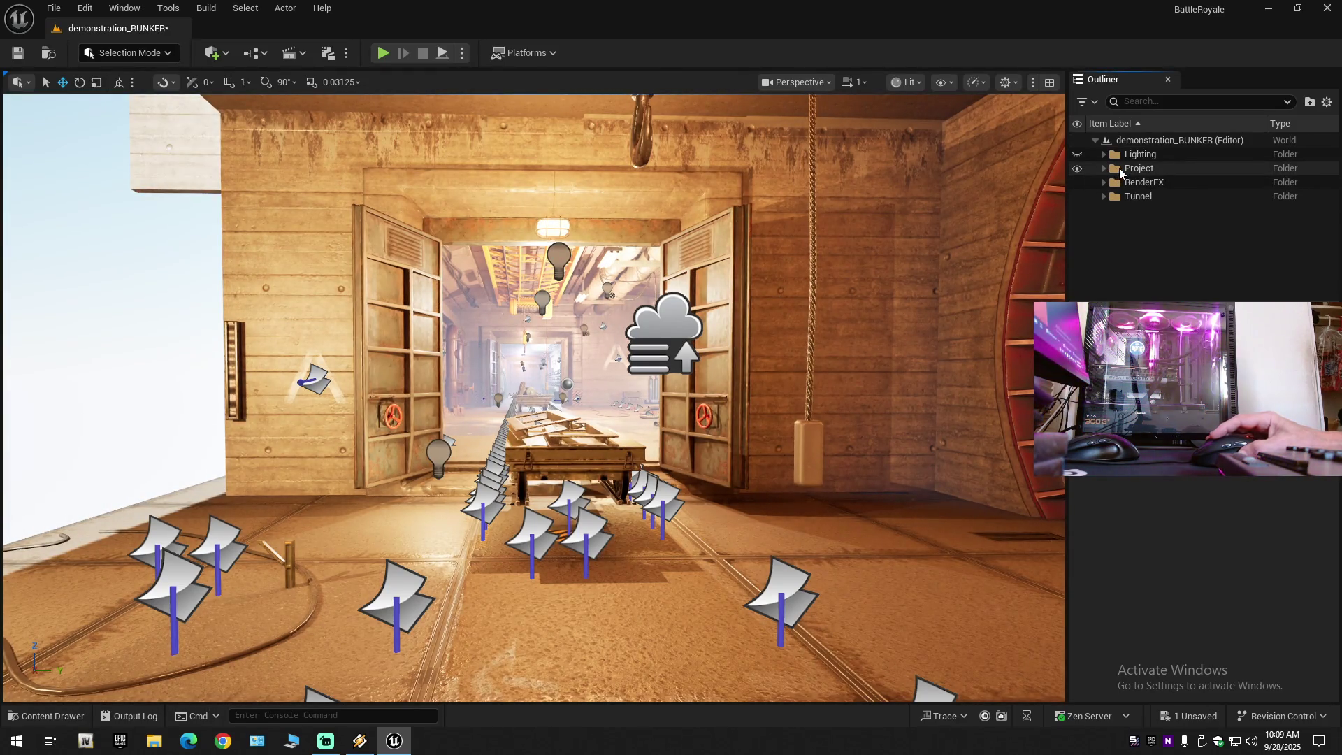
click(1076, 169)
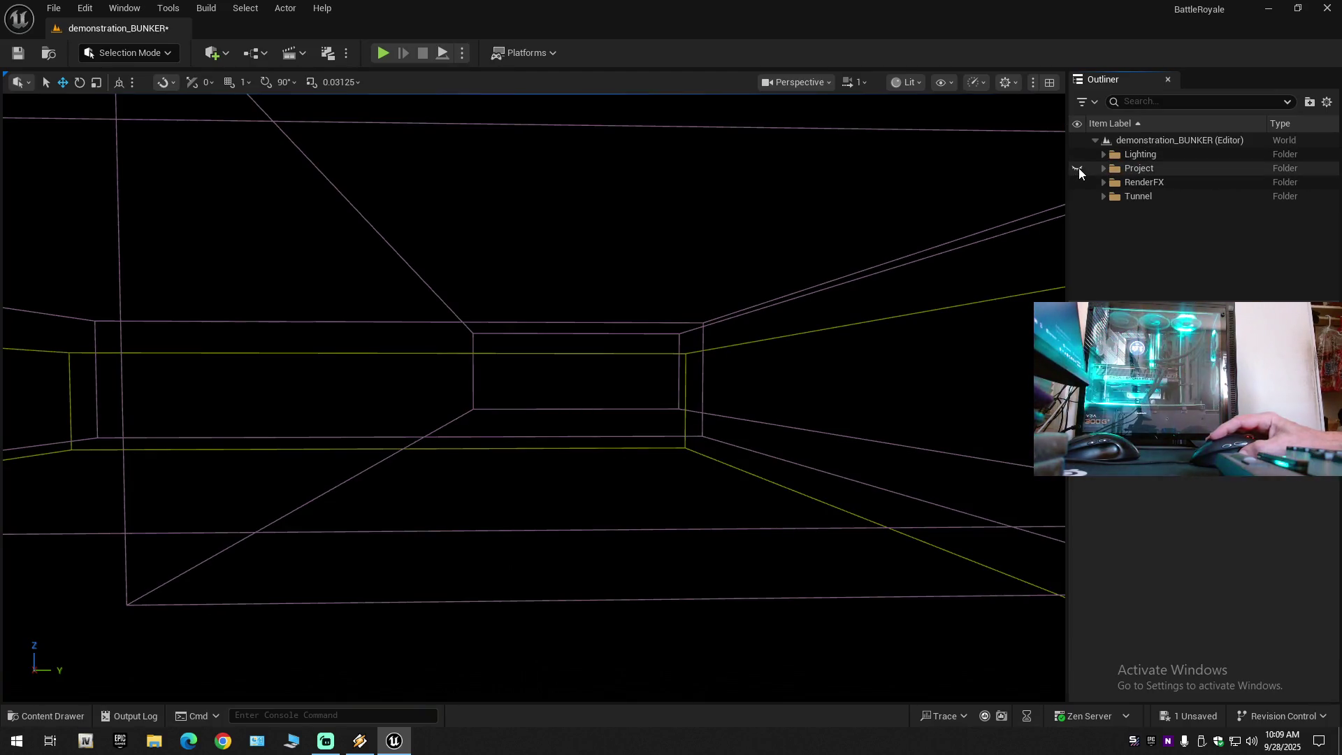
click(1077, 167)
Collapse the Outliner, expand Project, and shift-select arc3 through wires_155.
click(1327, 103)
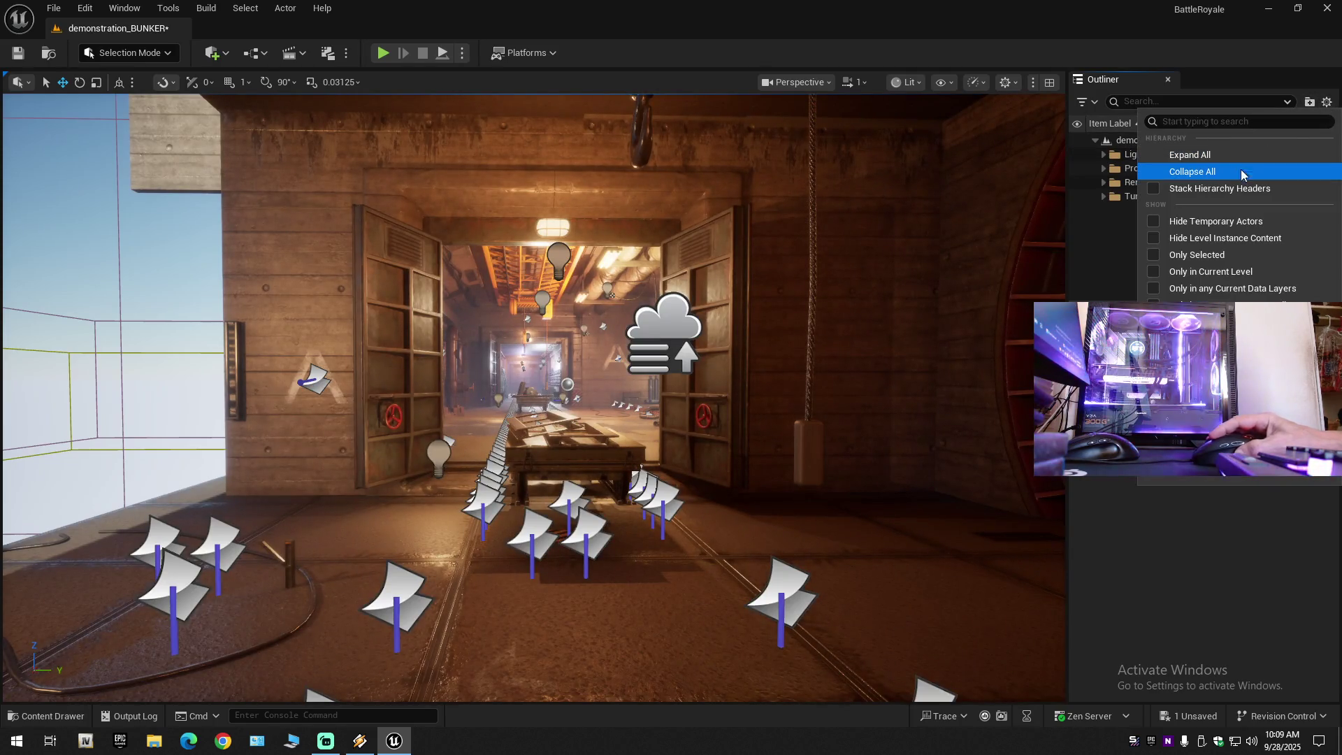
click(1242, 172)
click(1095, 140)
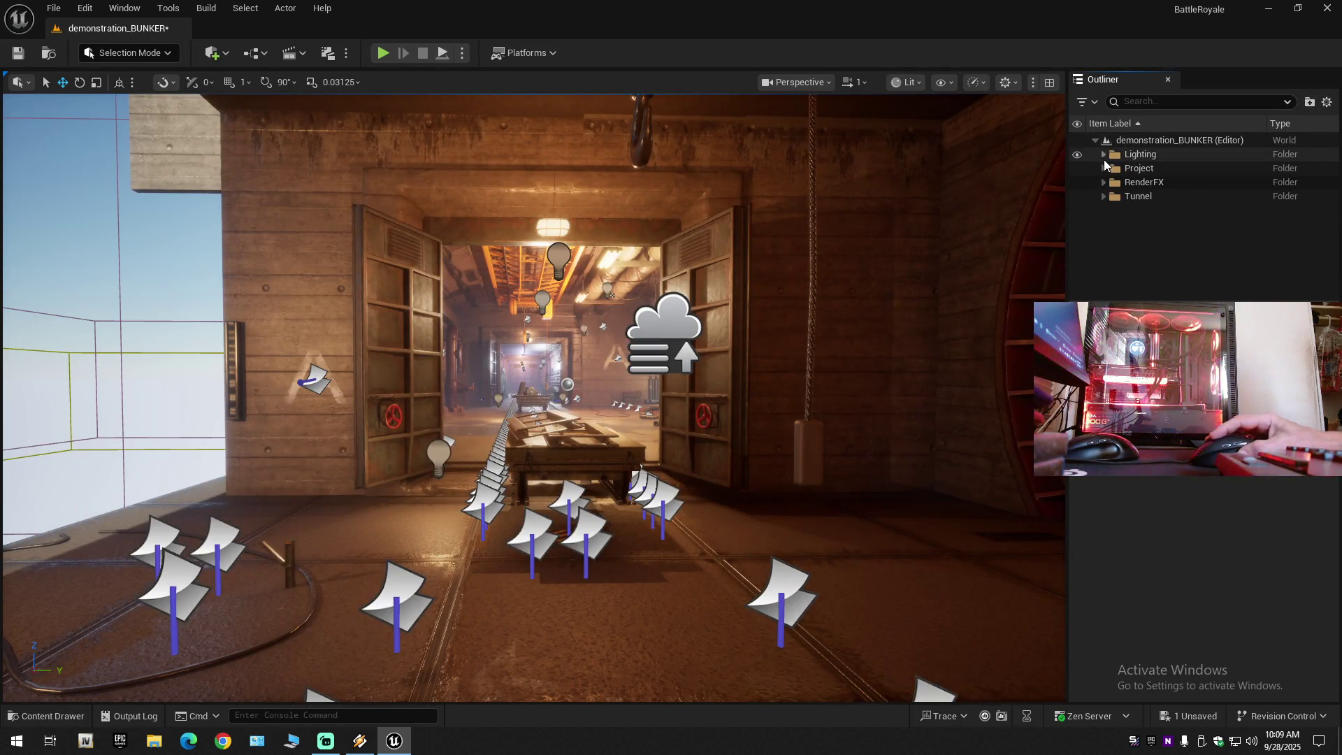
click(1104, 168)
click(1146, 182)
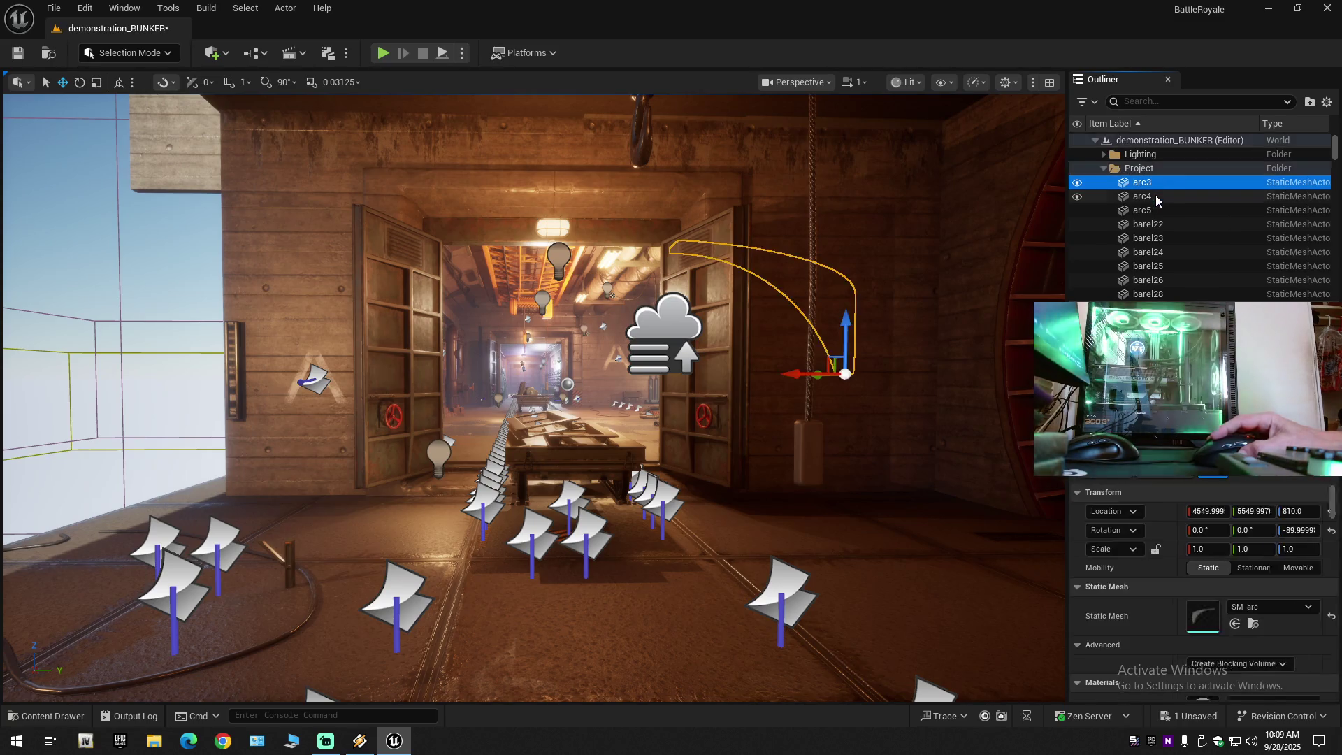
scroll(1202, 204, down, 15)
scroll(1323, 279, down, 10)
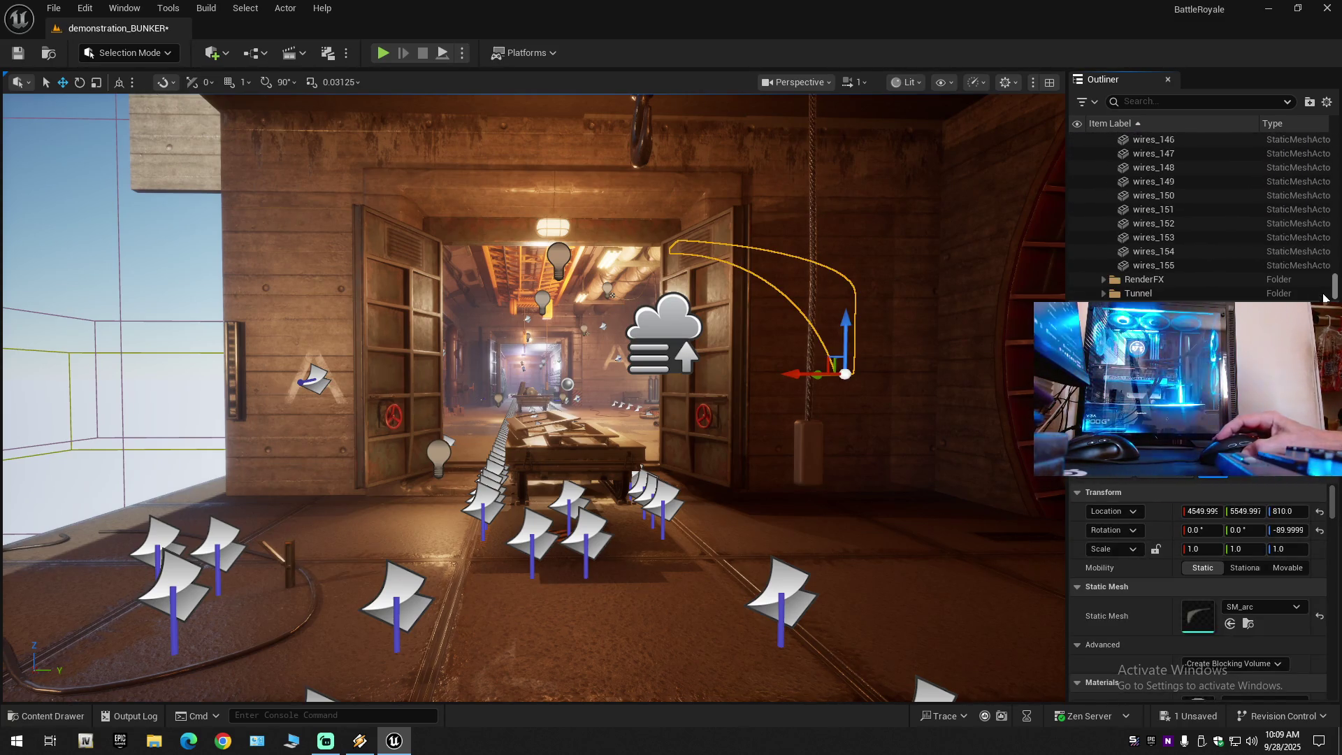
shift+click(1181, 270)
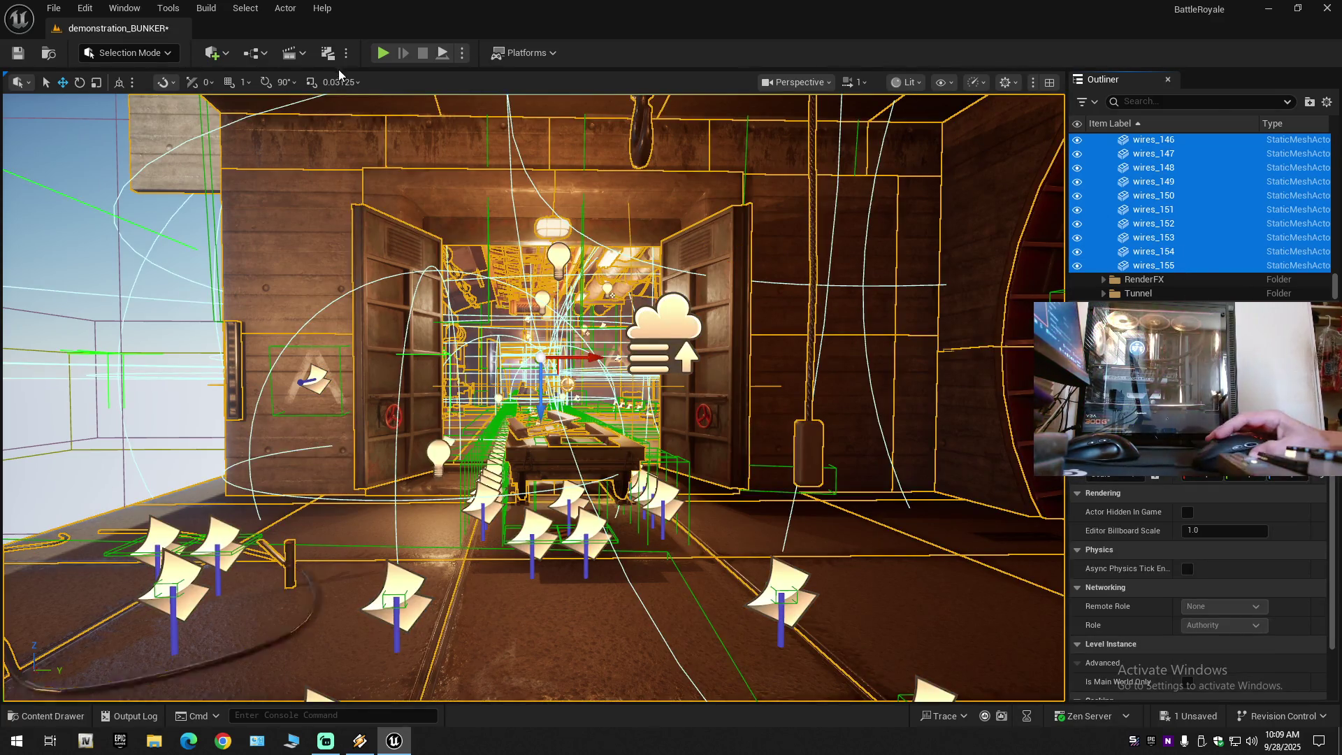
click(245, 8)
Browse the Actor, Tools and Select menus, then dismiss them without converting anything.
click(273, 9)
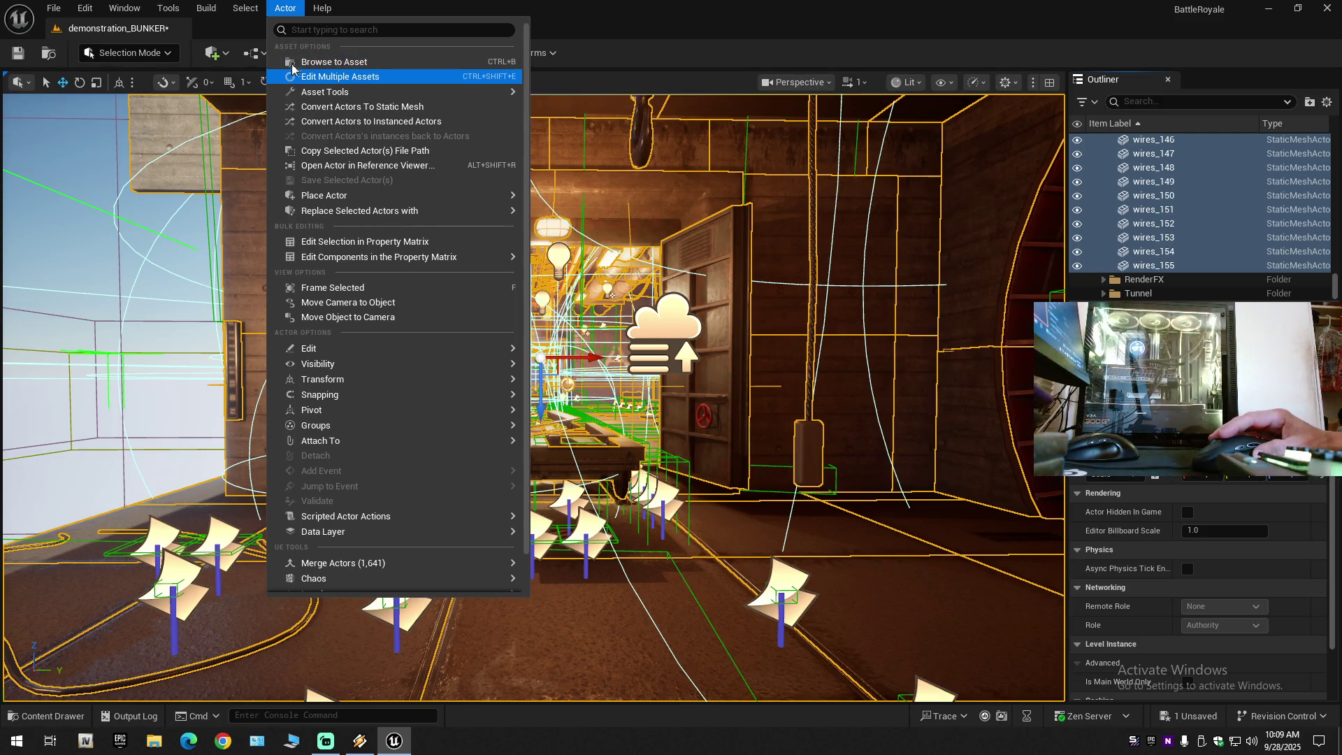
mouse_move(250, 14)
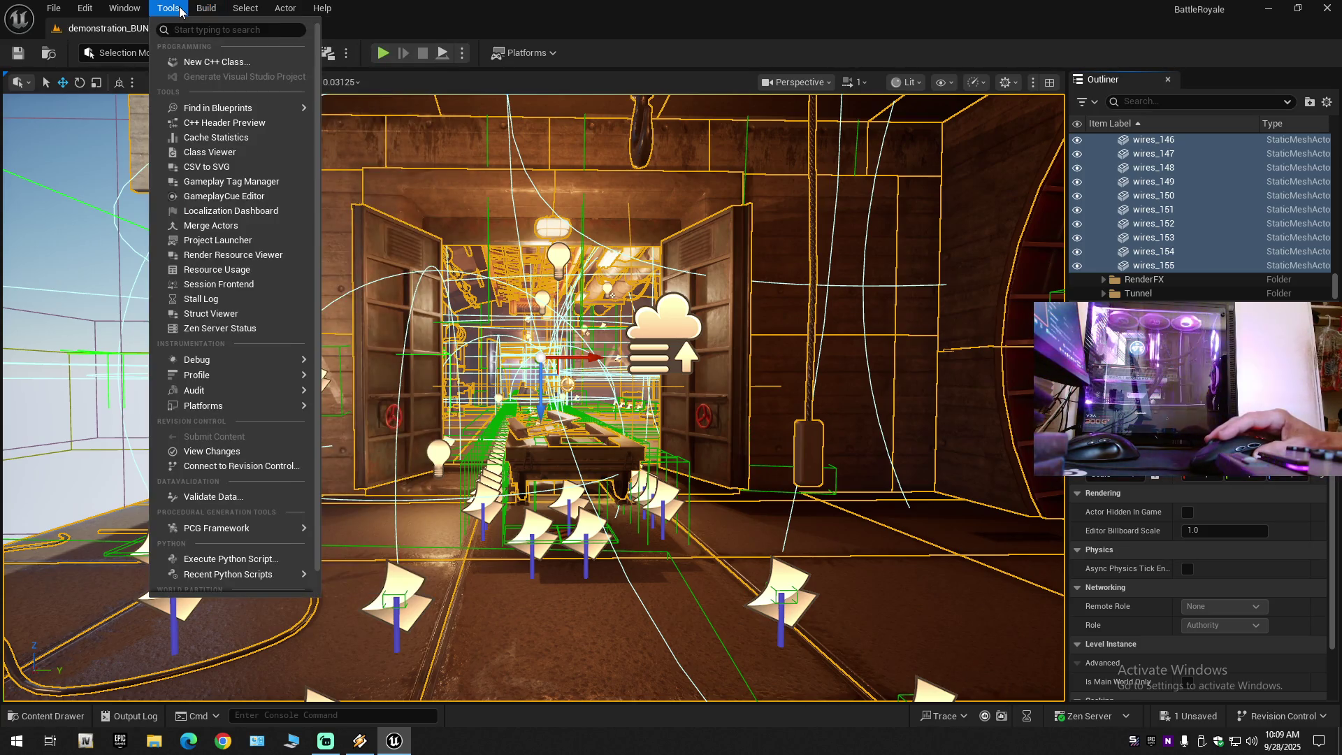
mouse_move(138, 10)
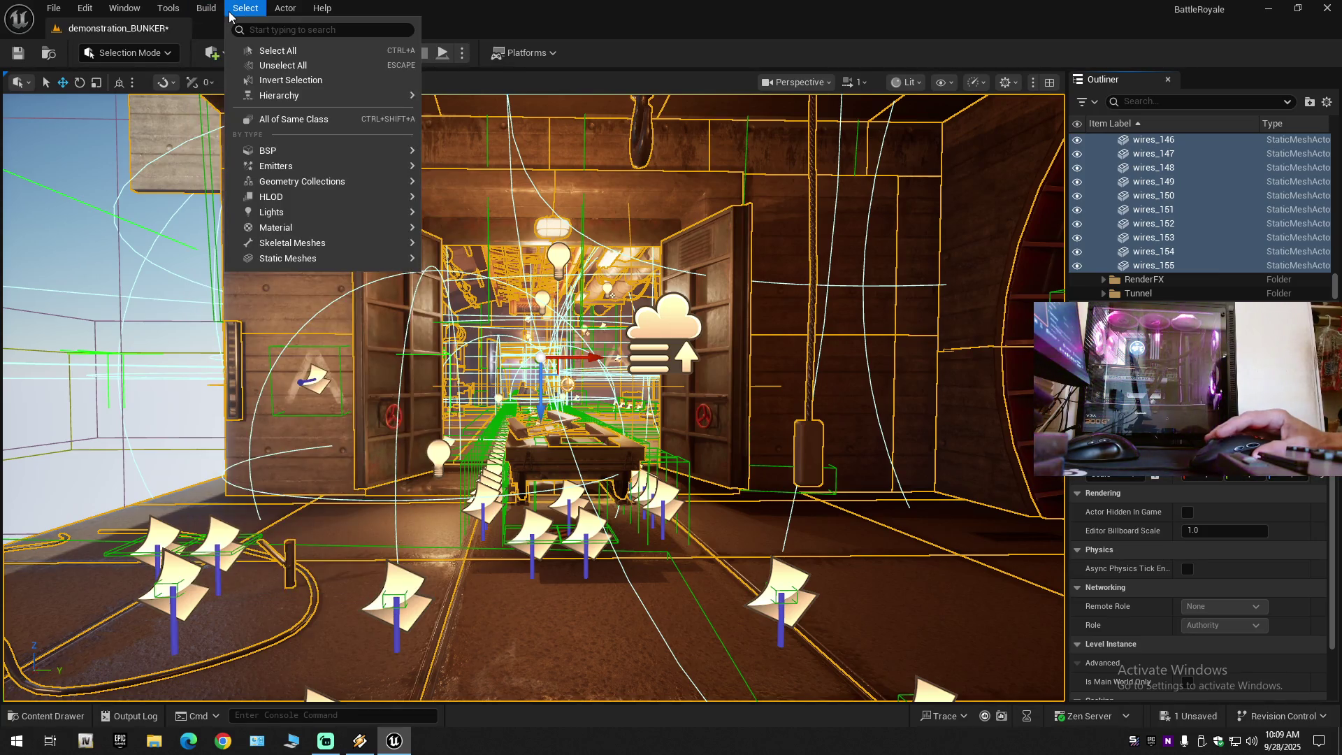
mouse_move(294, 14)
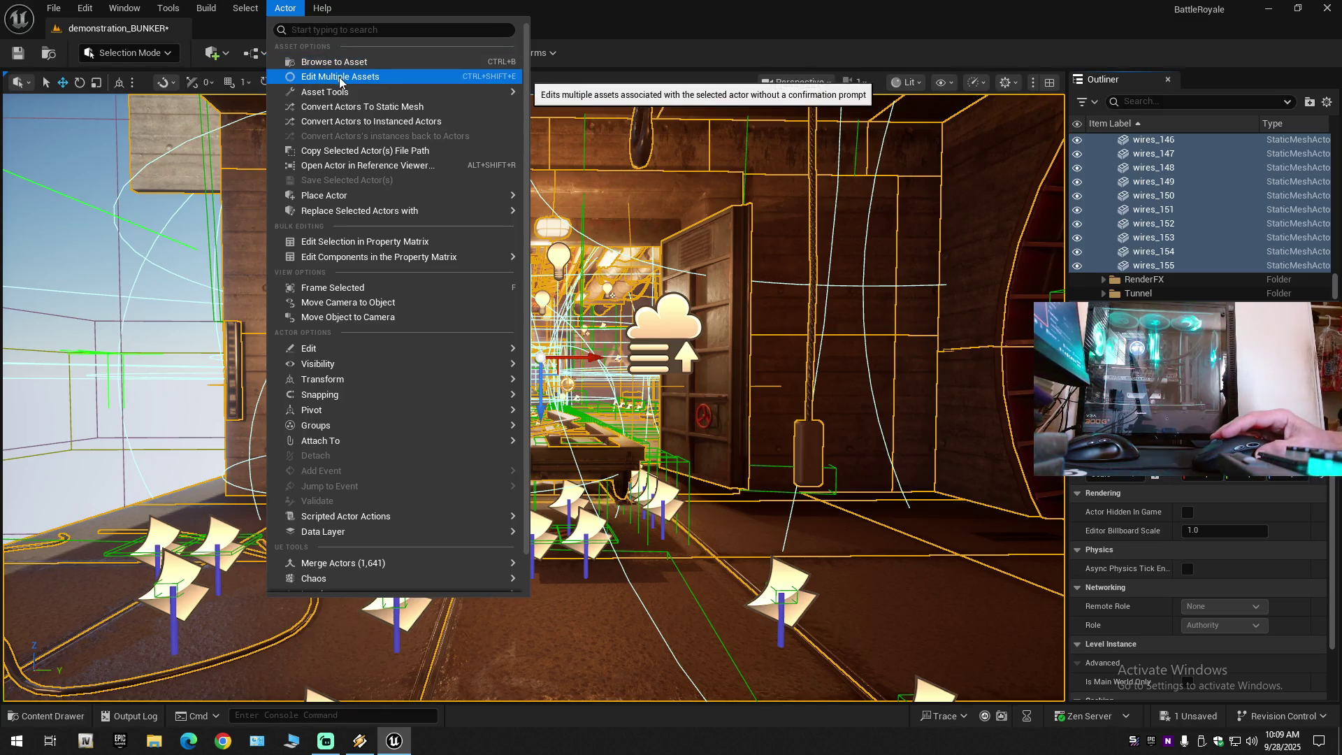
mouse_move(342, 97)
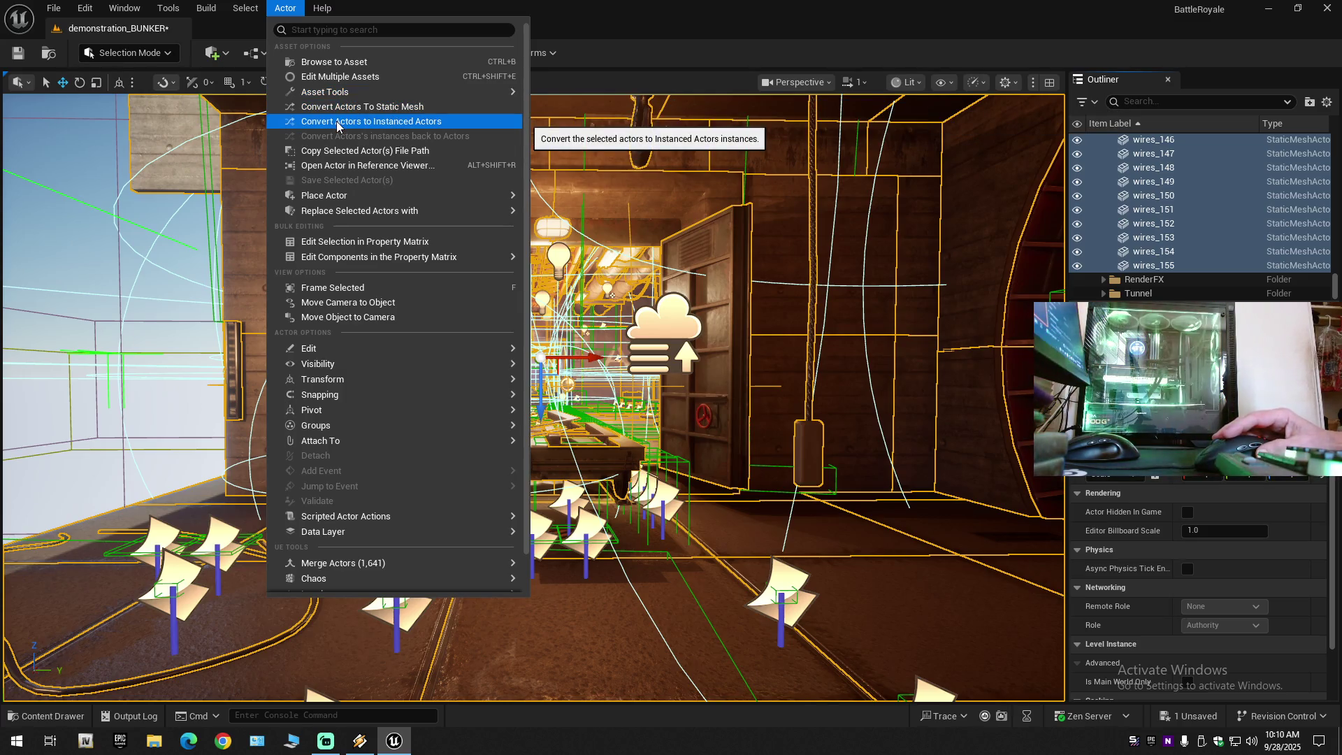
key(Escape)
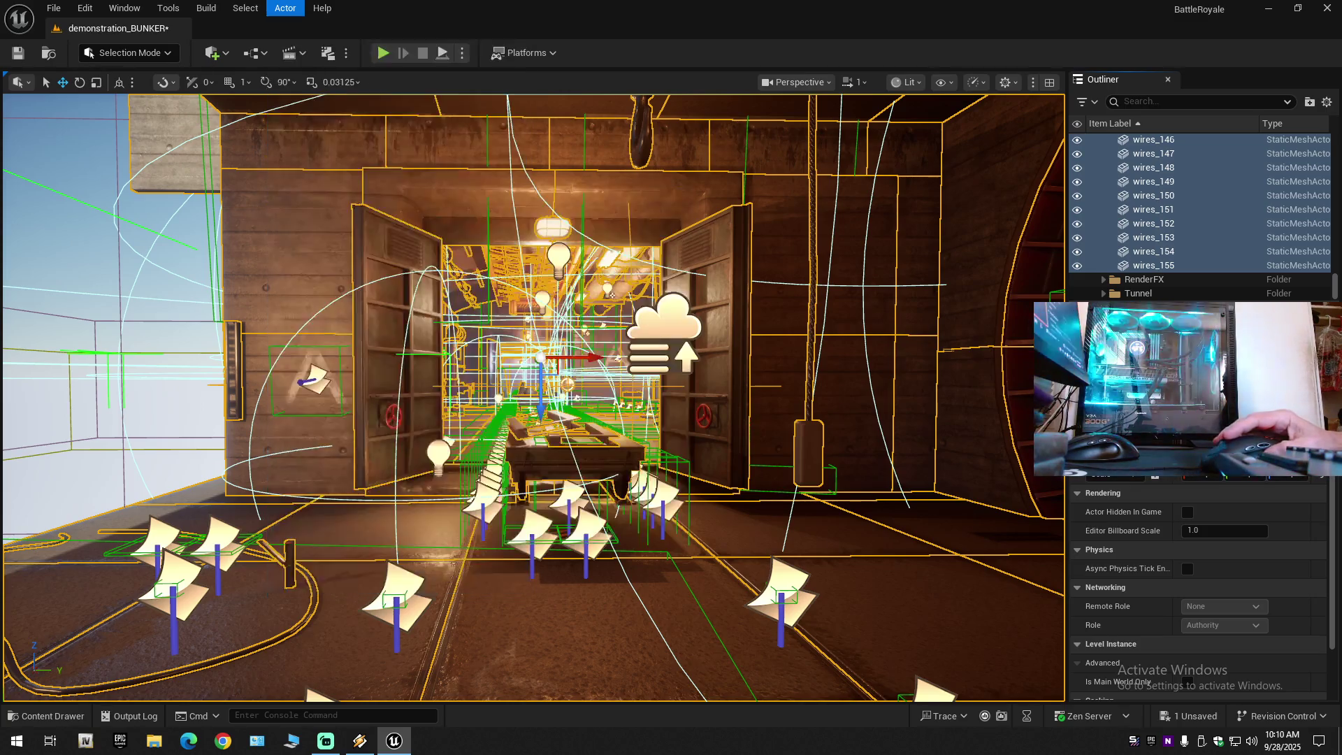
Select only wall_concrete47, the concrete wall left of the bunker door.
right_click(254, 220)
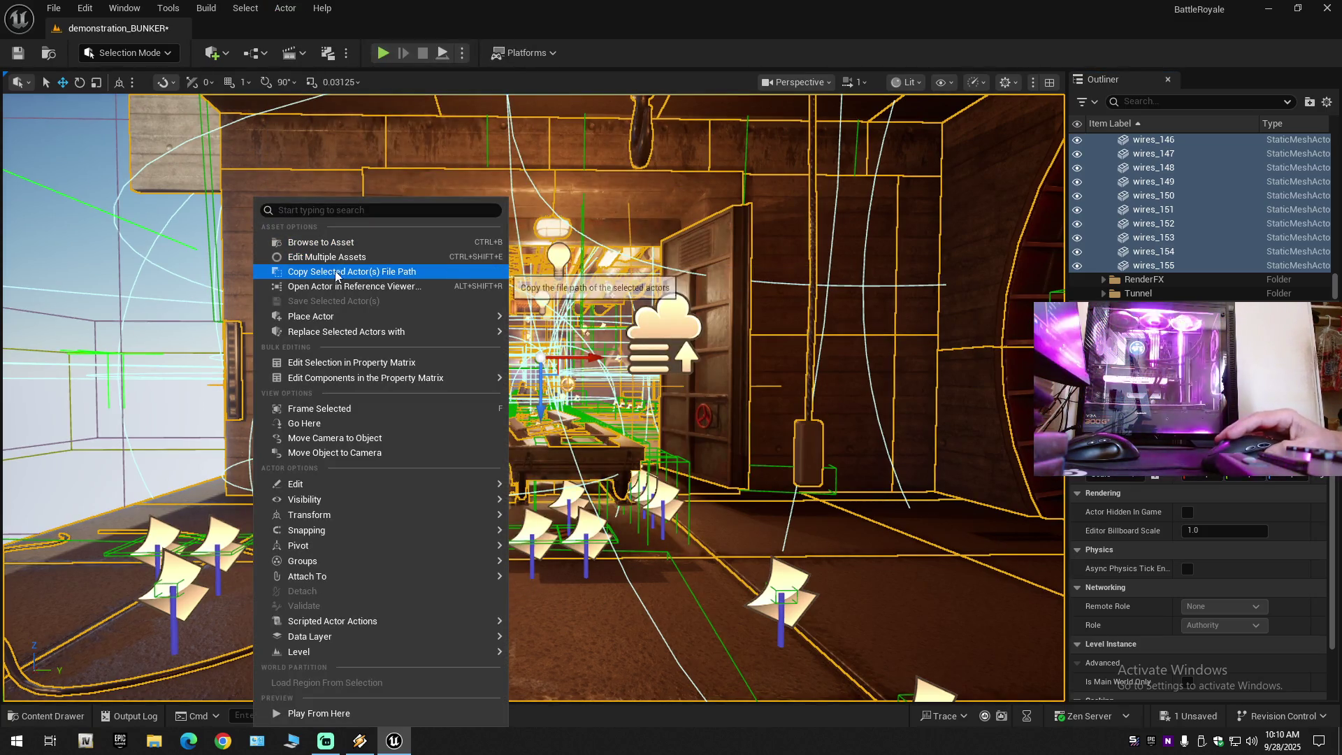
mouse_move(346, 322)
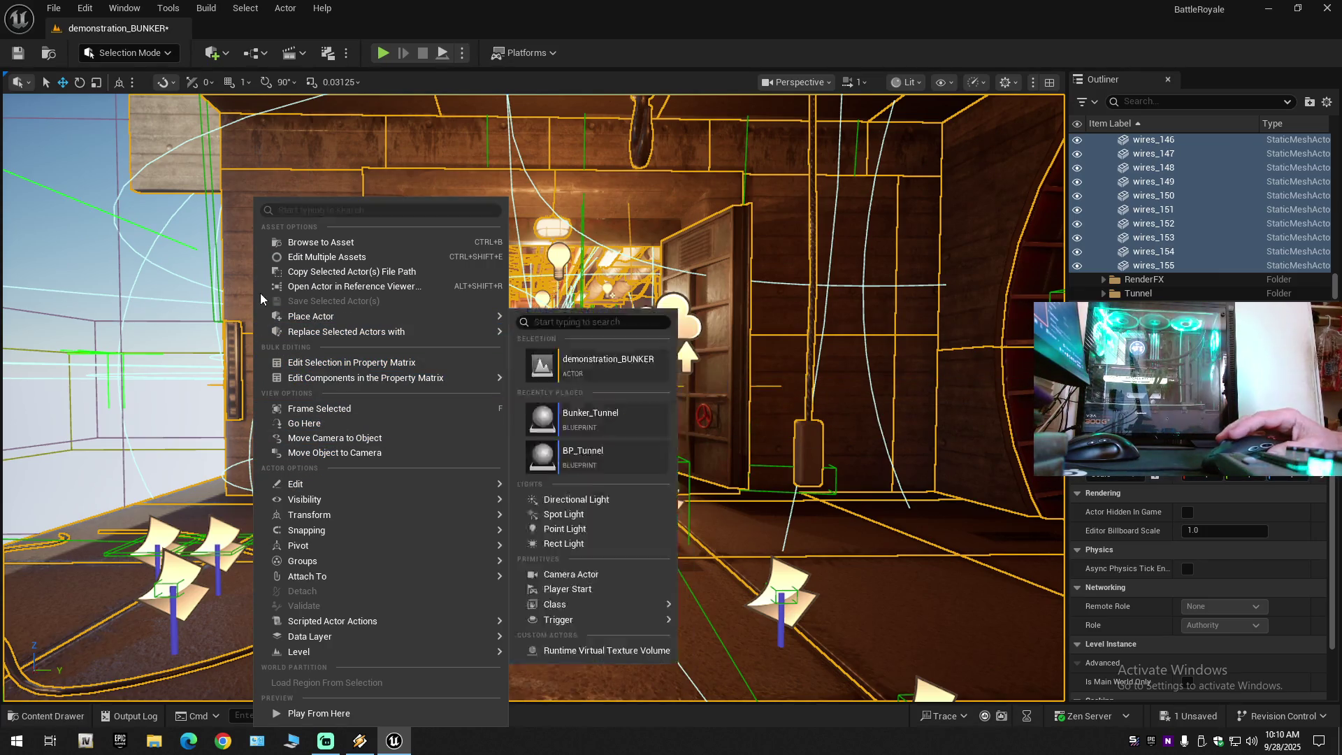
click(240, 282)
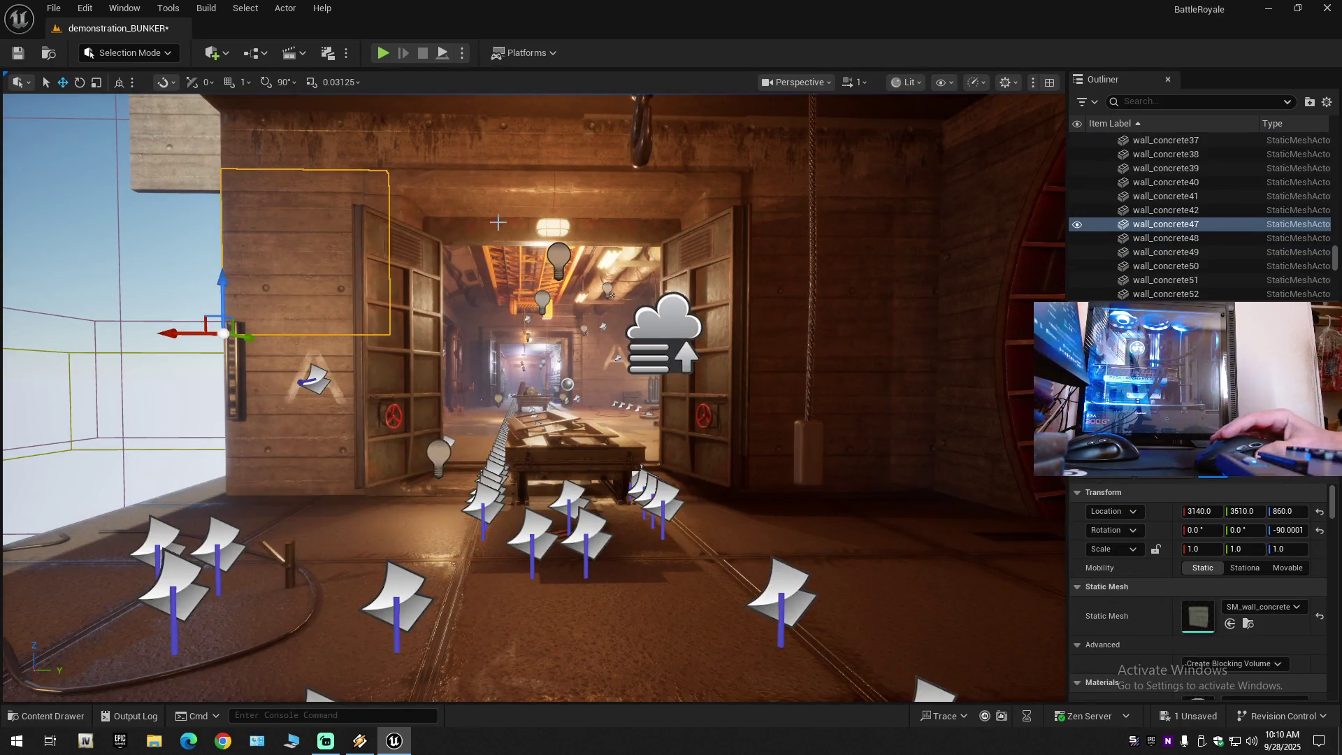
Add the door frame, its base and the surrounding wall and floor pieces, eight pieces in total.
ctrl+click(501, 200)
ctrl+click(769, 208)
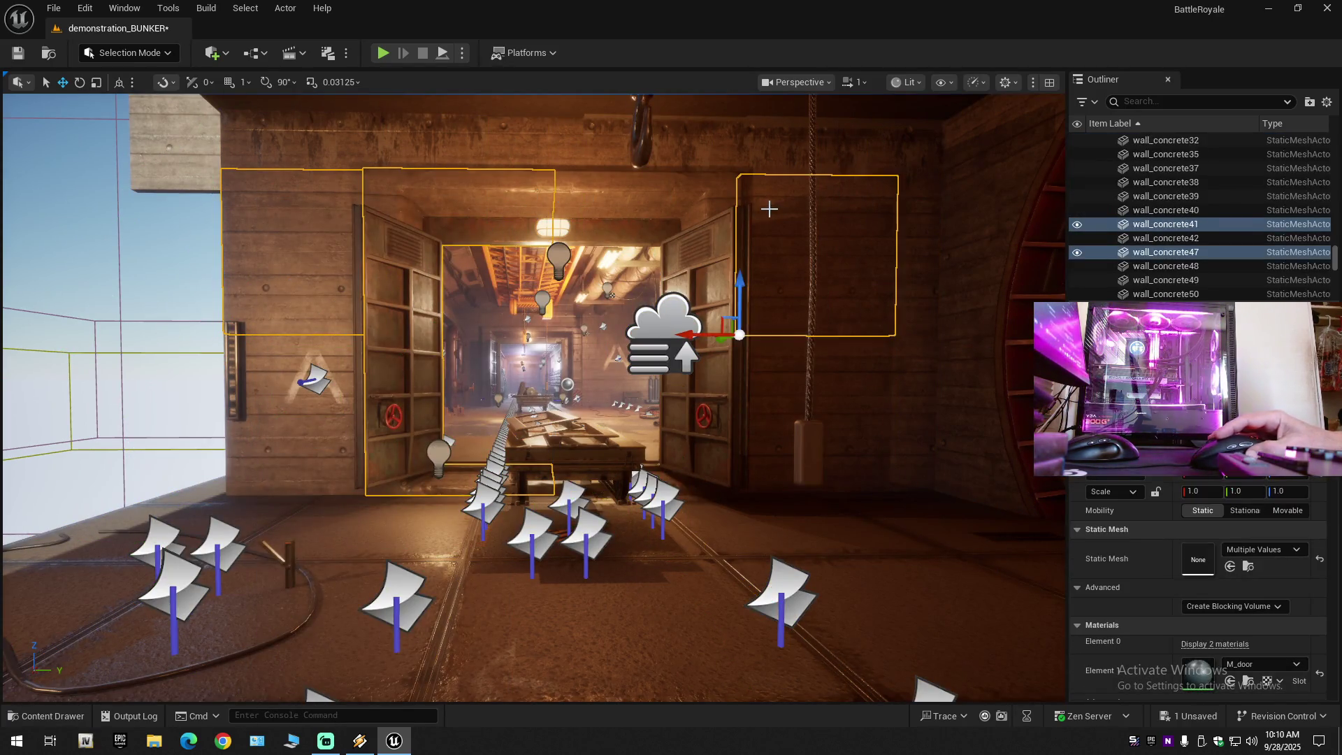
ctrl+click(666, 205)
ctrl+click(216, 489)
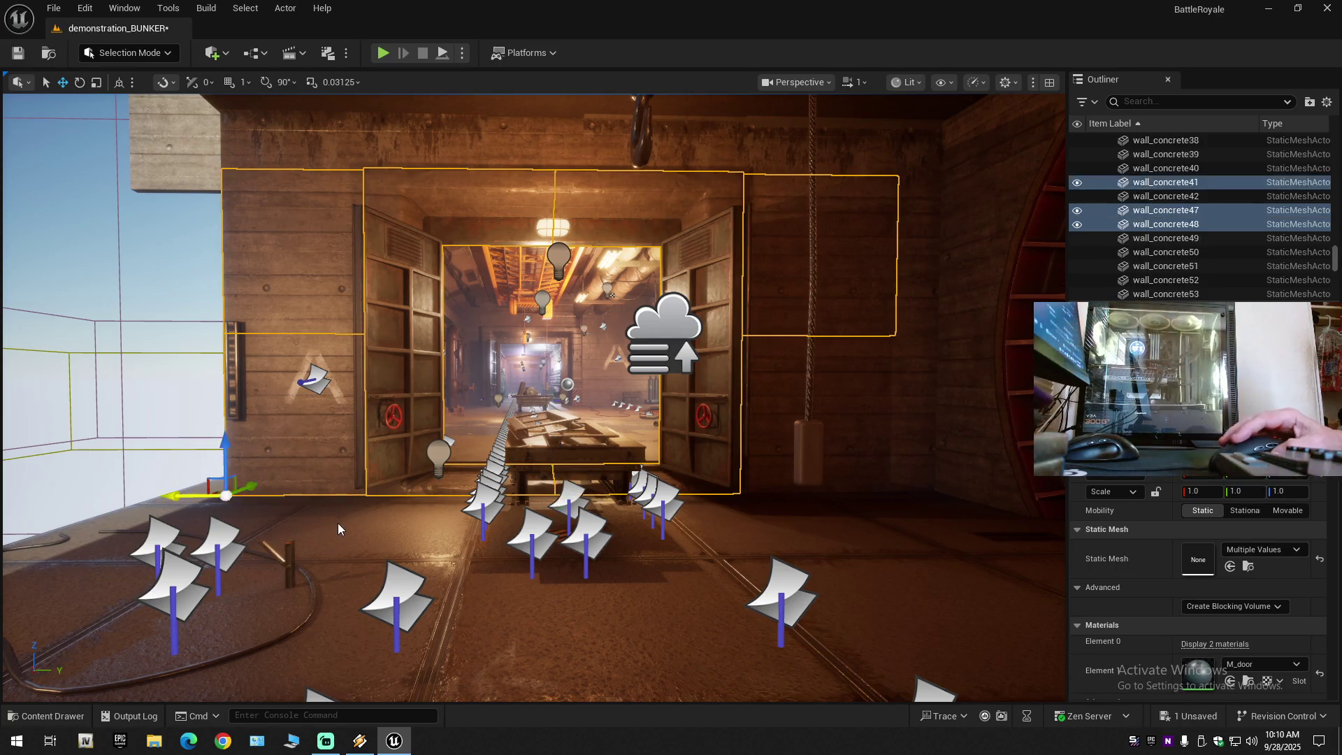
ctrl+click(839, 441)
ctrl+click(754, 415)
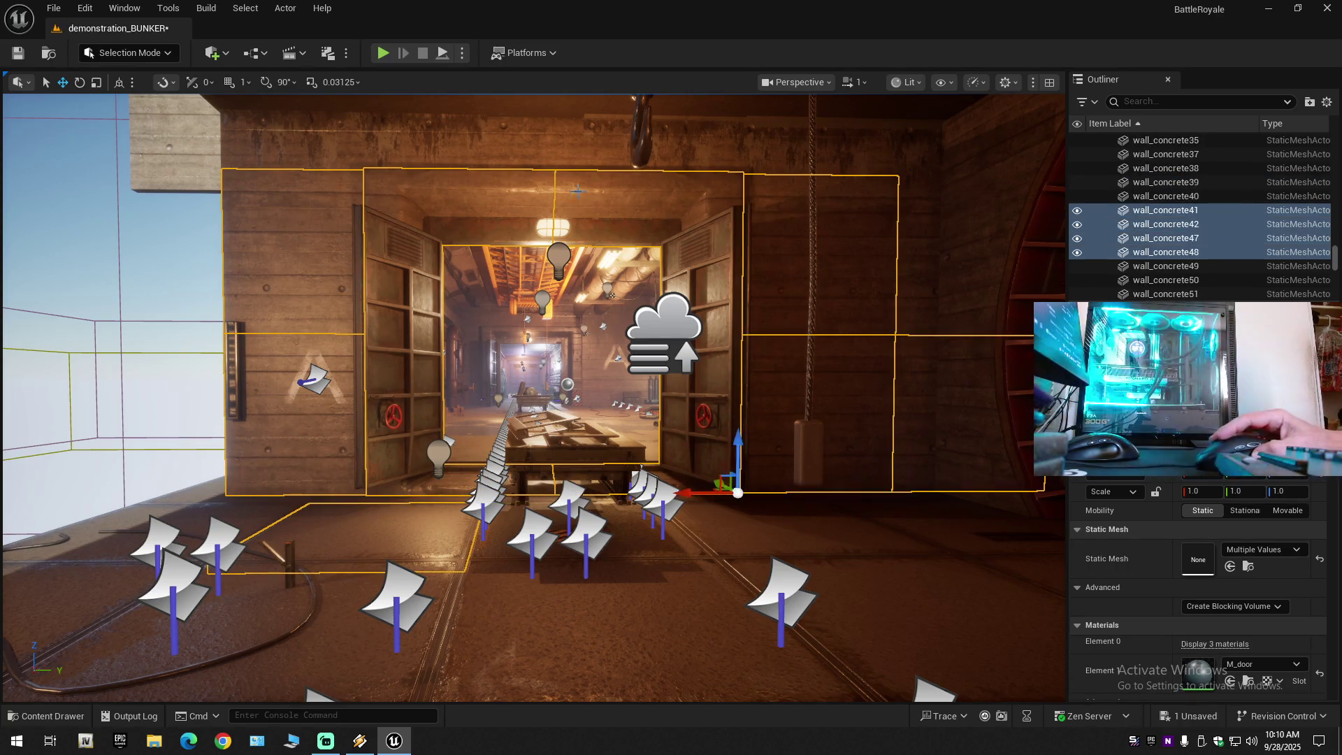
click(285, 8)
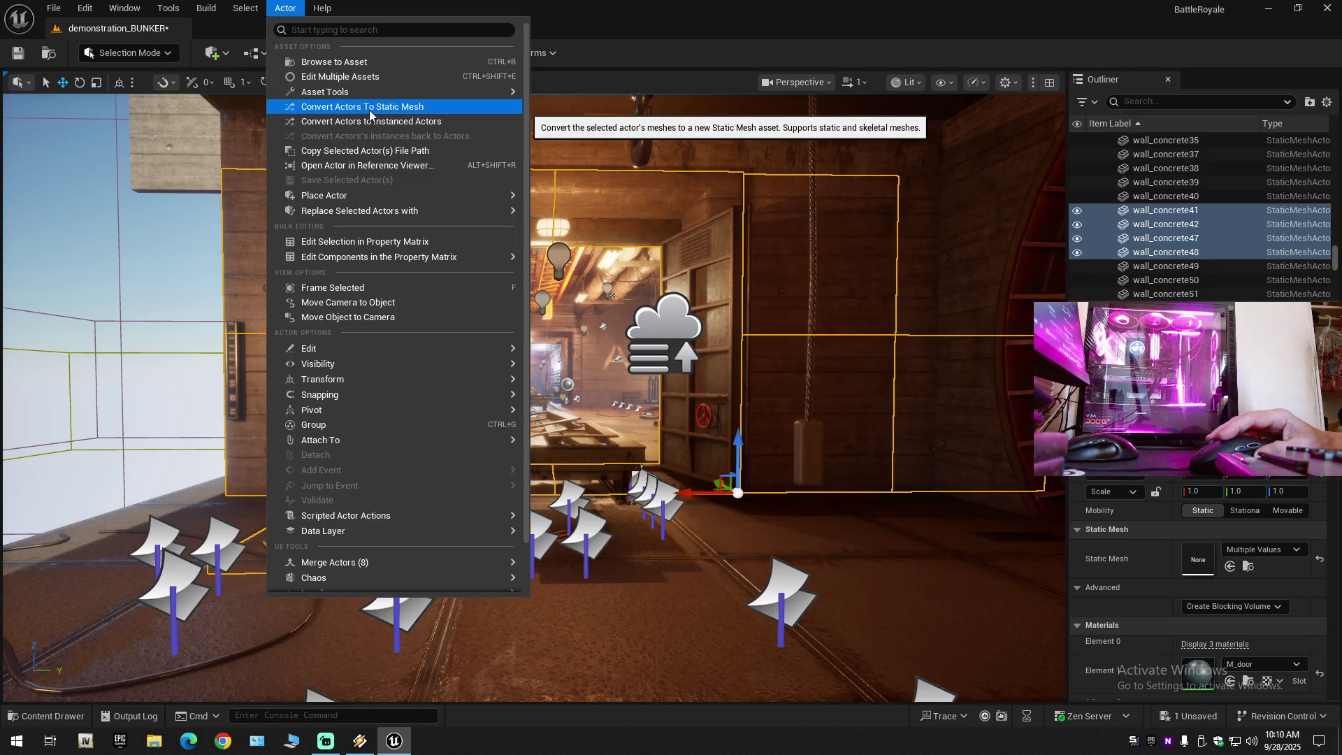
Collapse the Outliner, expand demonstration_BUNKER and Project, and shift-select all 1,641 actors from arc3 to wires_155.
mouse_move(328, 440)
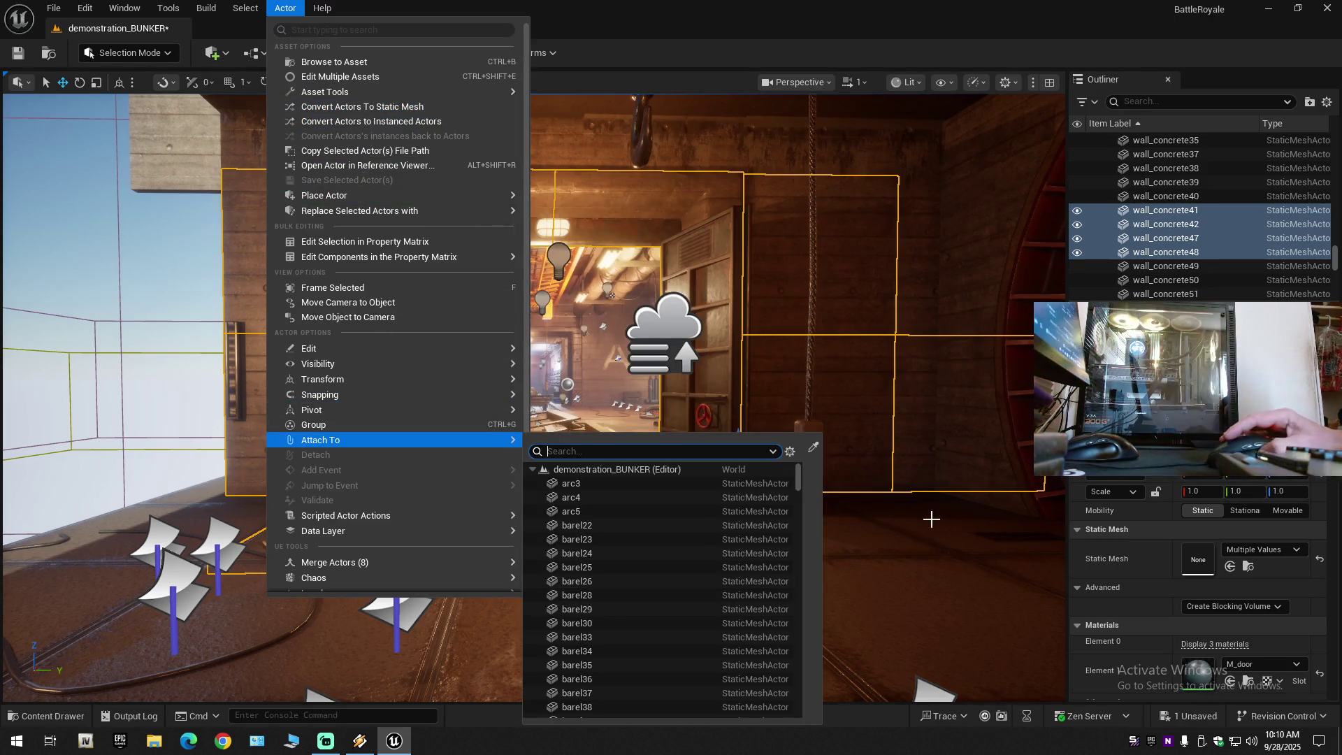
click(1327, 103)
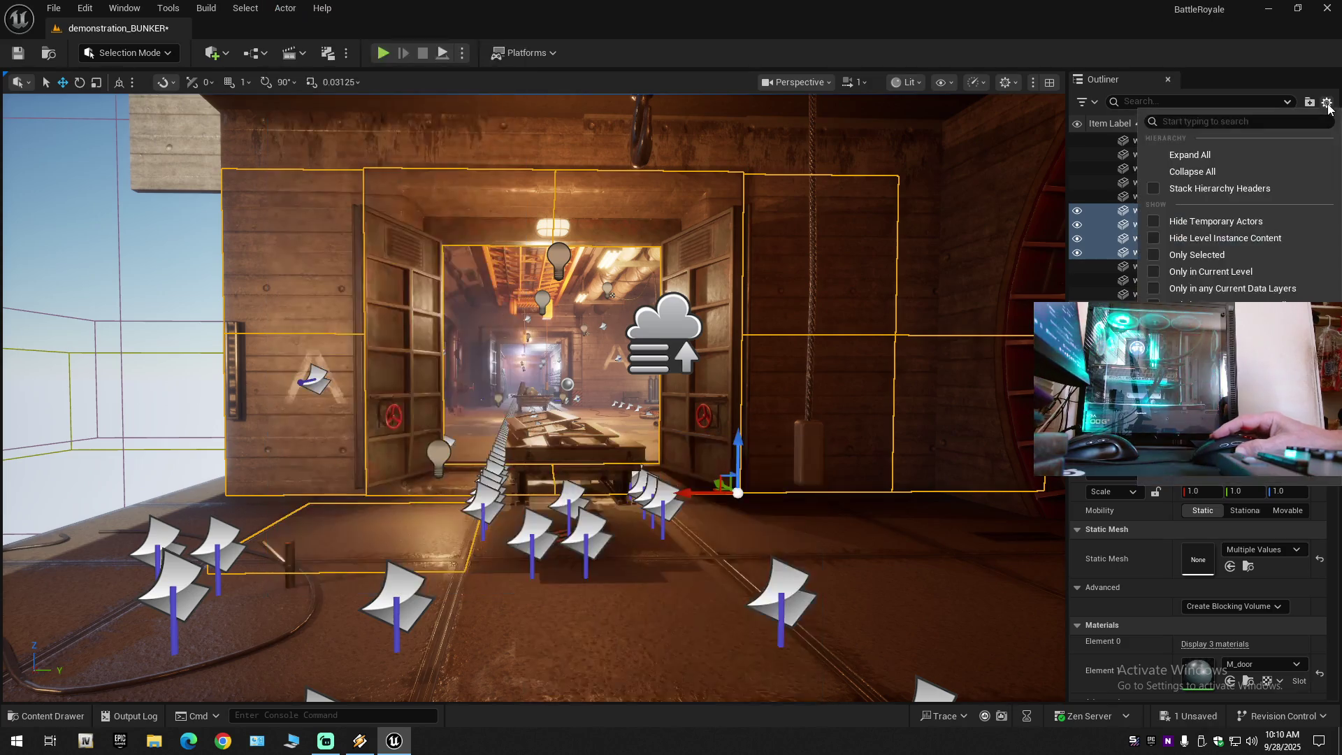
click(1224, 171)
click(1095, 140)
click(1104, 167)
click(1142, 182)
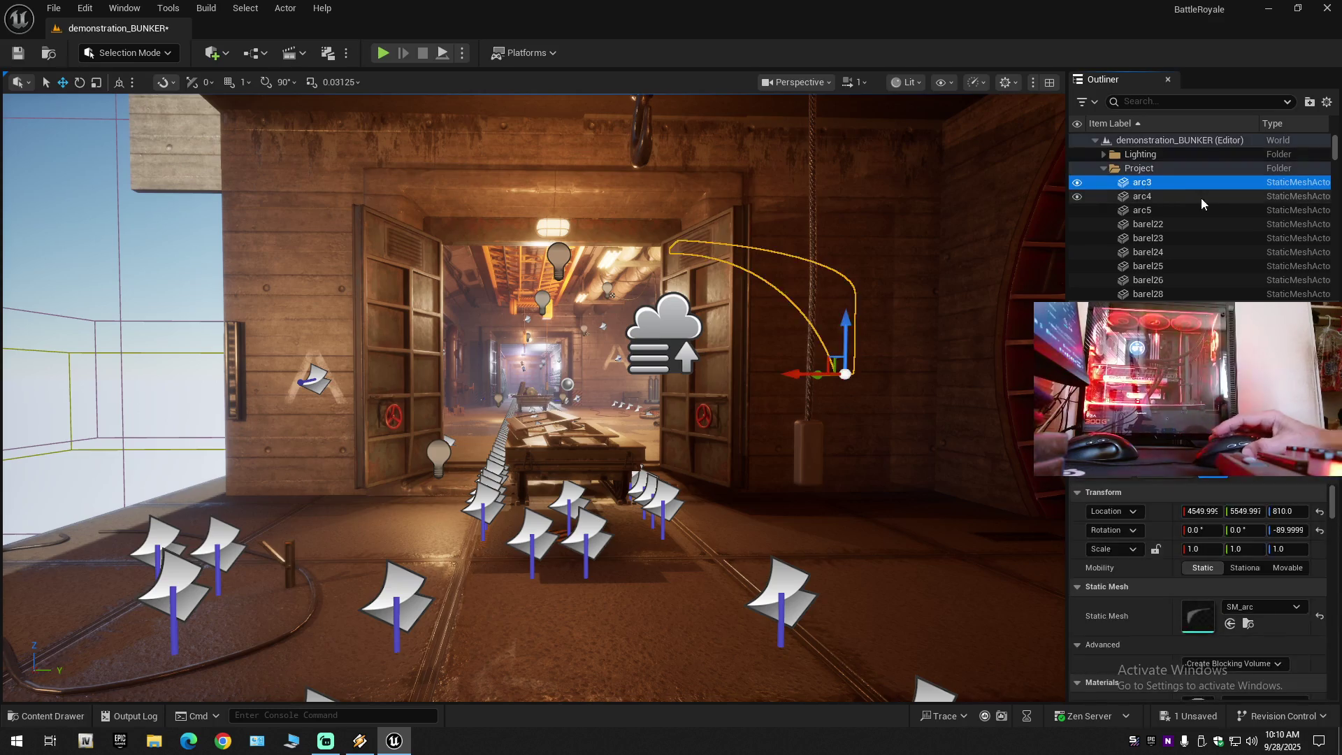
drag(1335, 152, 1335, 285)
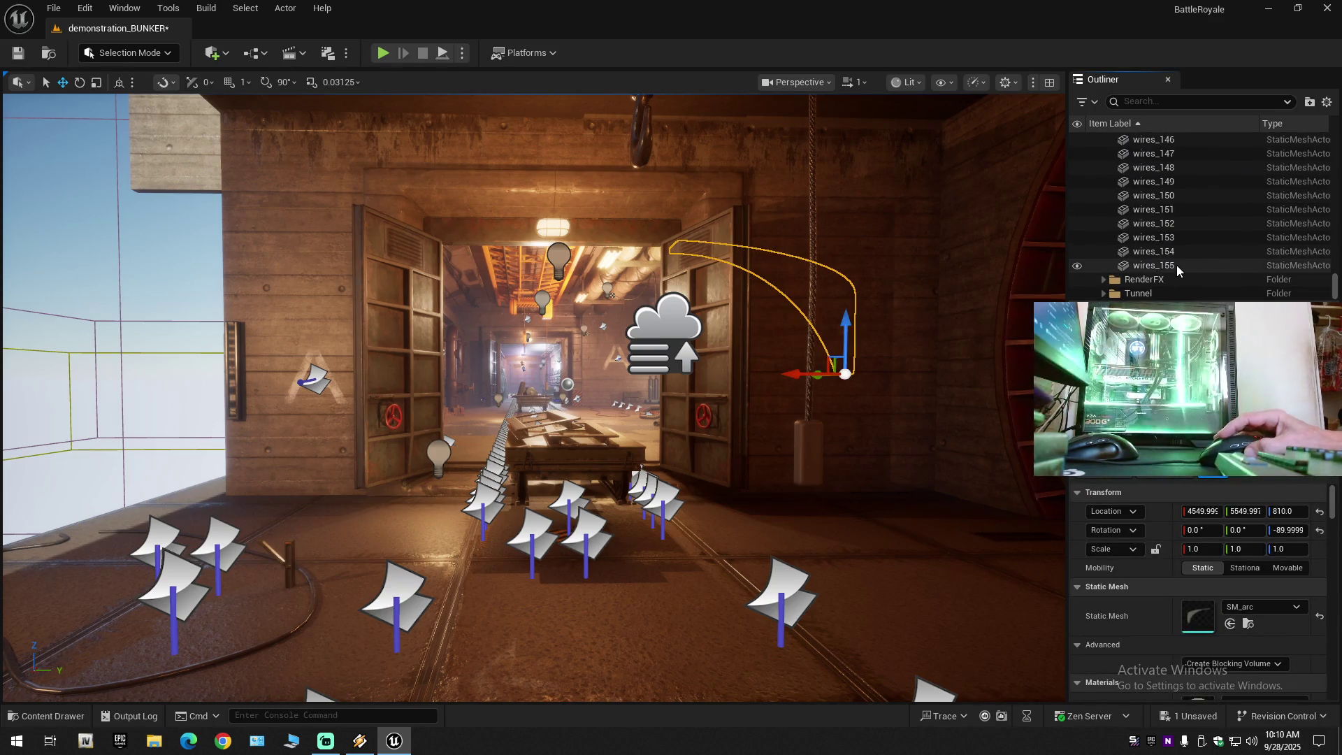
shift+click(1176, 265)
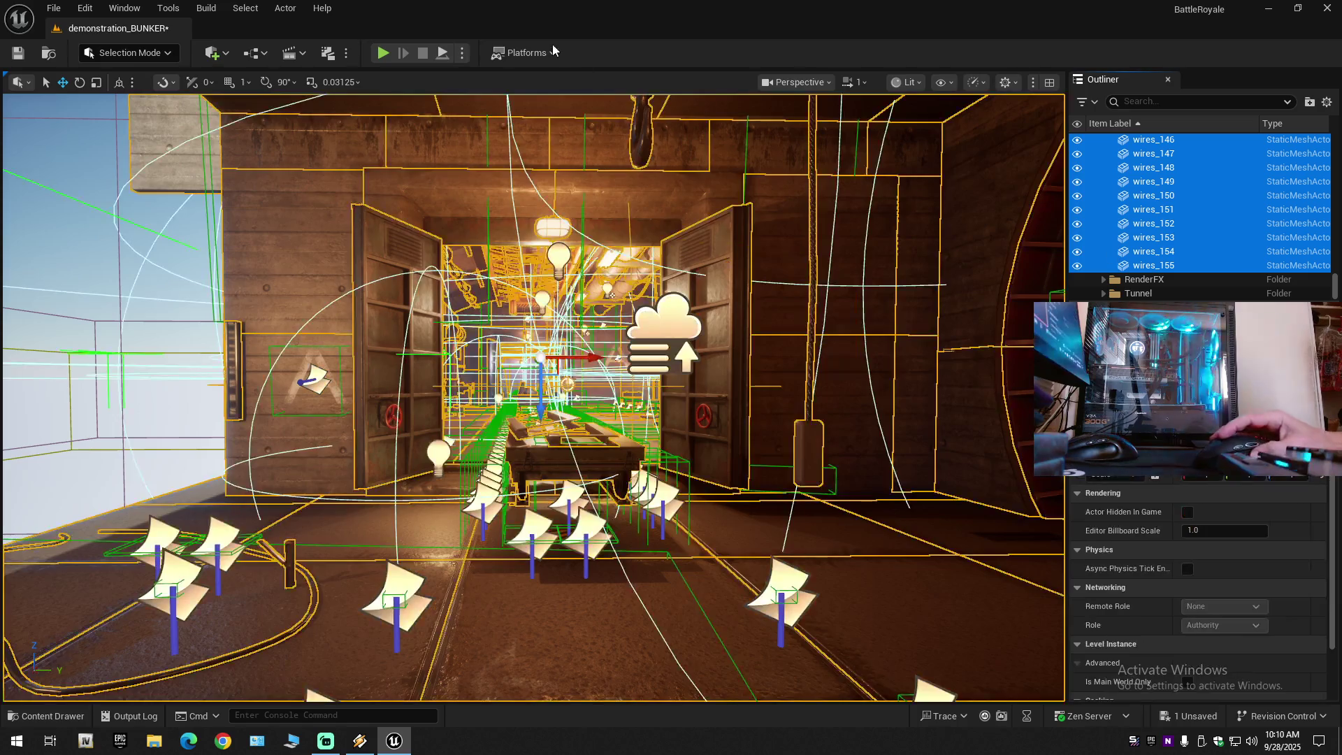
click(284, 10)
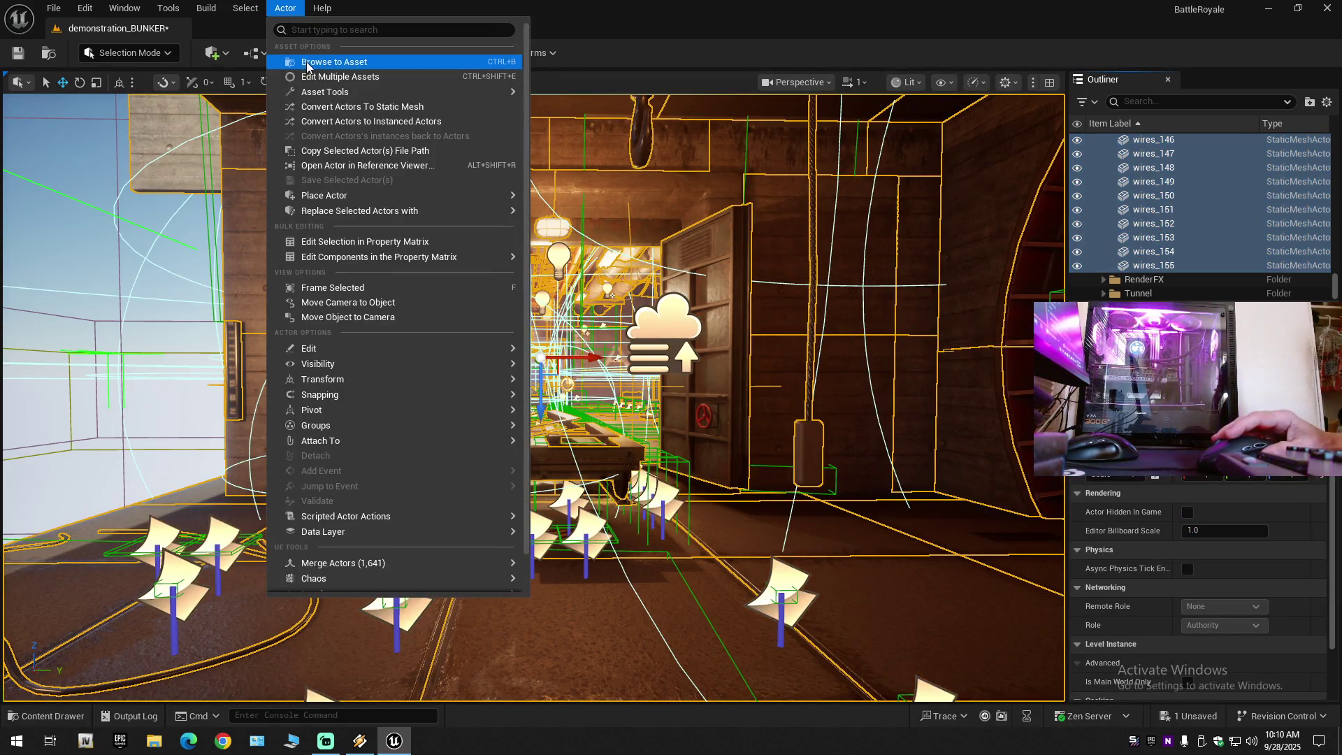
Frame the selected bunker actors and look through the Actor menu and Outliner context options for instanced conversion.
mouse_move(629, 314)
mouse_down()
mouse_move(898, 318)
mouse_move(664, 363)
mouse_up()
key(f)
mouse_move(802, 235)
mouse_down()
mouse_move(762, 239)
mouse_move(802, 236)
mouse_up()
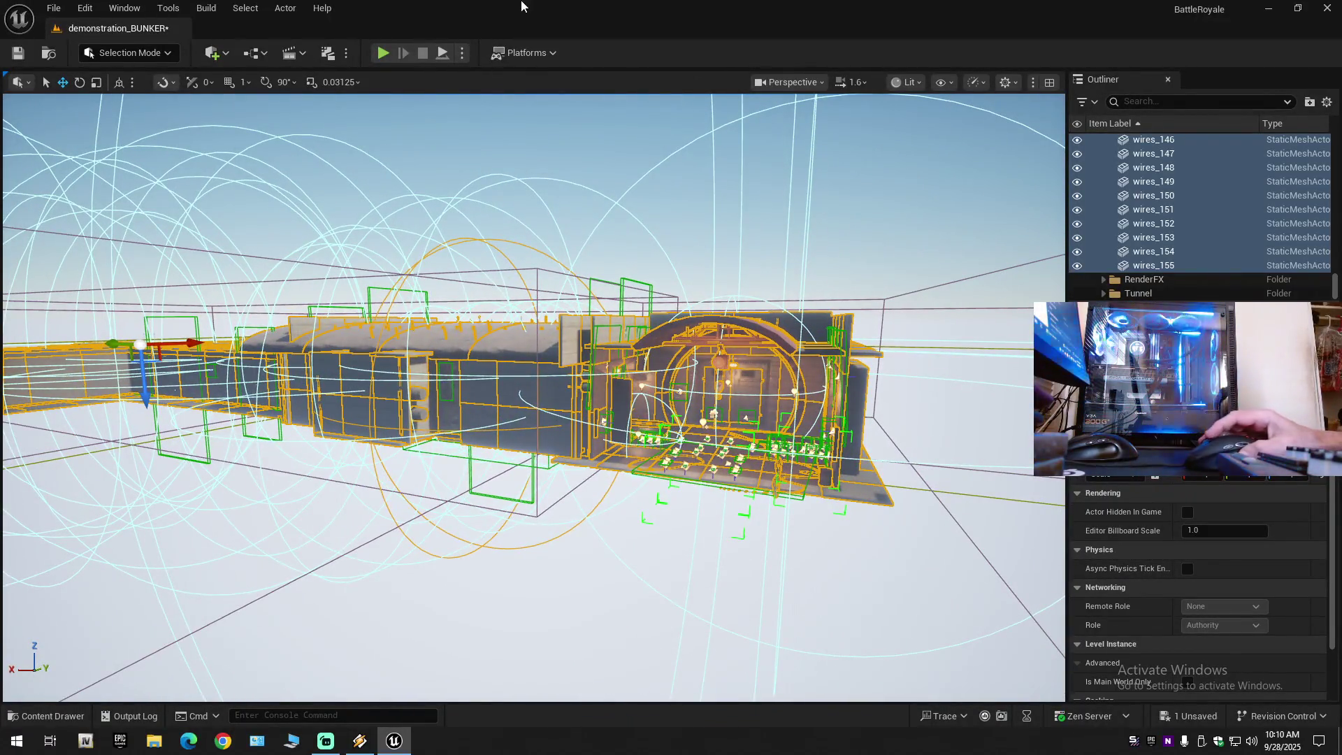
click(279, 8)
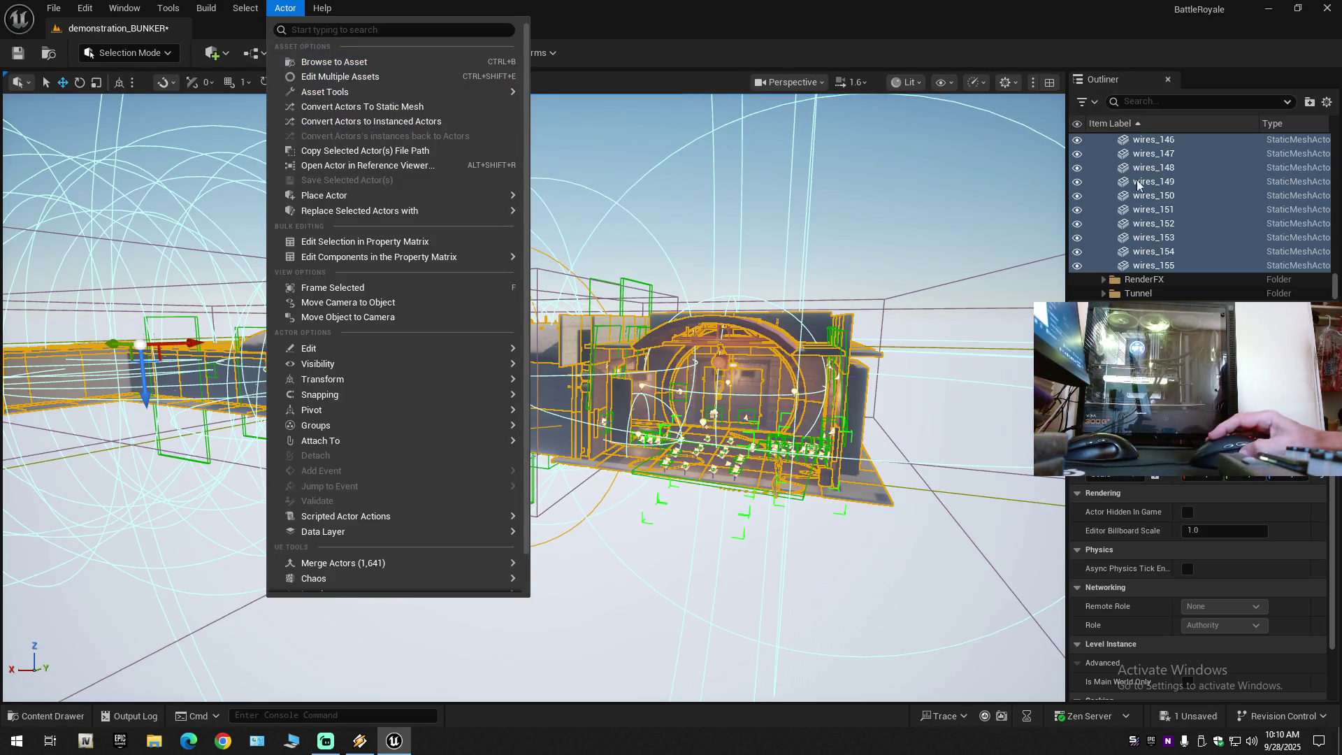
right_click(1172, 176)
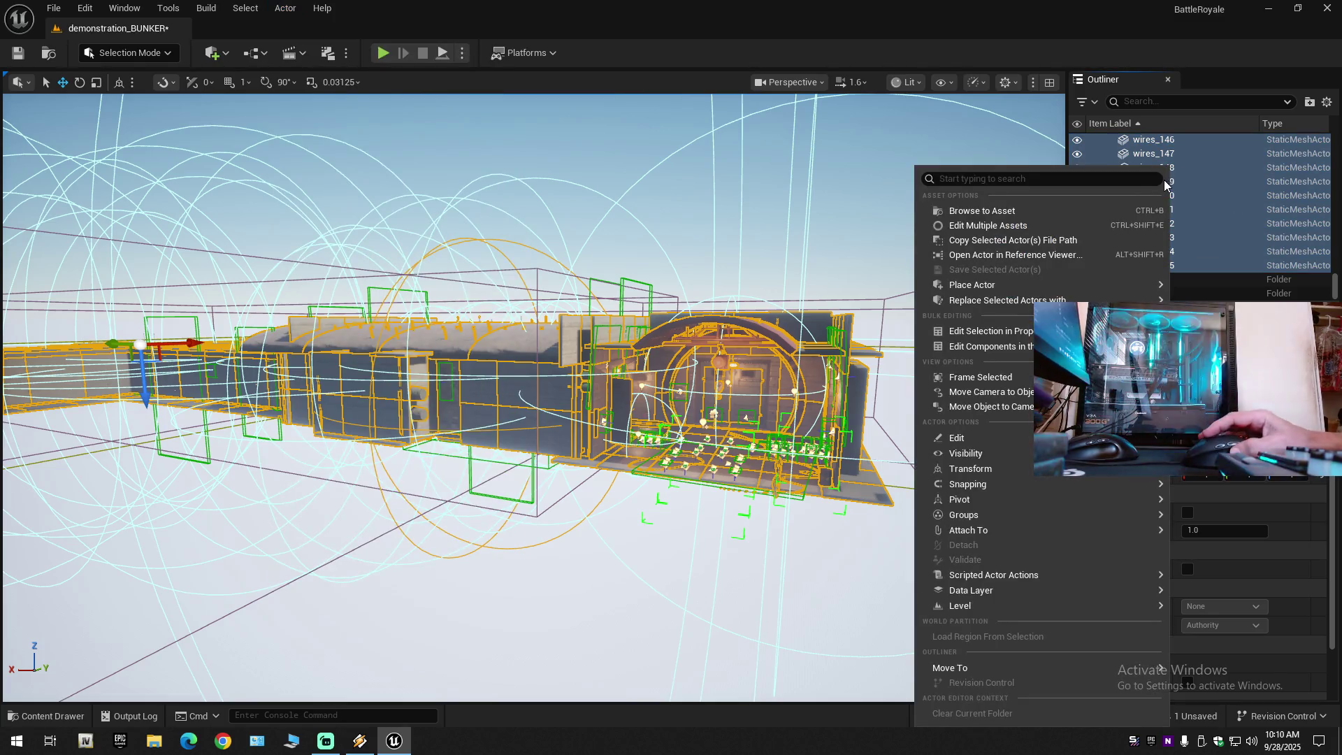
mouse_move(983, 669)
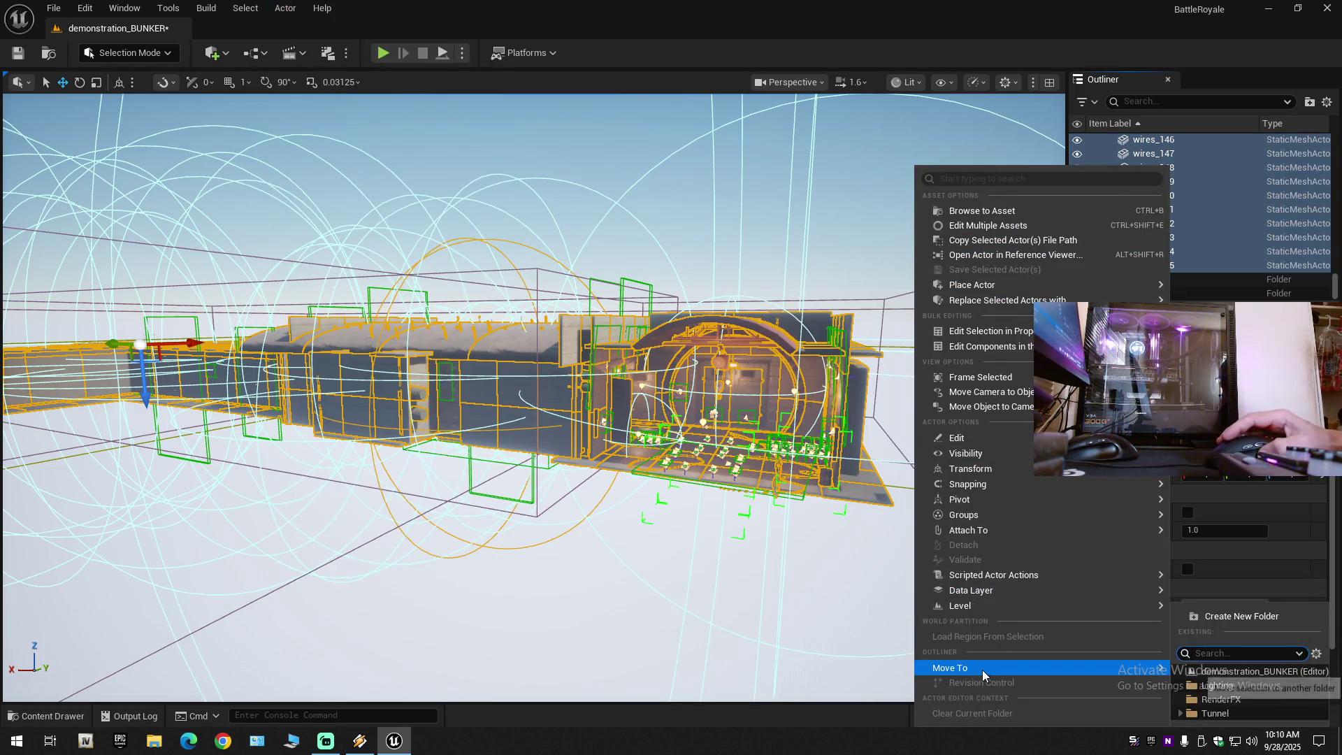
mouse_move(996, 611)
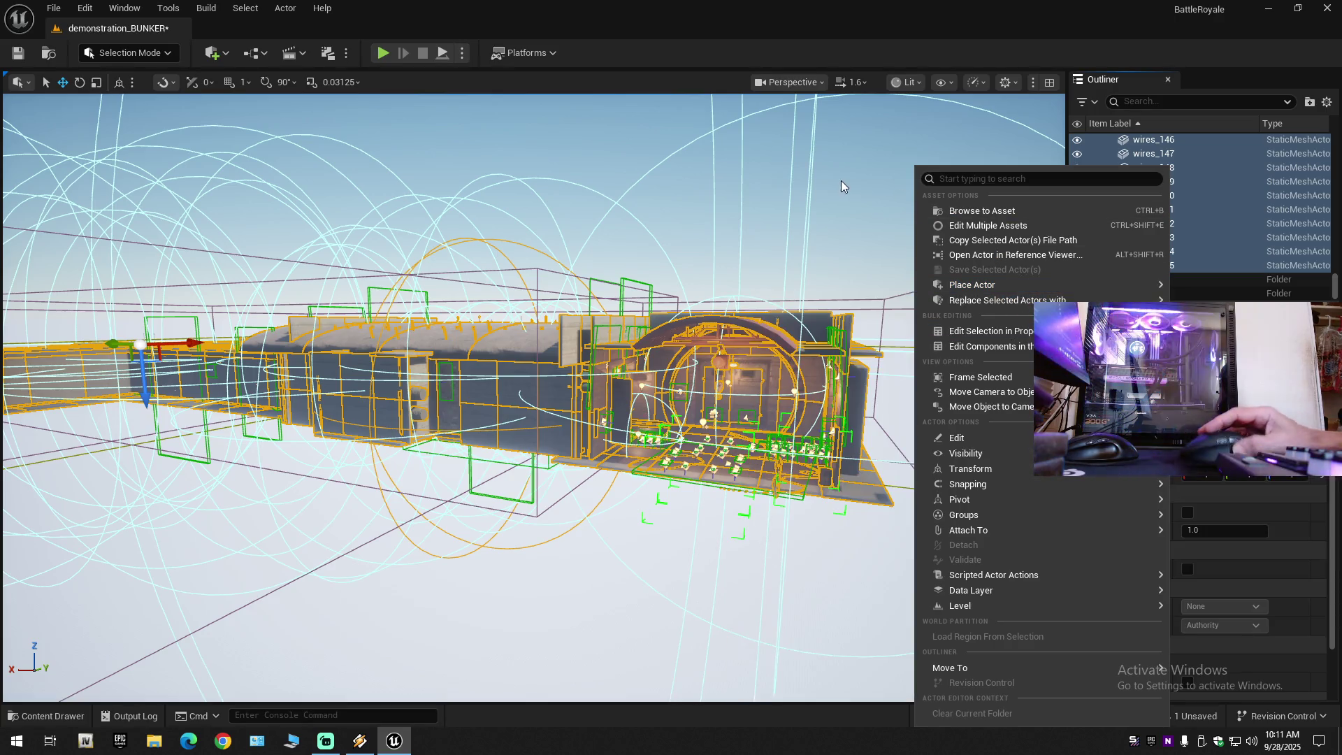
click(283, 8)
click(280, 9)
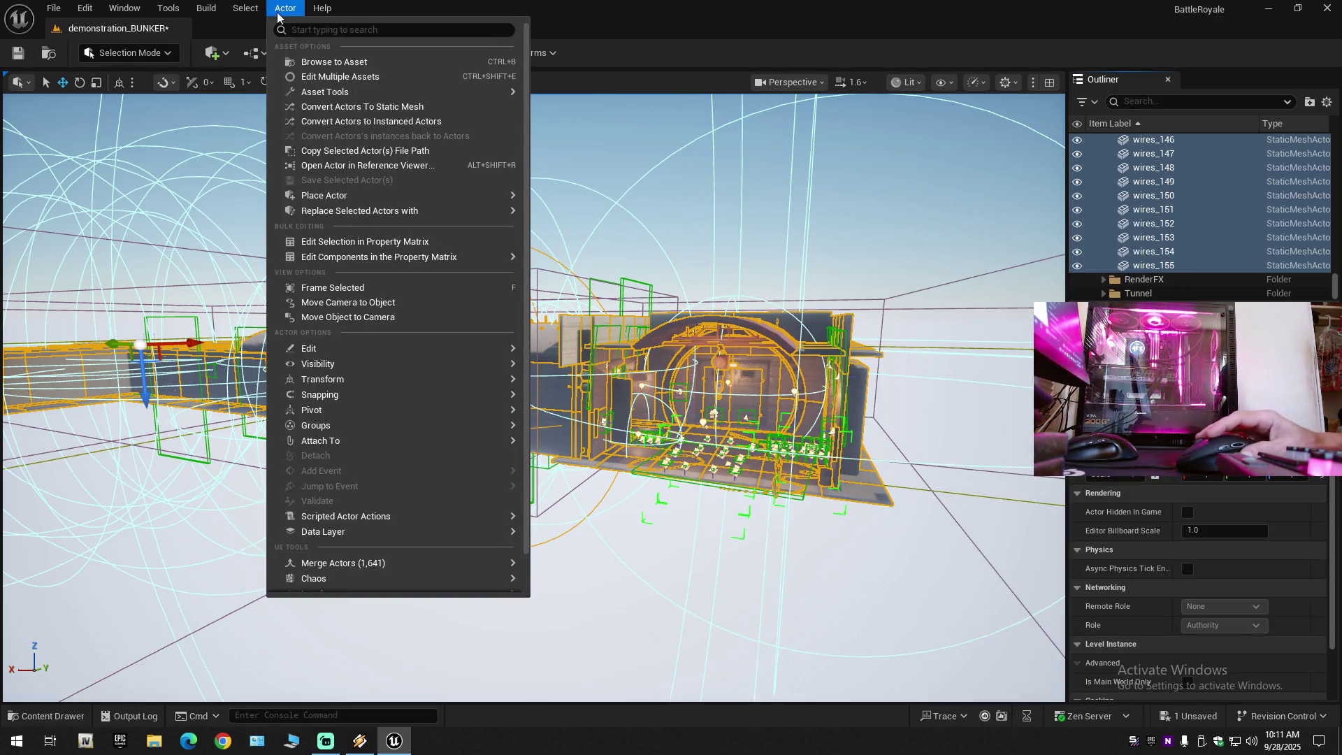
Convert the 1,641 selected actors to instanced actors and clear the Message Log's StaticMeshActor warnings.
click(333, 123)
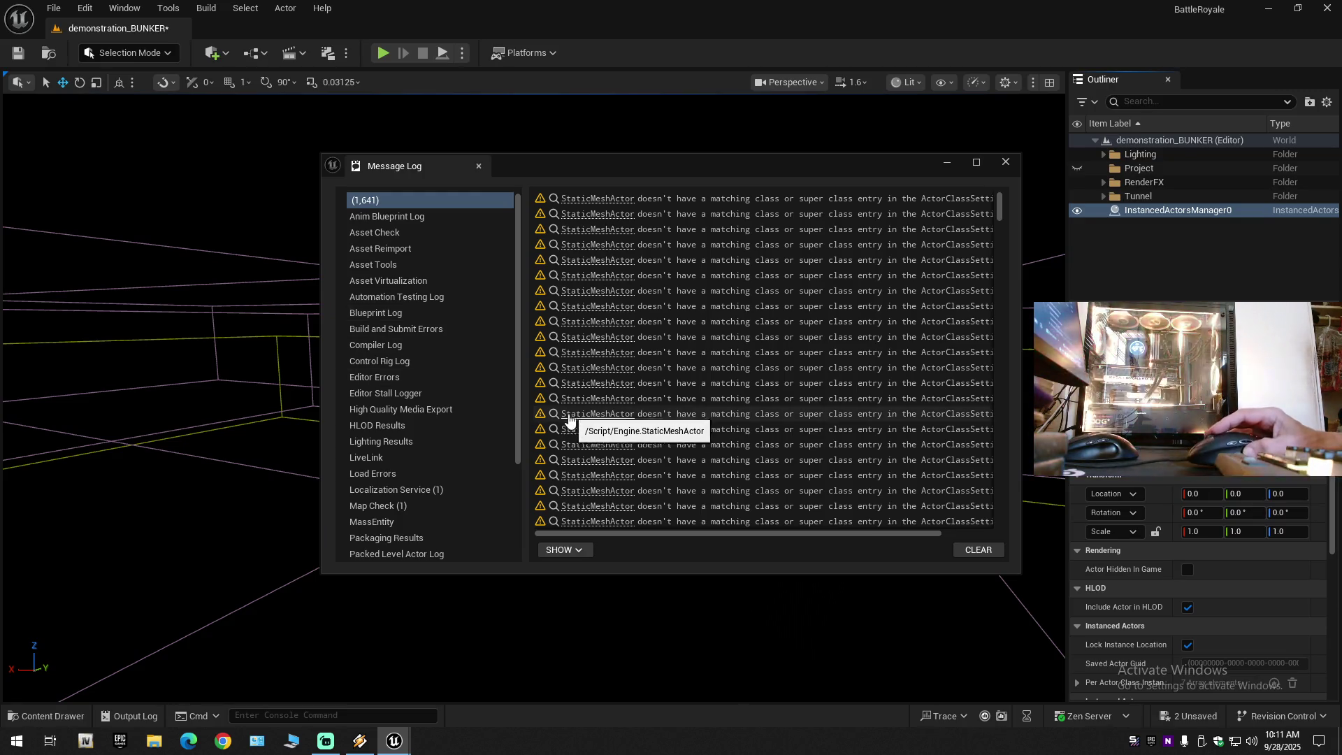
drag(599, 535, 704, 538)
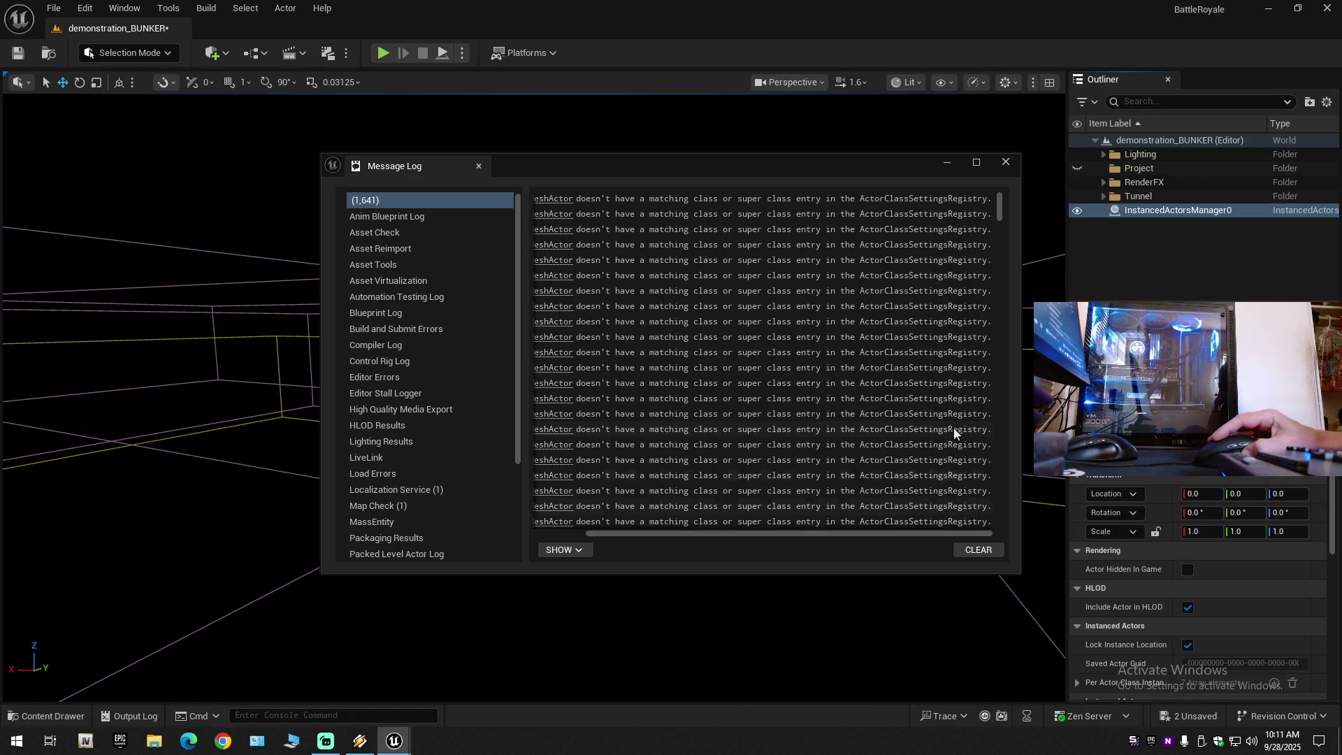
drag(996, 207, 1019, 539)
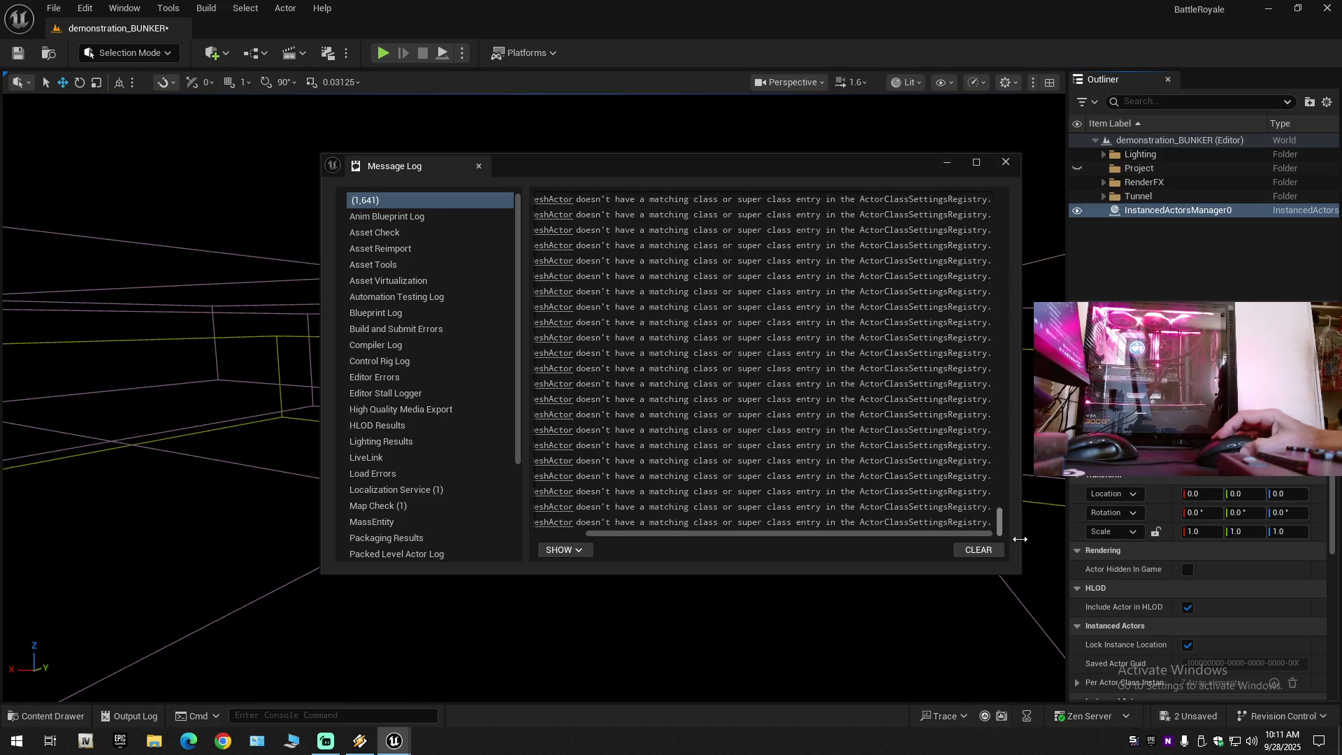
click(992, 555)
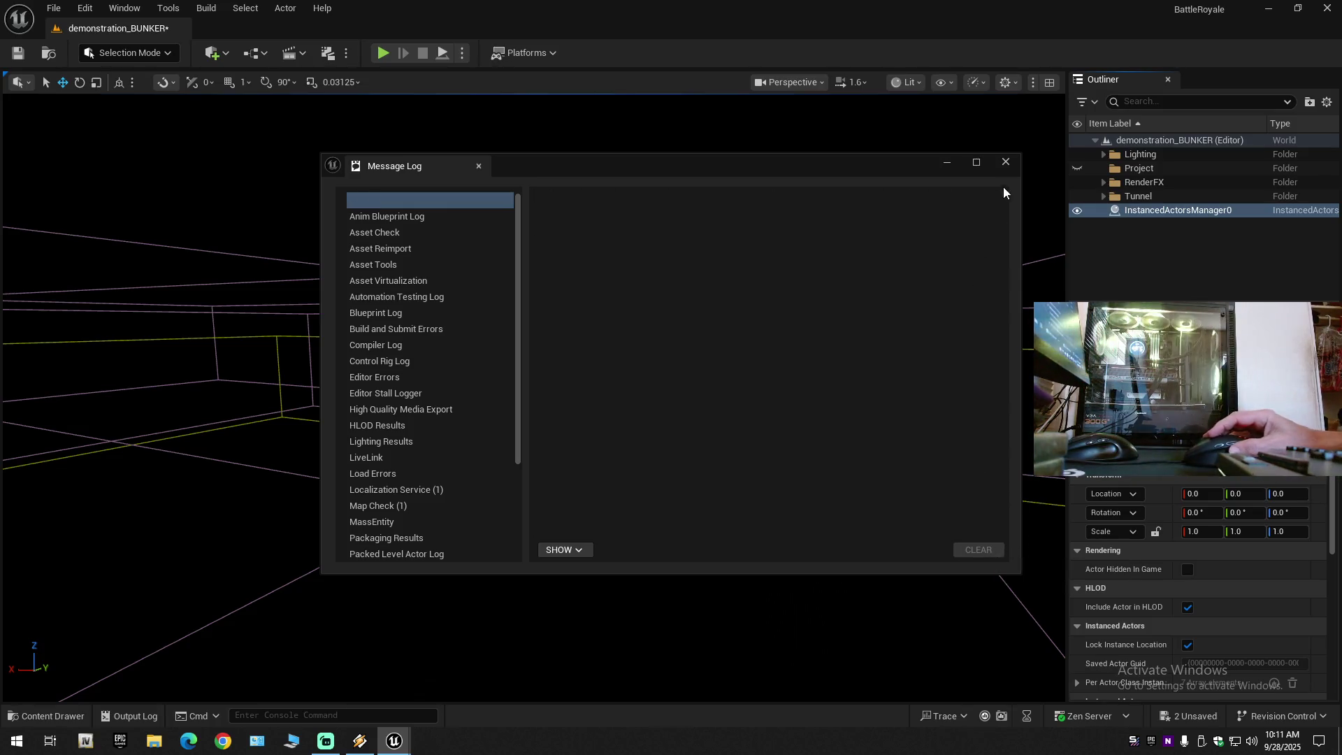
Close the Message Log, hide the emptied Project folder, and select InstancedActorsManager0 to view the pipe.
click(1006, 162)
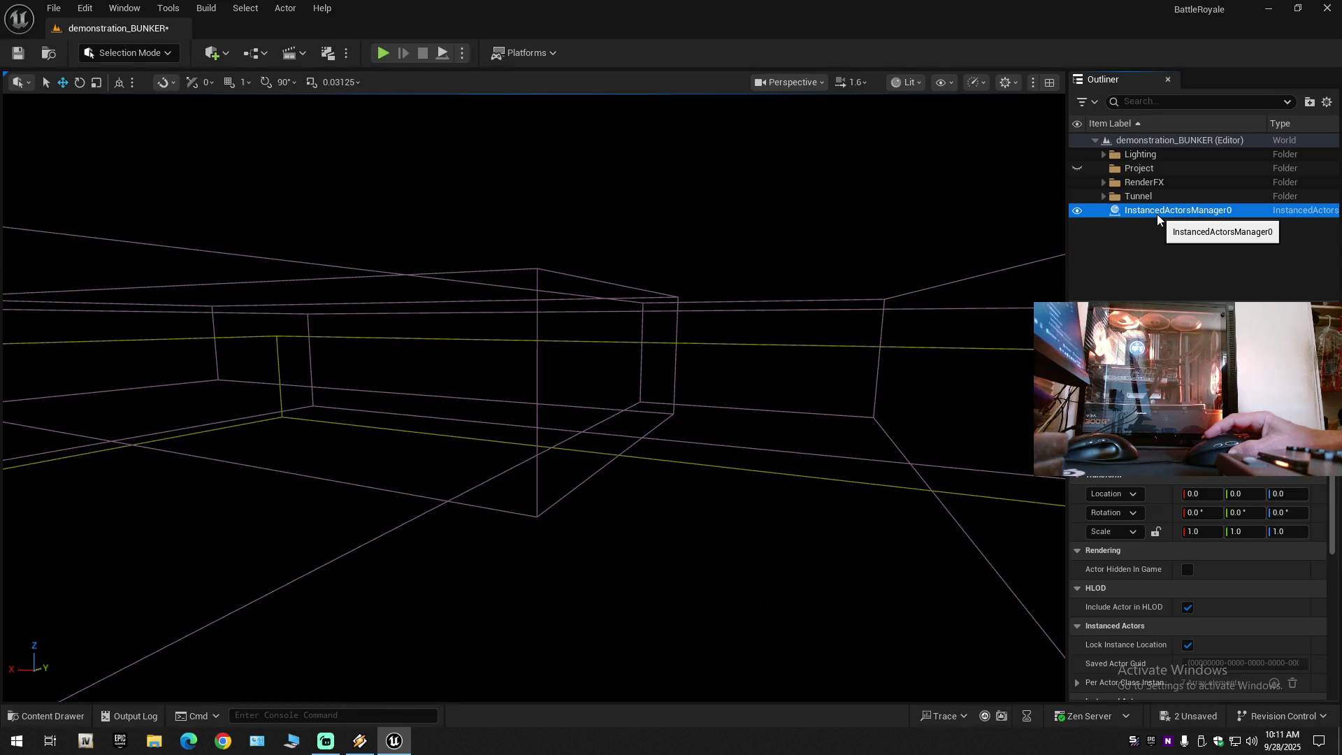
click(1092, 168)
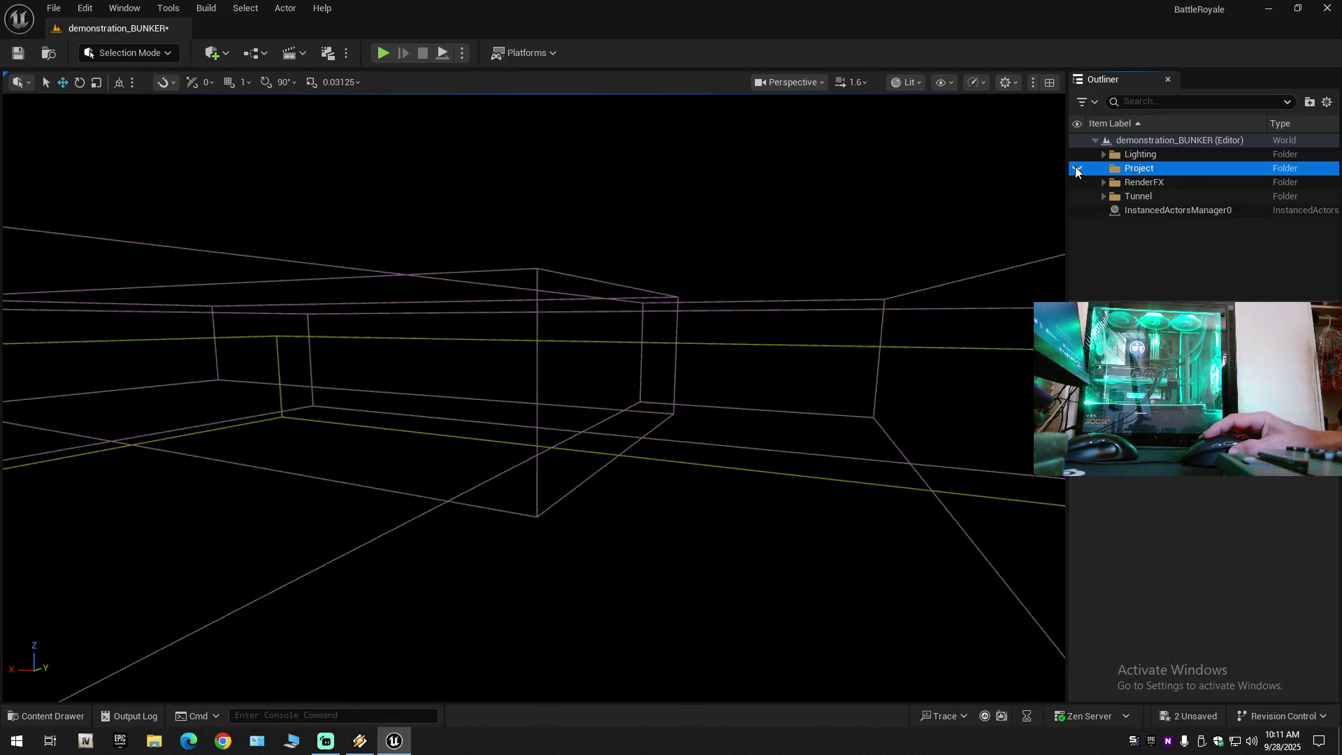
click(1076, 168)
click(1143, 213)
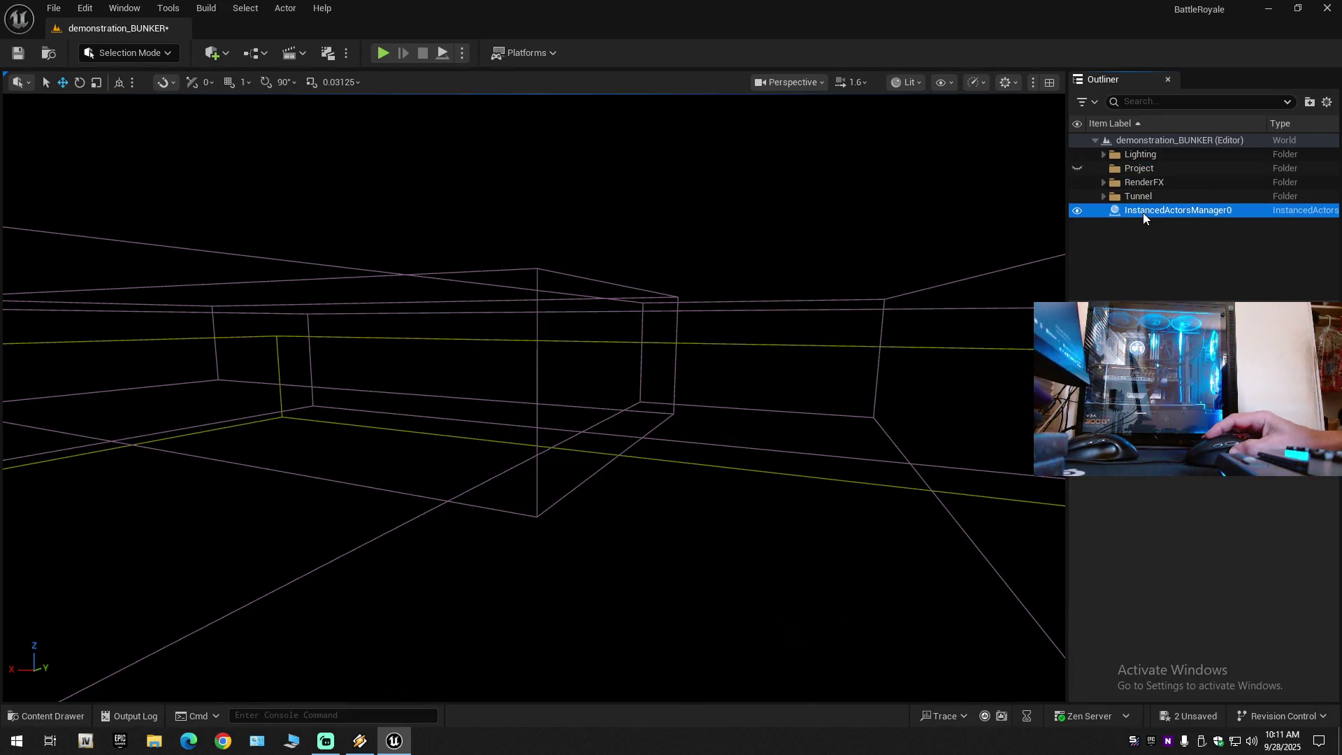
mouse_move(837, 334)
mouse_down()
mouse_move(776, 384)
mouse_move(840, 334)
mouse_up()
Undo the instanced-actor conversion and fly the camera to the tunnel, selecting the tunnel34 pipe segment.
key(ctrl+z)
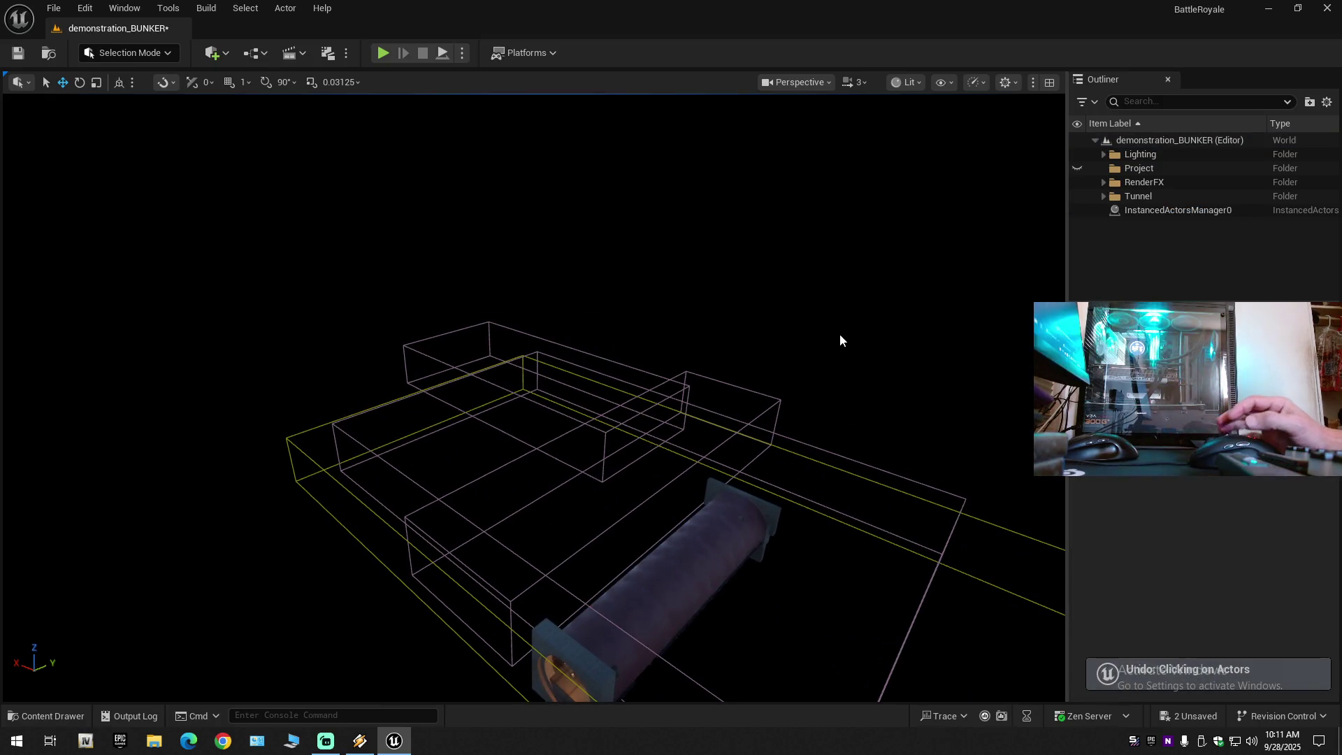
key(ctrl+y)
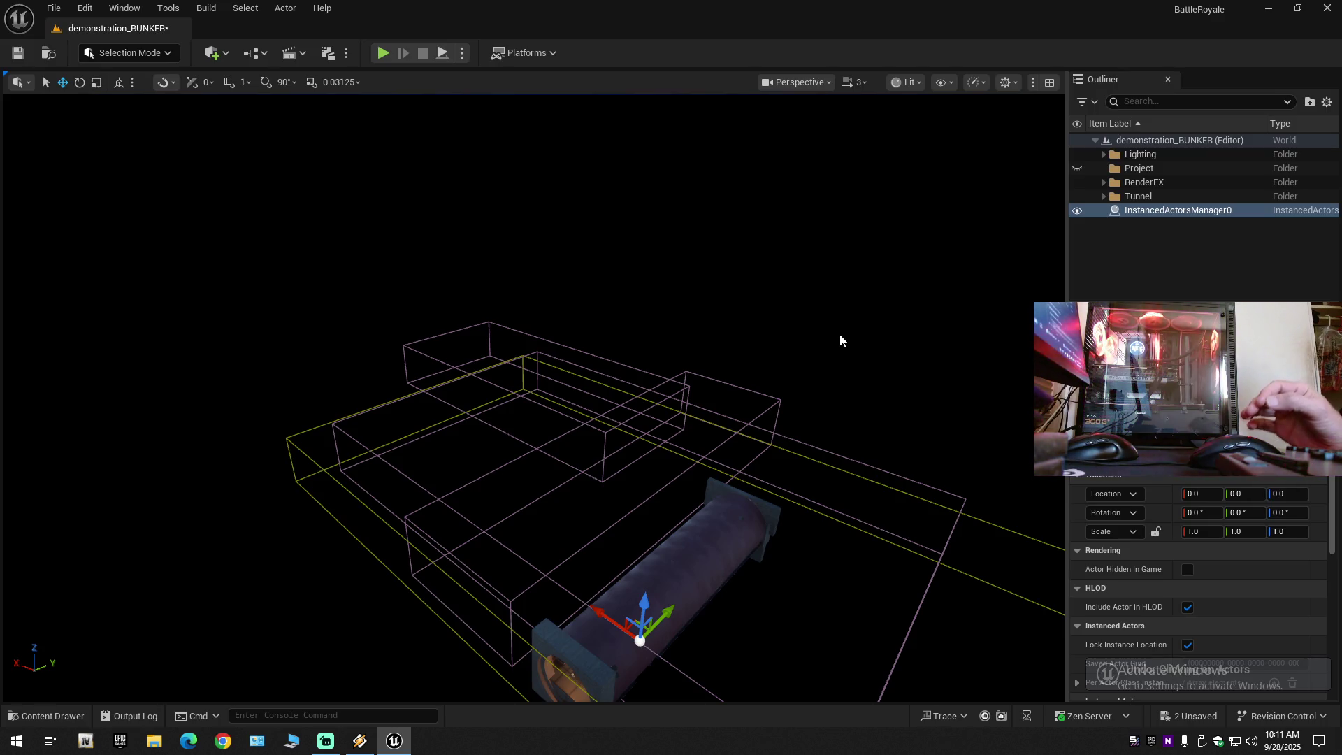
key(ctrl+z)
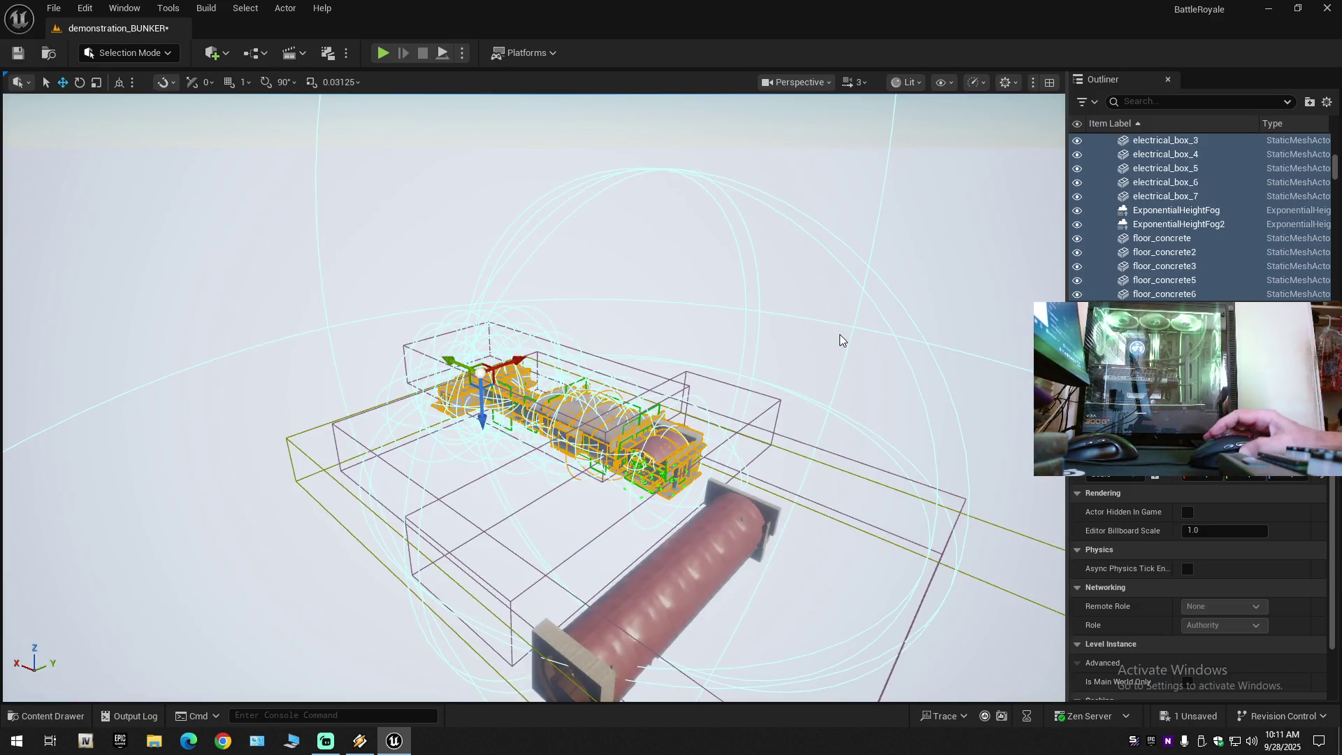
drag(716, 375, 643, 455)
scroll(657, 440, down, 1)
click(651, 389)
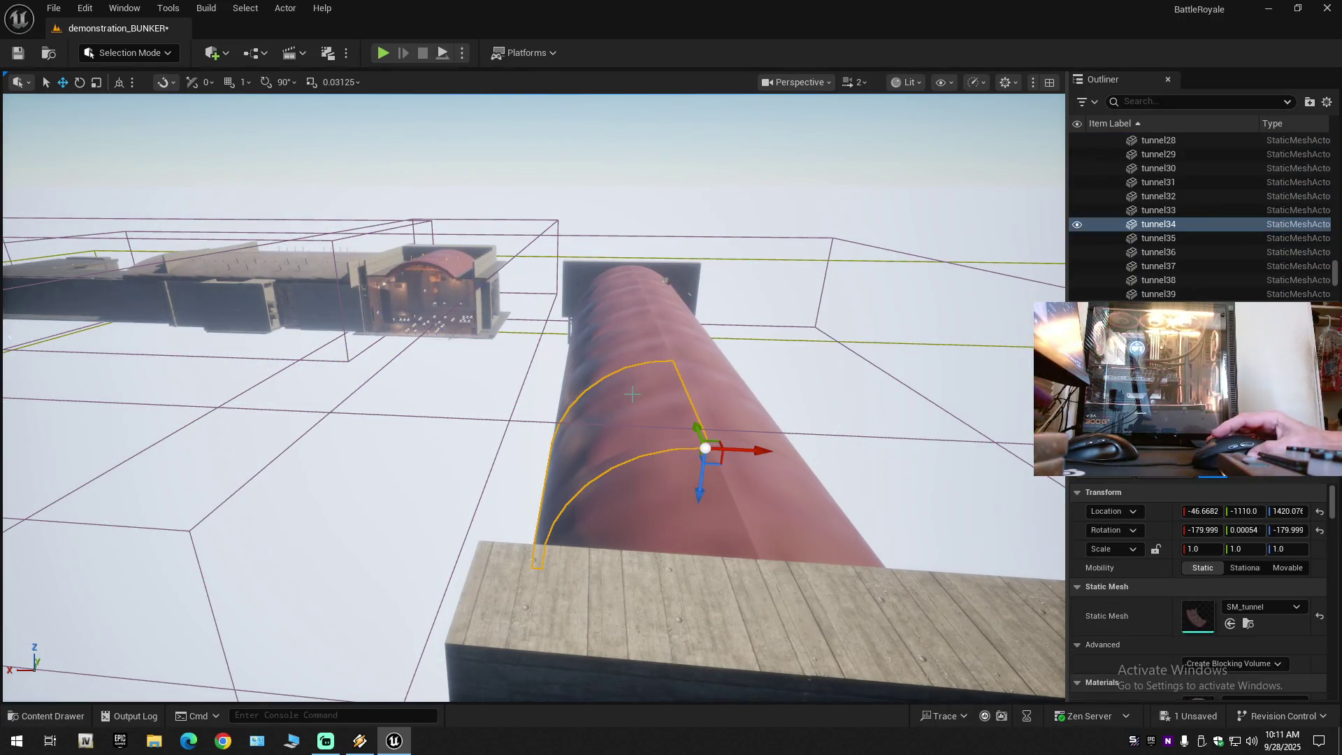
drag(641, 411, 601, 451)
scroll(633, 419, down, 1)
In the Outliner's Tunnel > 2 folder, select the 571 actors from barel34 through wires_216.
click(1325, 103)
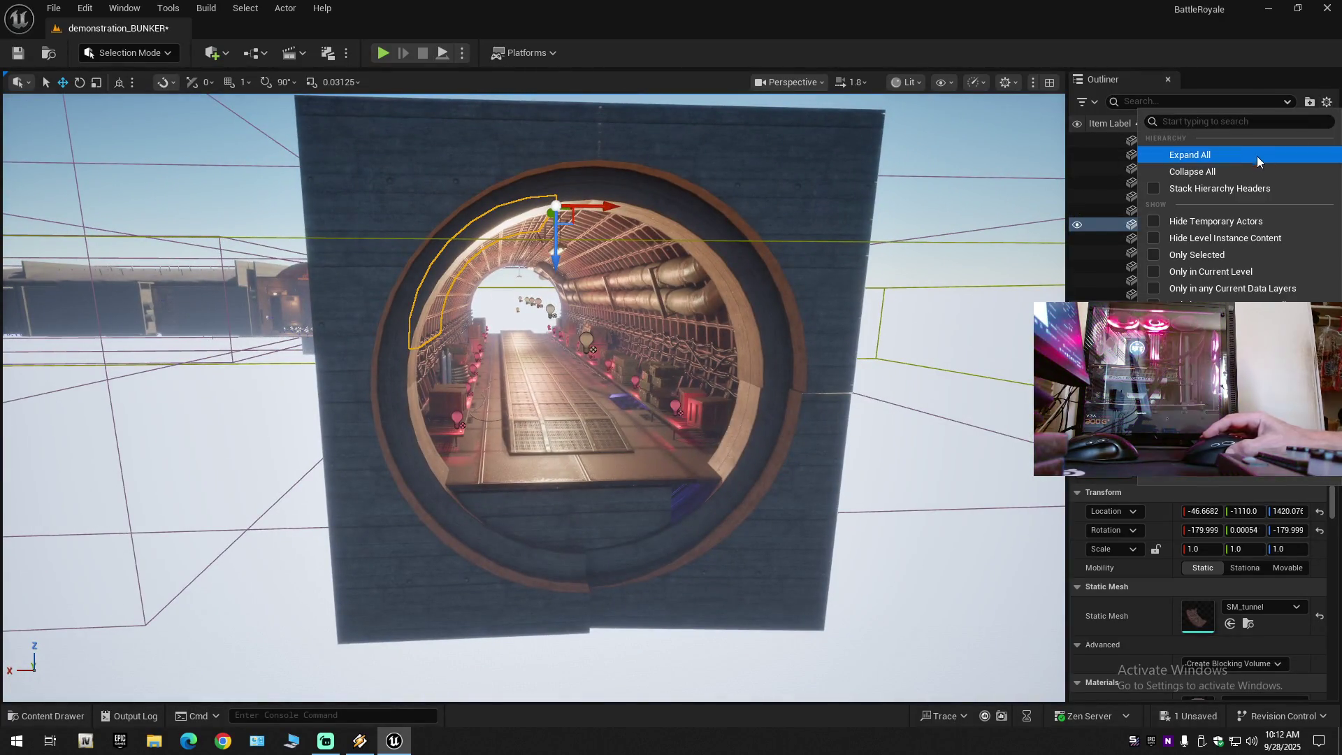
click(1236, 169)
click(1096, 140)
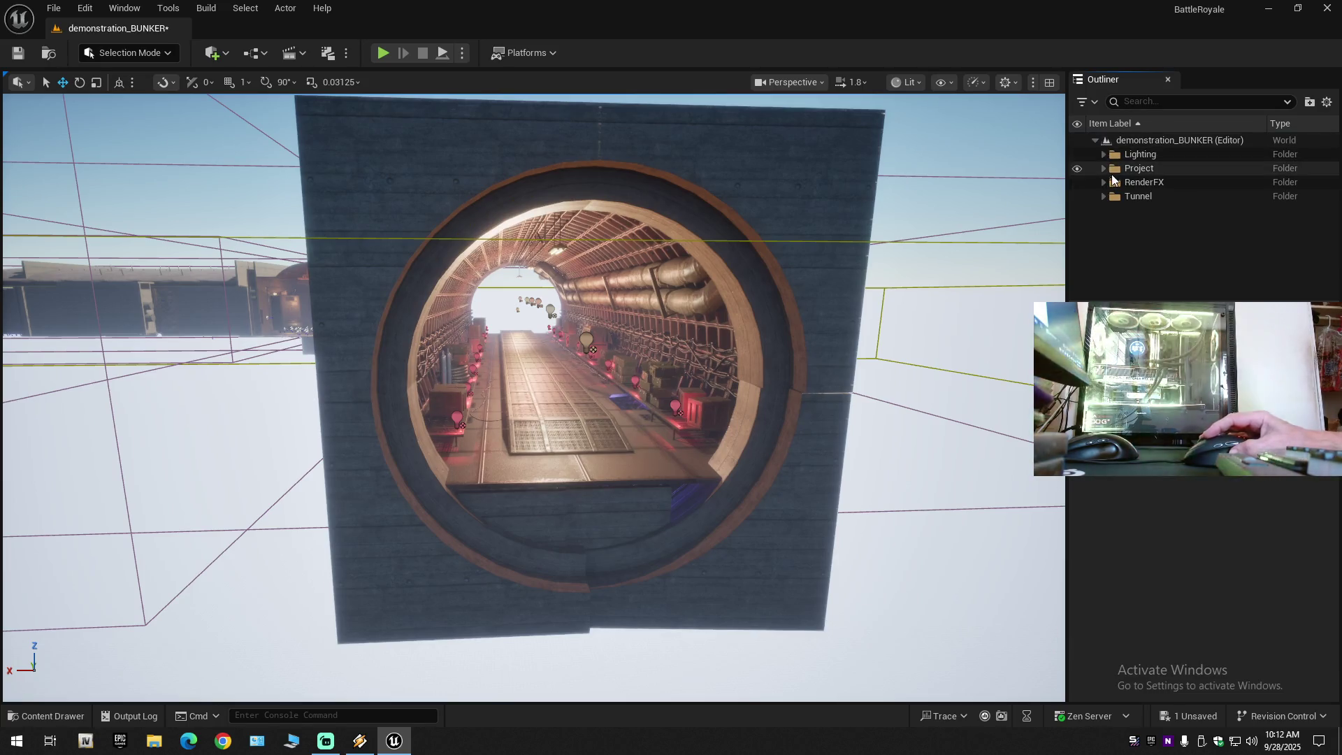
click(1105, 196)
click(1112, 225)
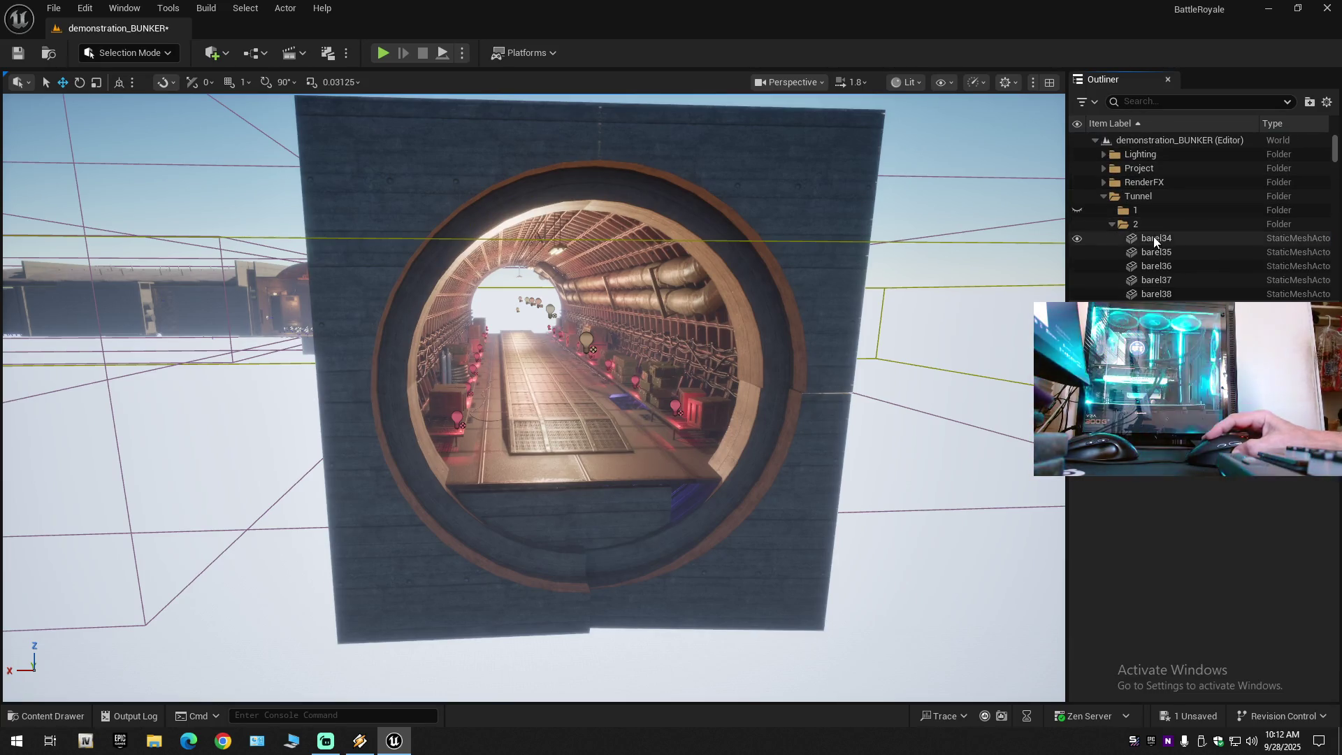
click(1154, 238)
drag(1333, 175, 1334, 280)
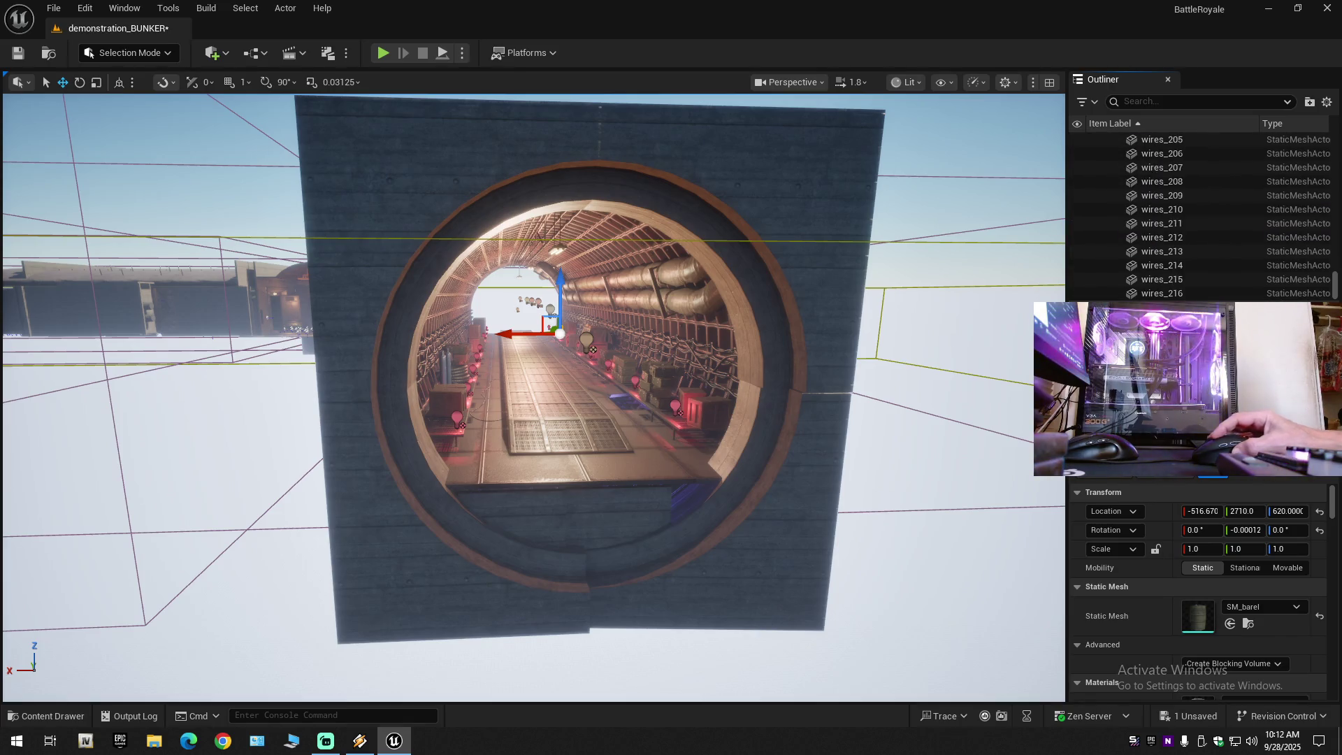
shift+click(1161, 292)
click(283, 9)
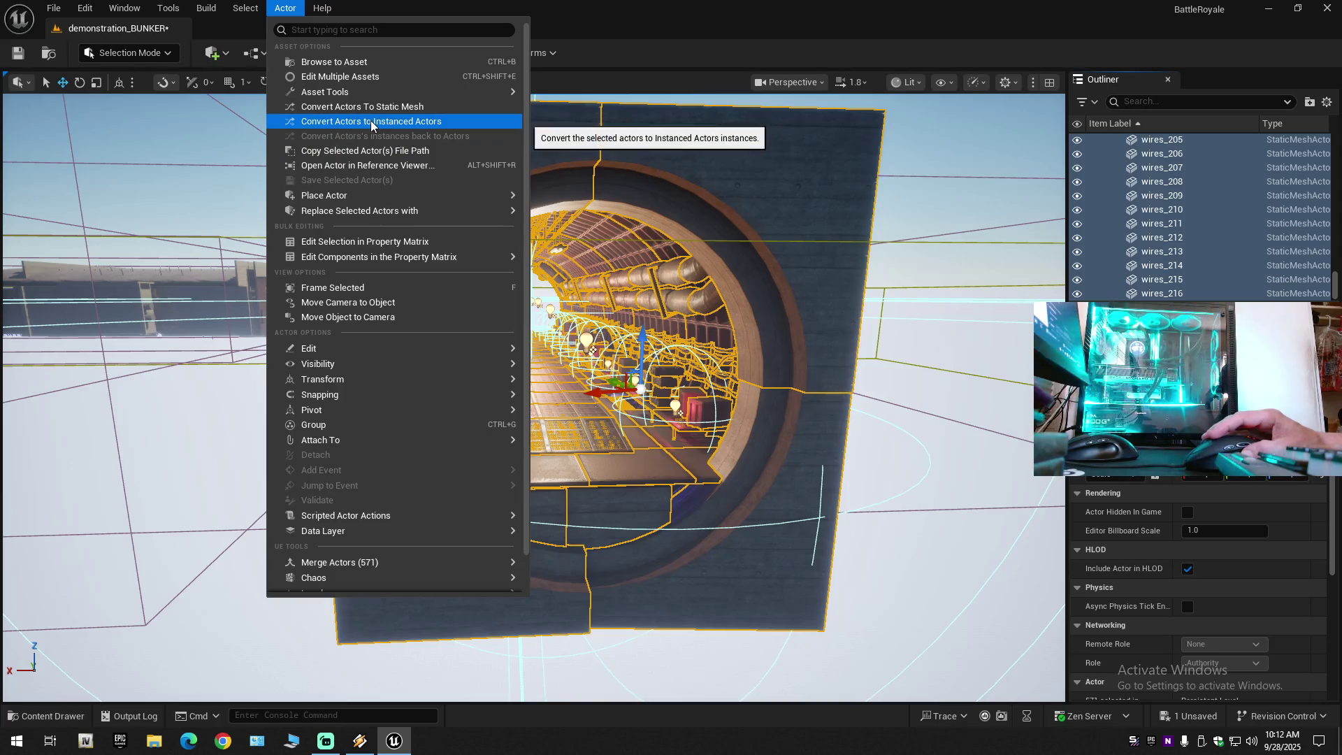
From the Outliner context menu's Level options, start creating a Packed Level Actor from the 571 tunnel actors.
right_click(804, 186)
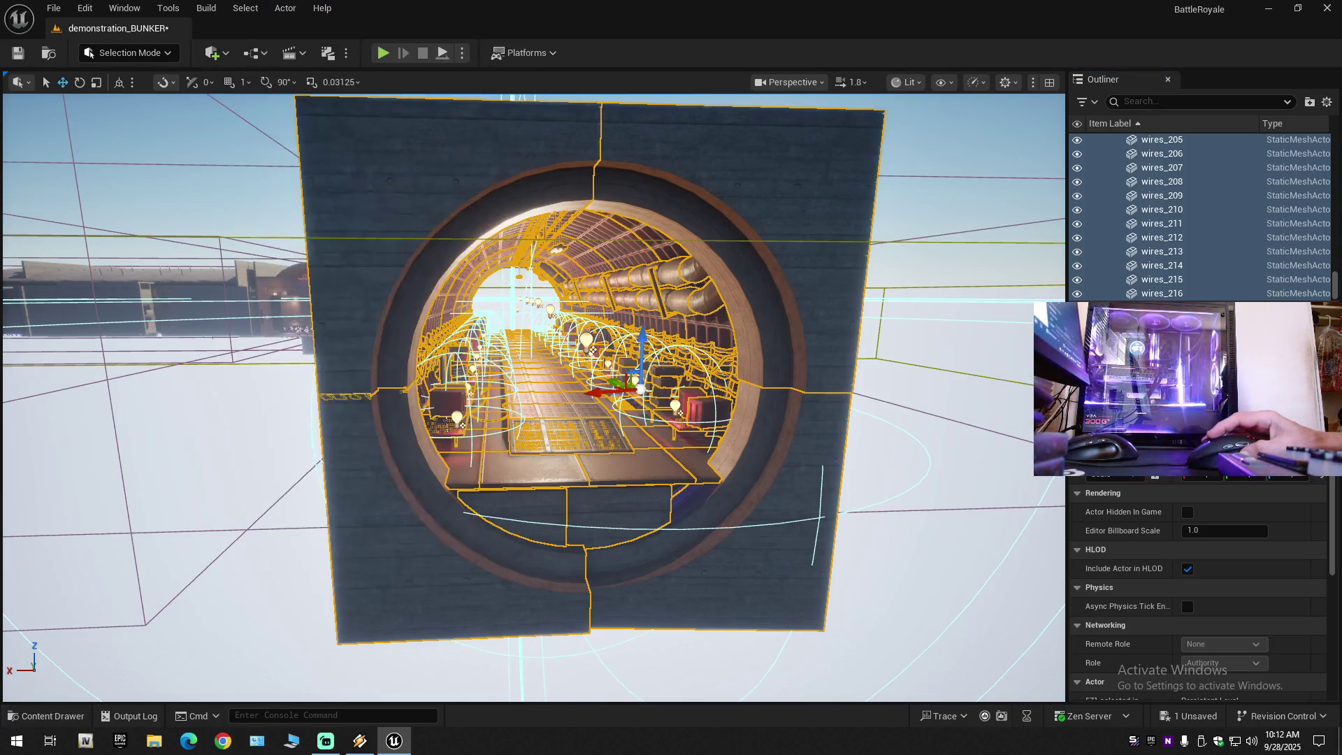
right_click(804, 186)
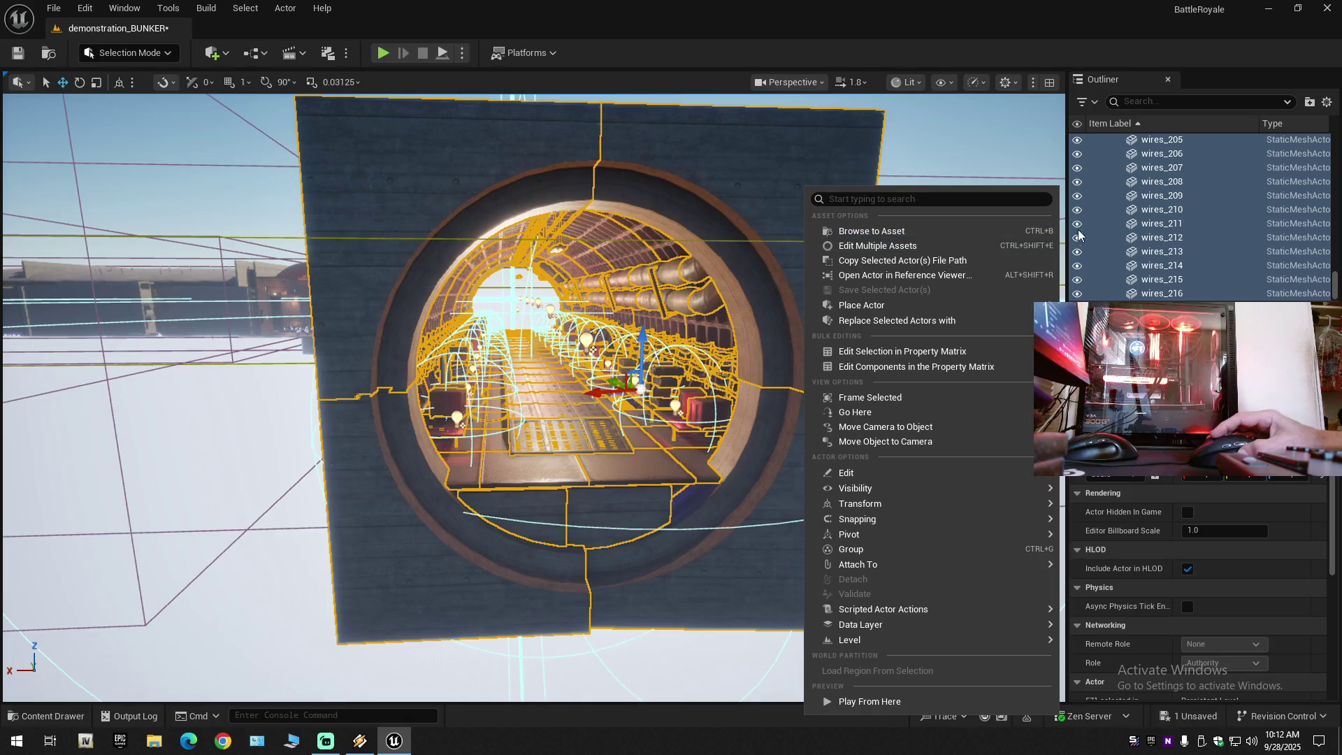
right_click(1173, 237)
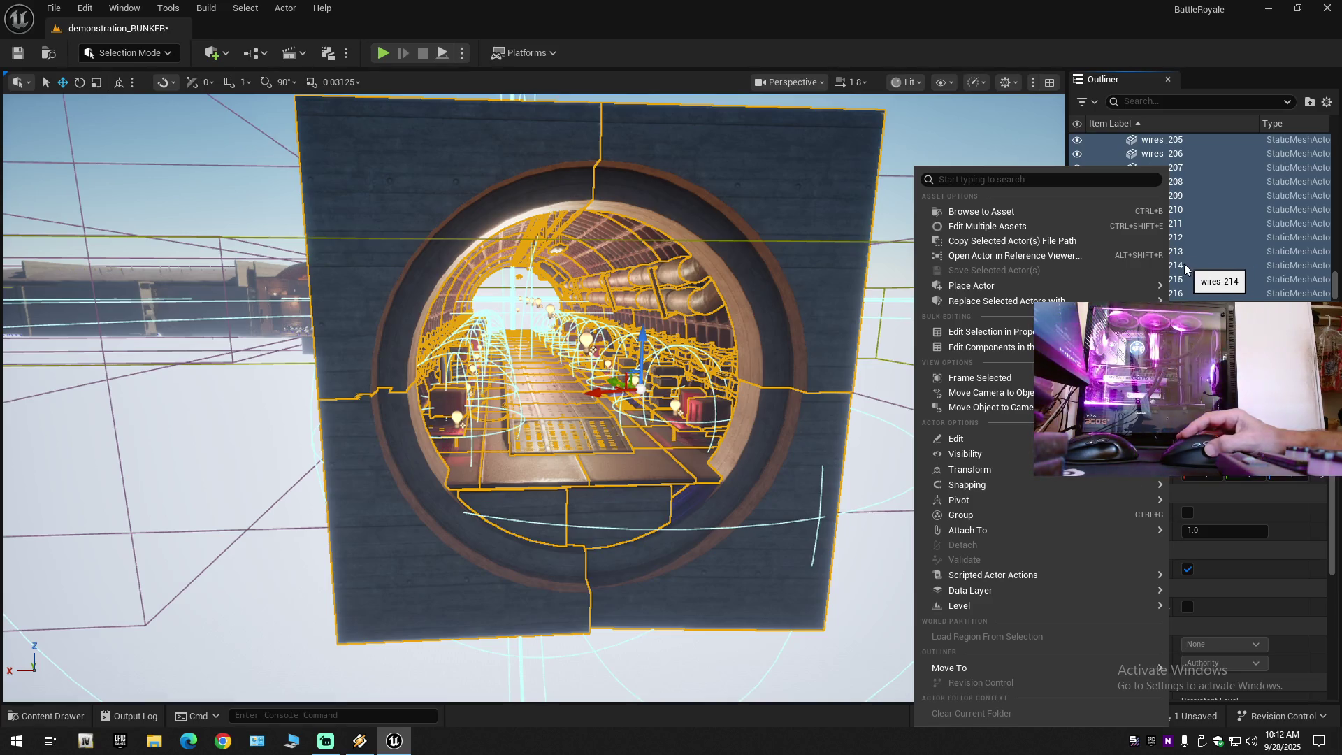
mouse_move(1081, 285)
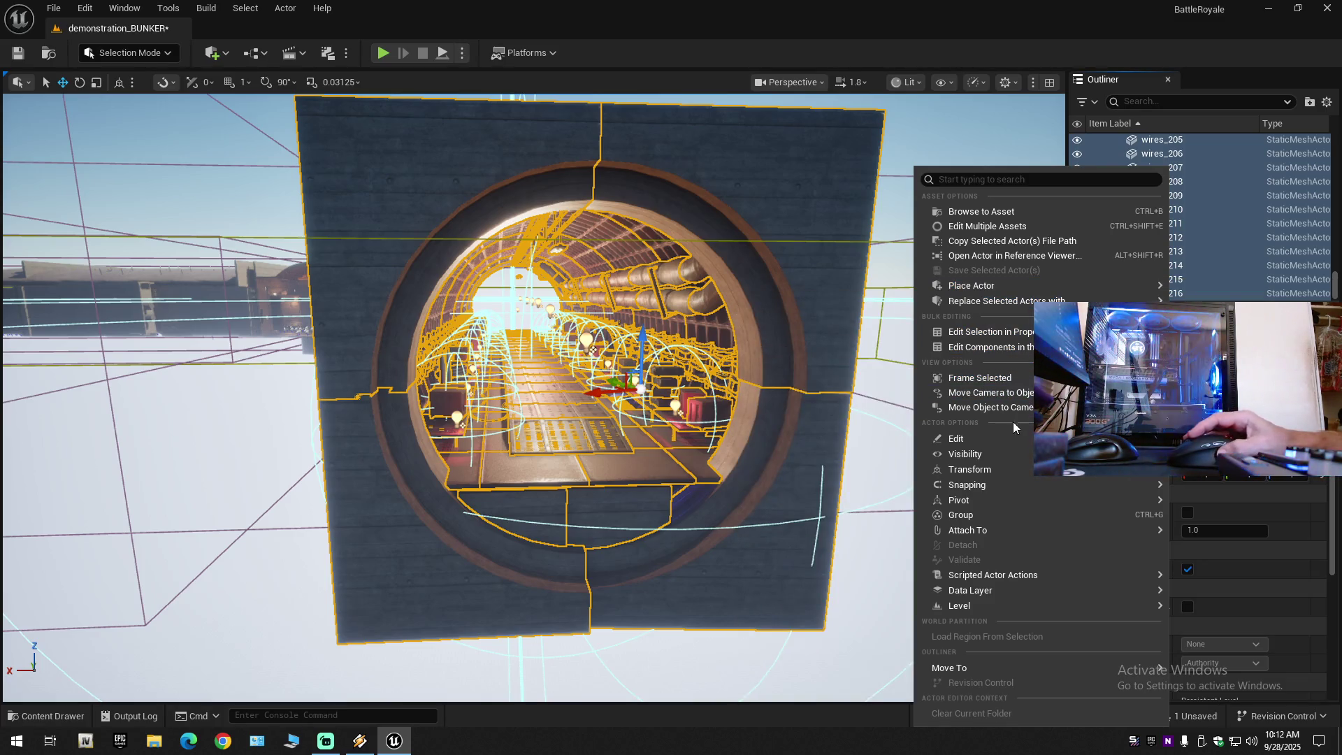
mouse_move(1146, 605)
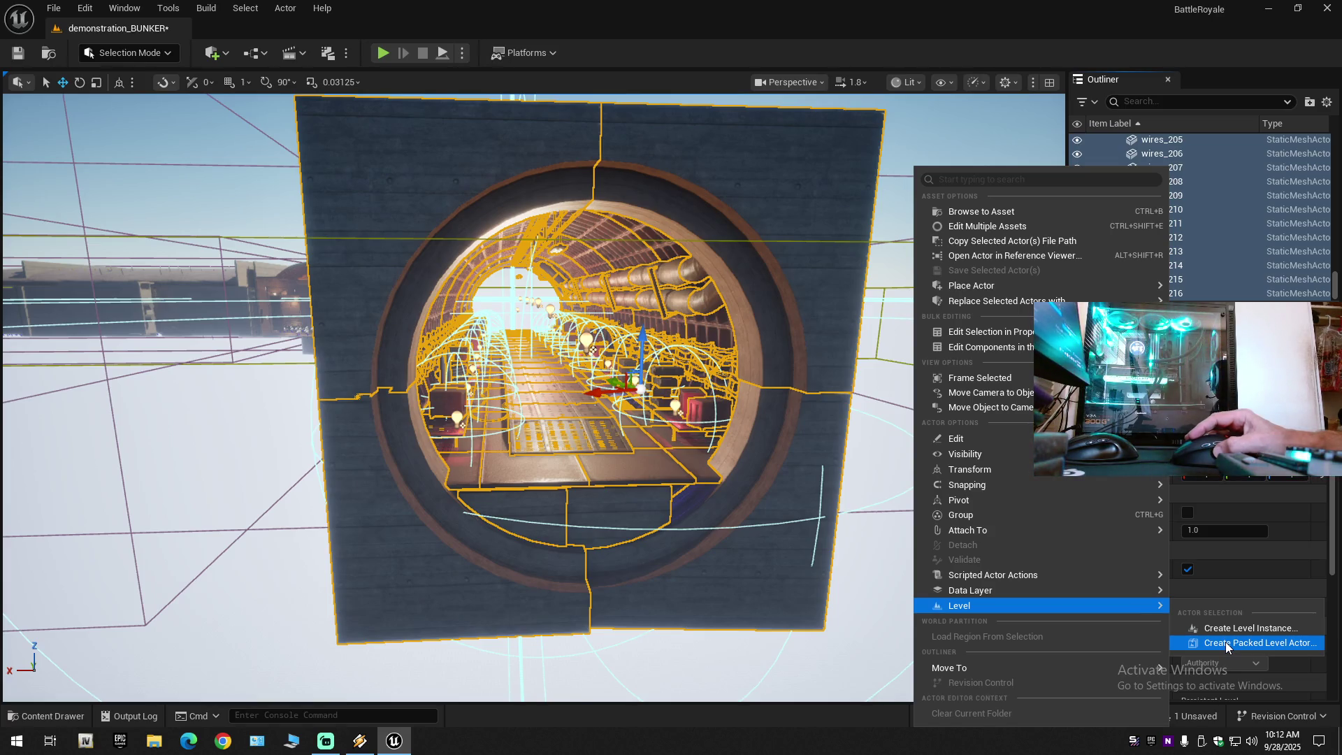
click(1227, 643)
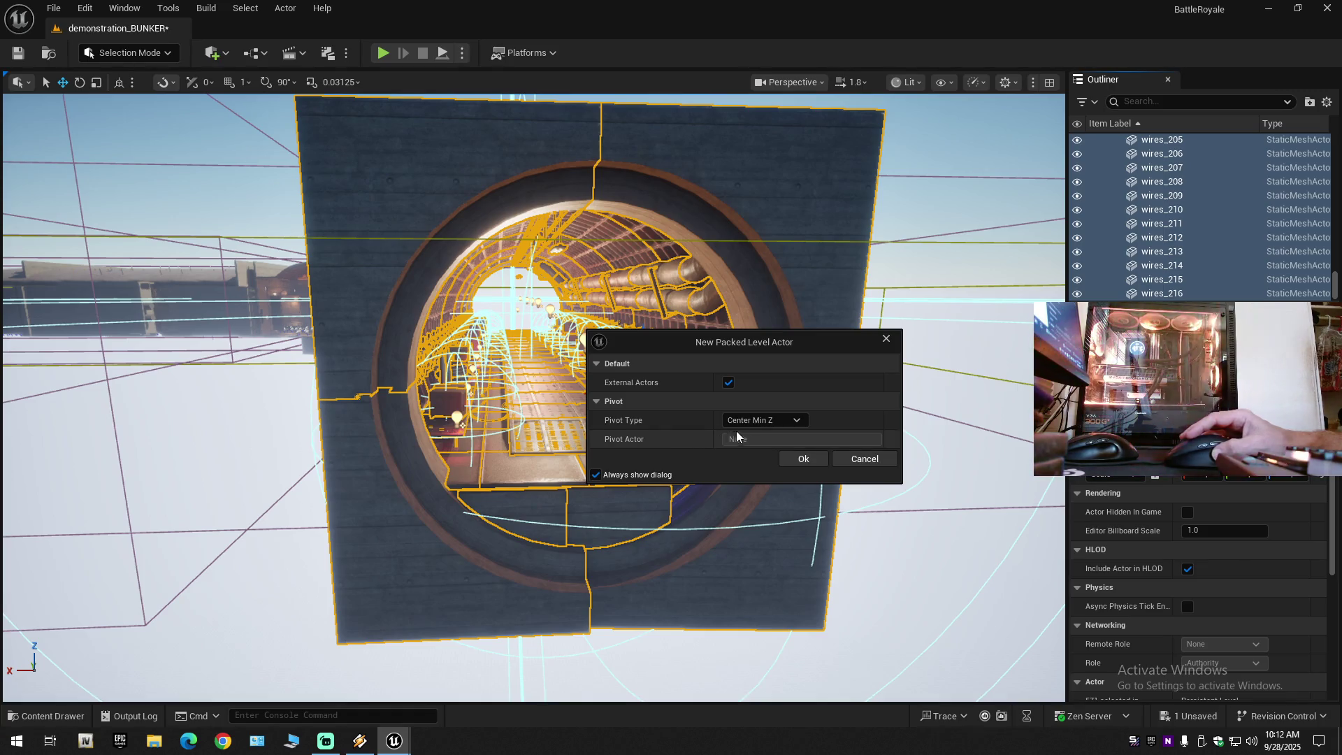
Check the packed level actor Pivot Type options, keep Center Min Z, and cancel the dialog.
click(777, 420)
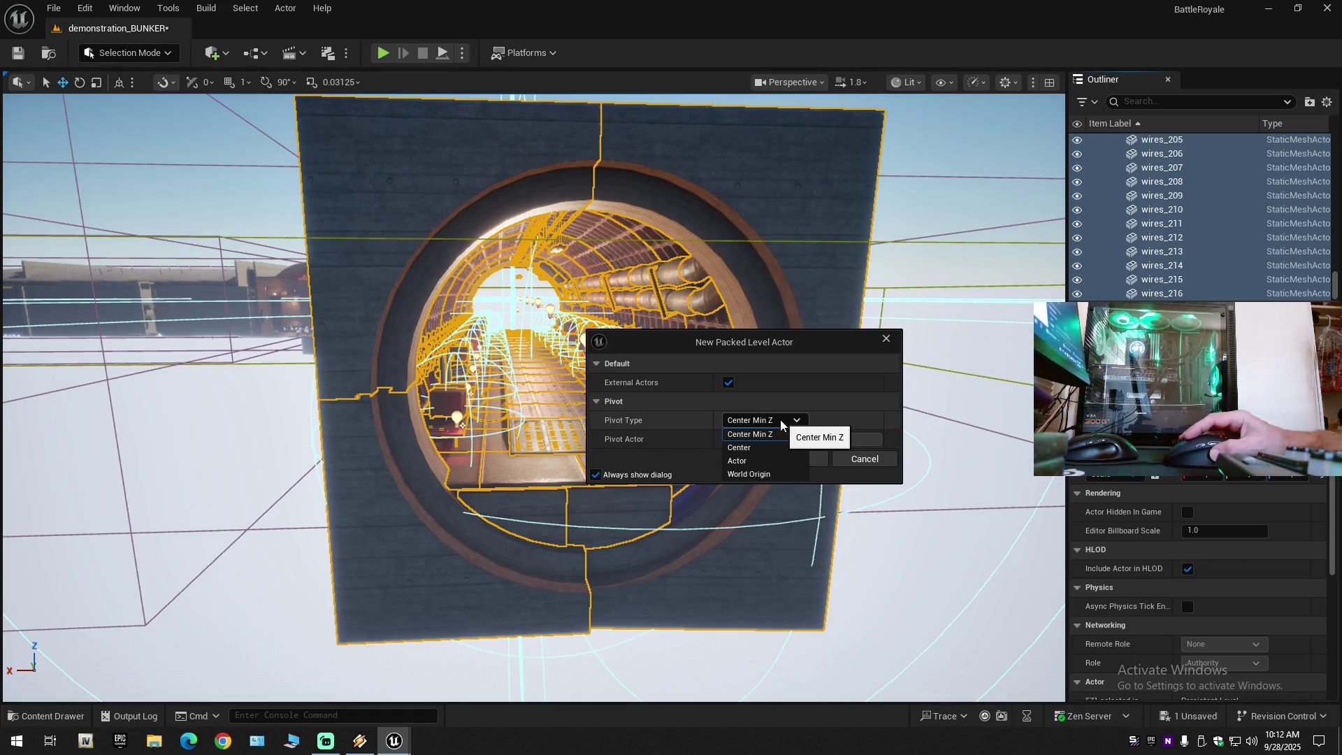
click(781, 424)
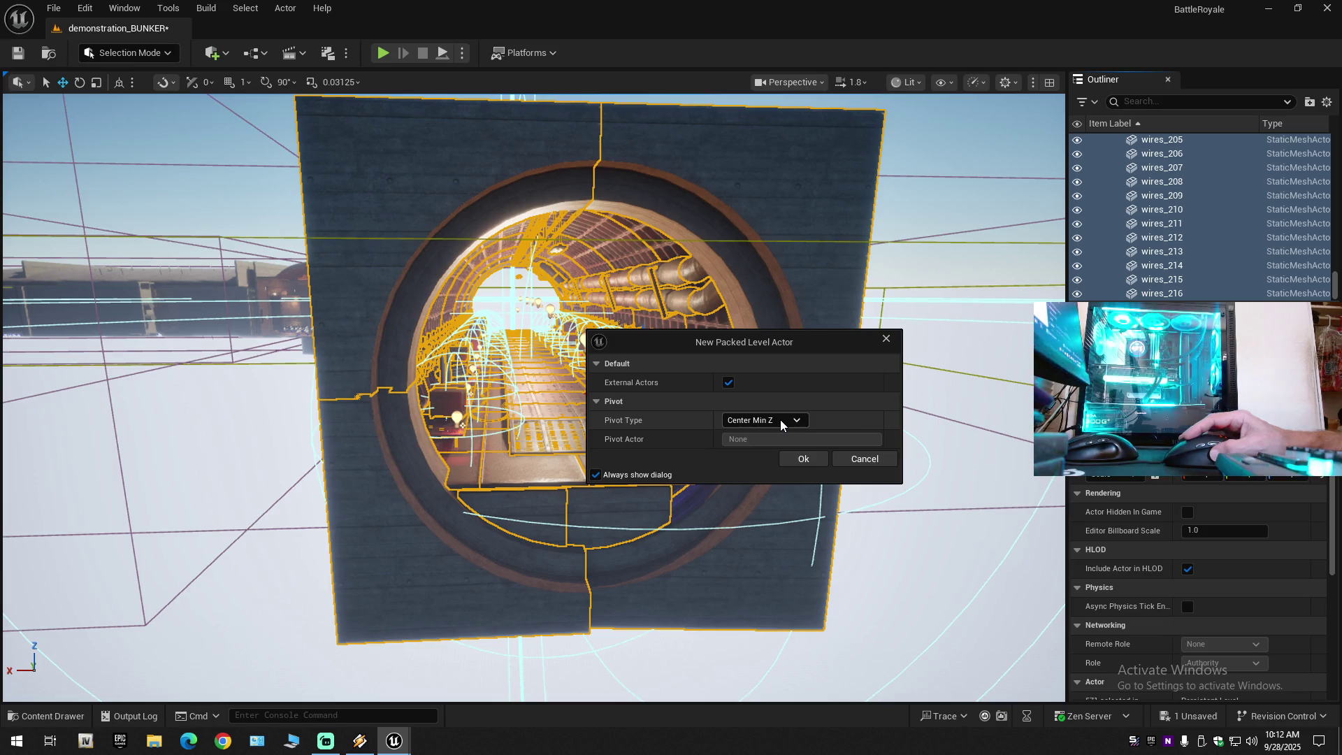
click(887, 339)
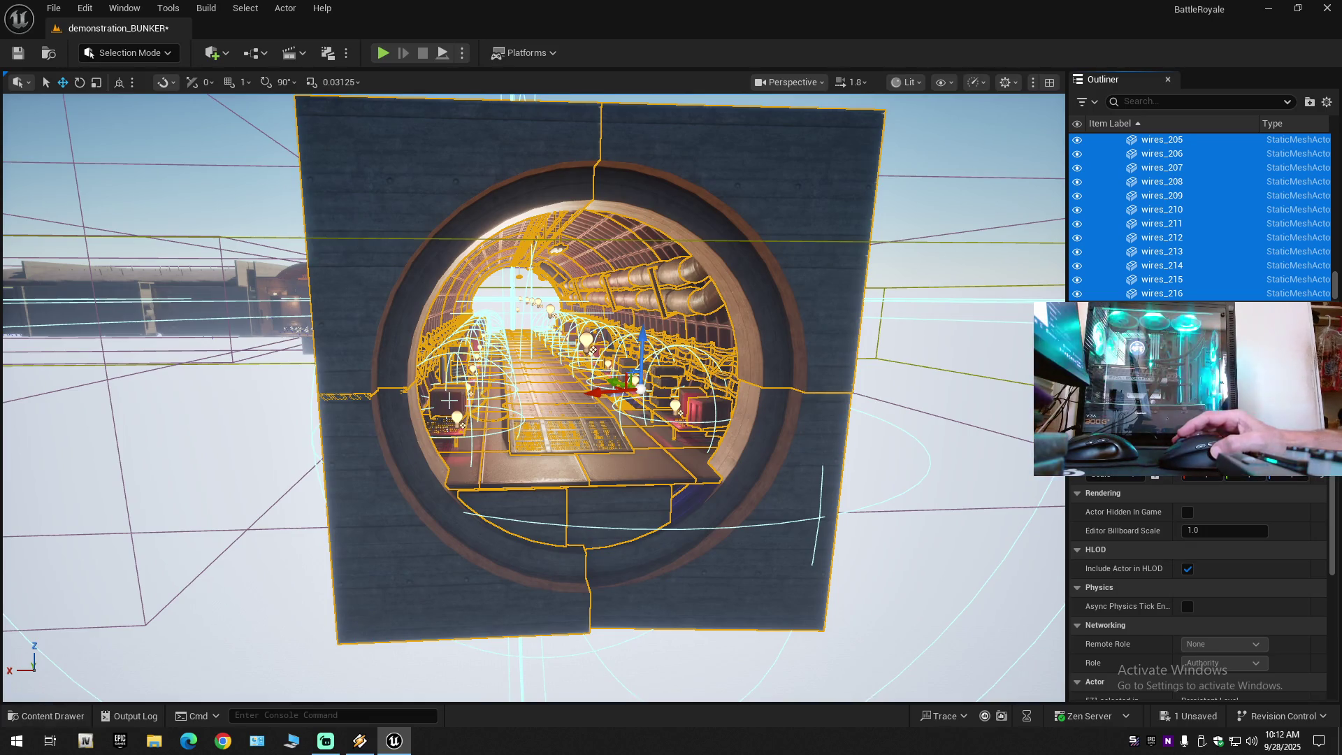
click(285, 10)
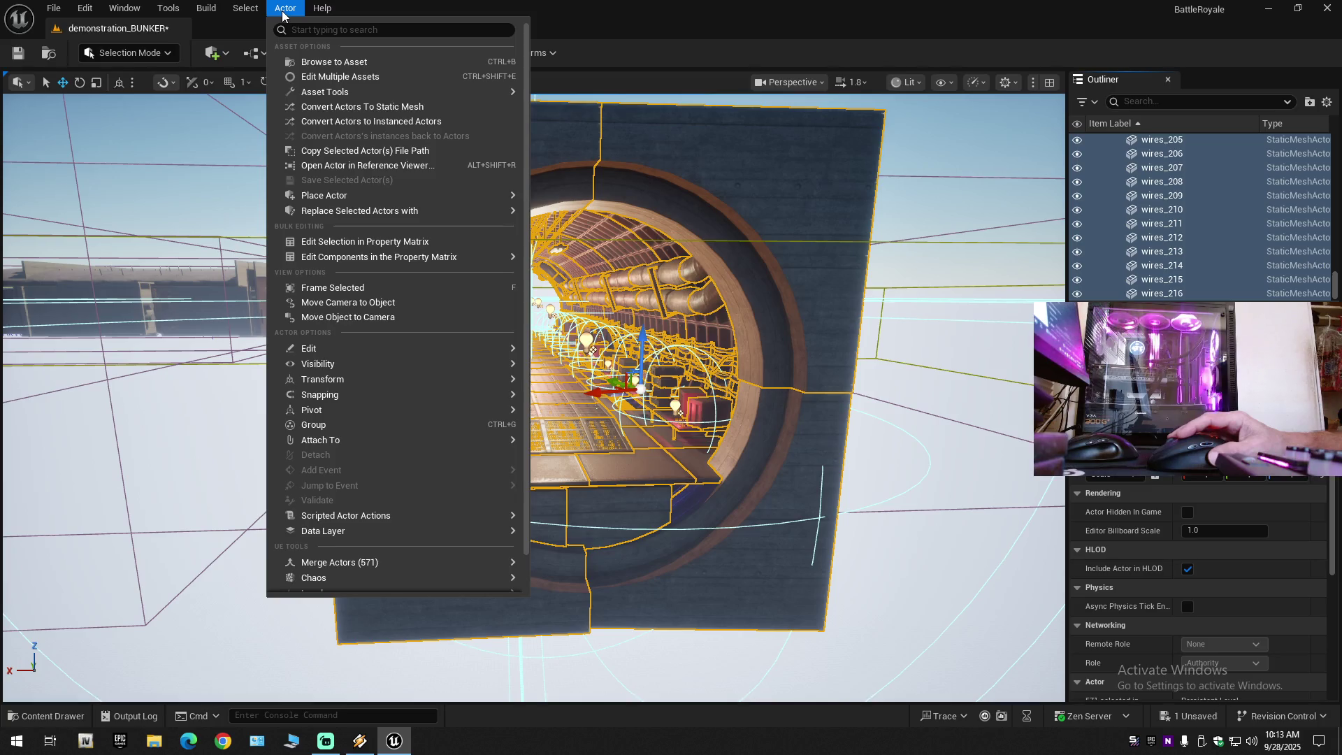
Browse the editor's Actor, Build and Window menus and the Blueprints toolbar dropdown.
mouse_move(214, 10)
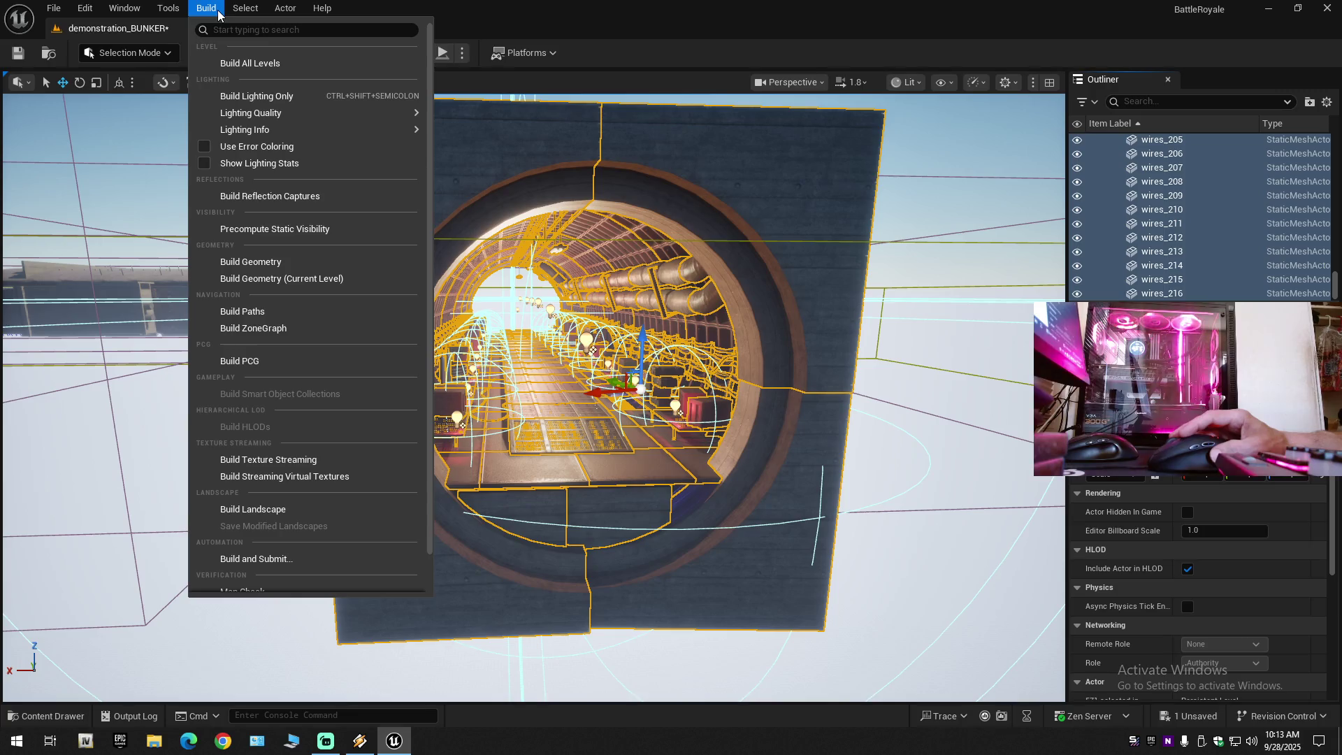
mouse_move(172, 13)
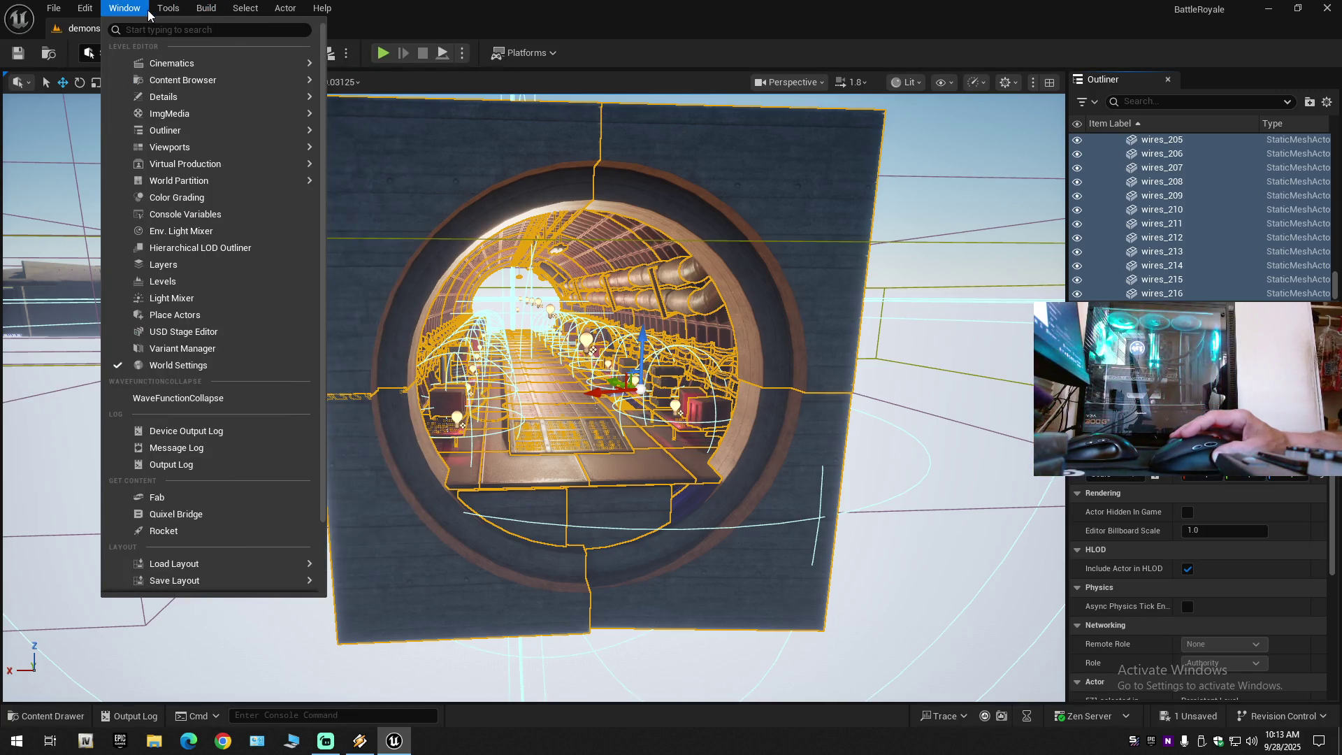
click(148, 13)
click(264, 56)
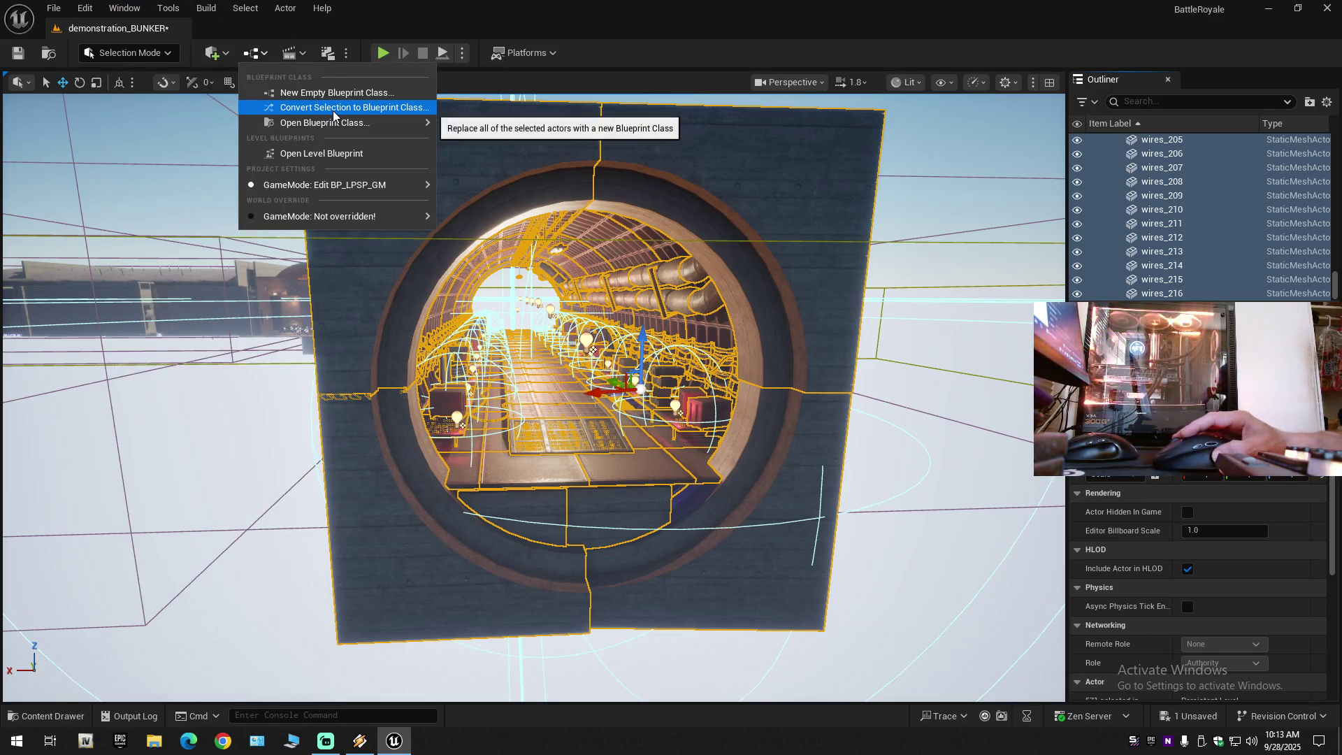
Collapse all outliner folders, then expand the level root and the Project folder.
drag(434, 224, 475, 419)
click(1327, 103)
click(1230, 171)
click(1096, 139)
click(1105, 167)
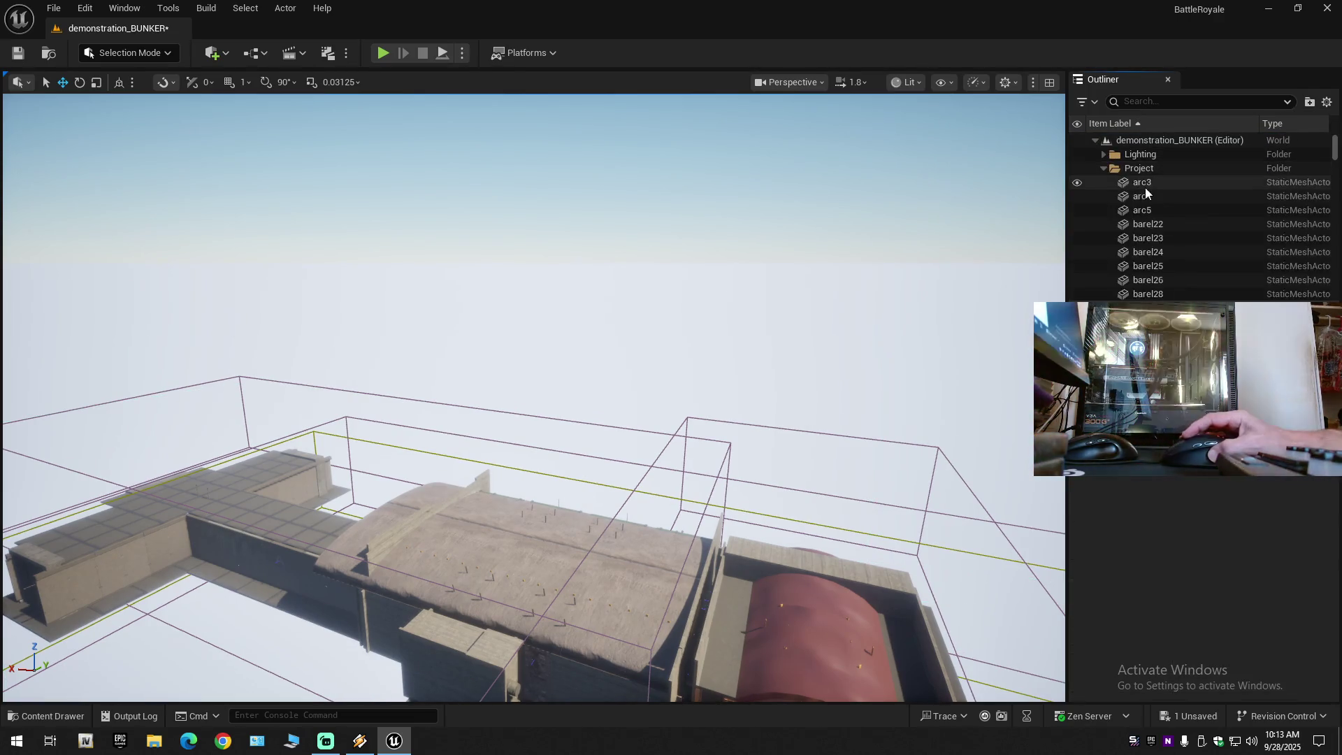
Select the Project actors from arc3 through wires_155 in the Outliner.
click(1145, 183)
scroll(1270, 280, down, 15)
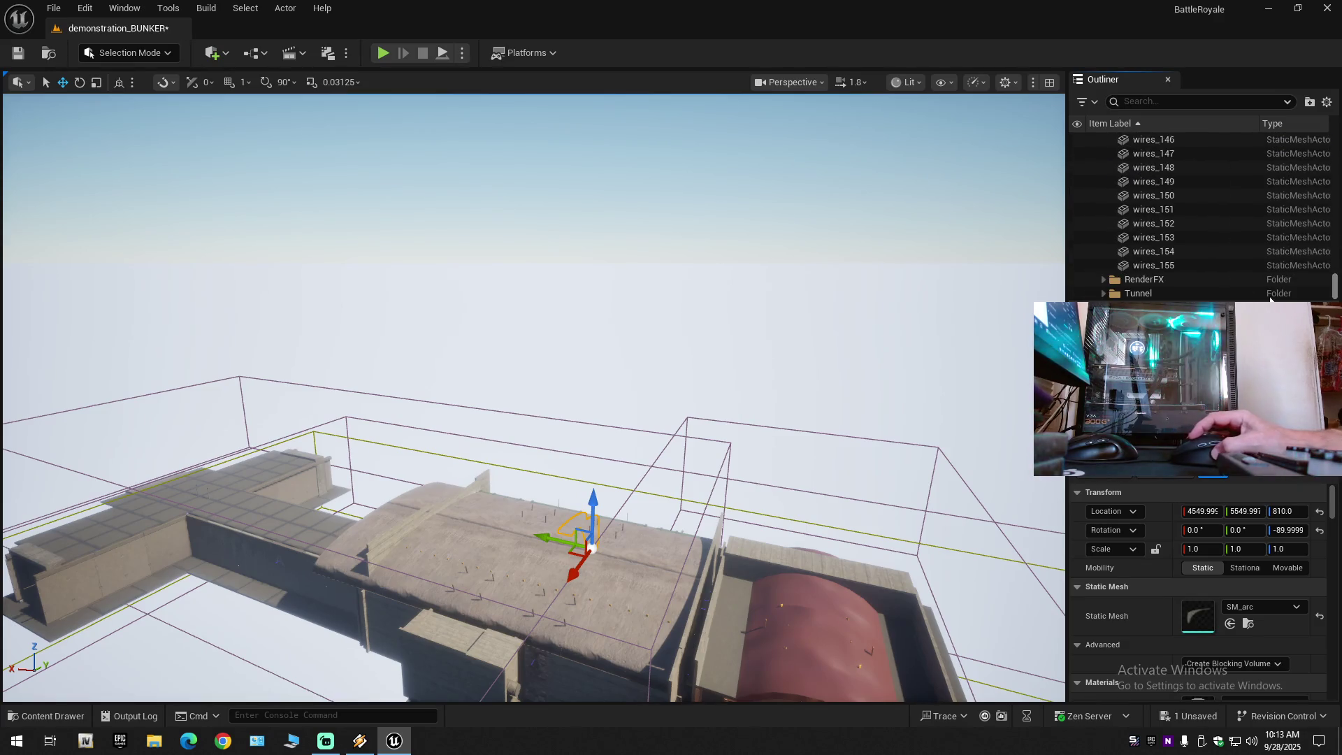
shift+click(1180, 264)
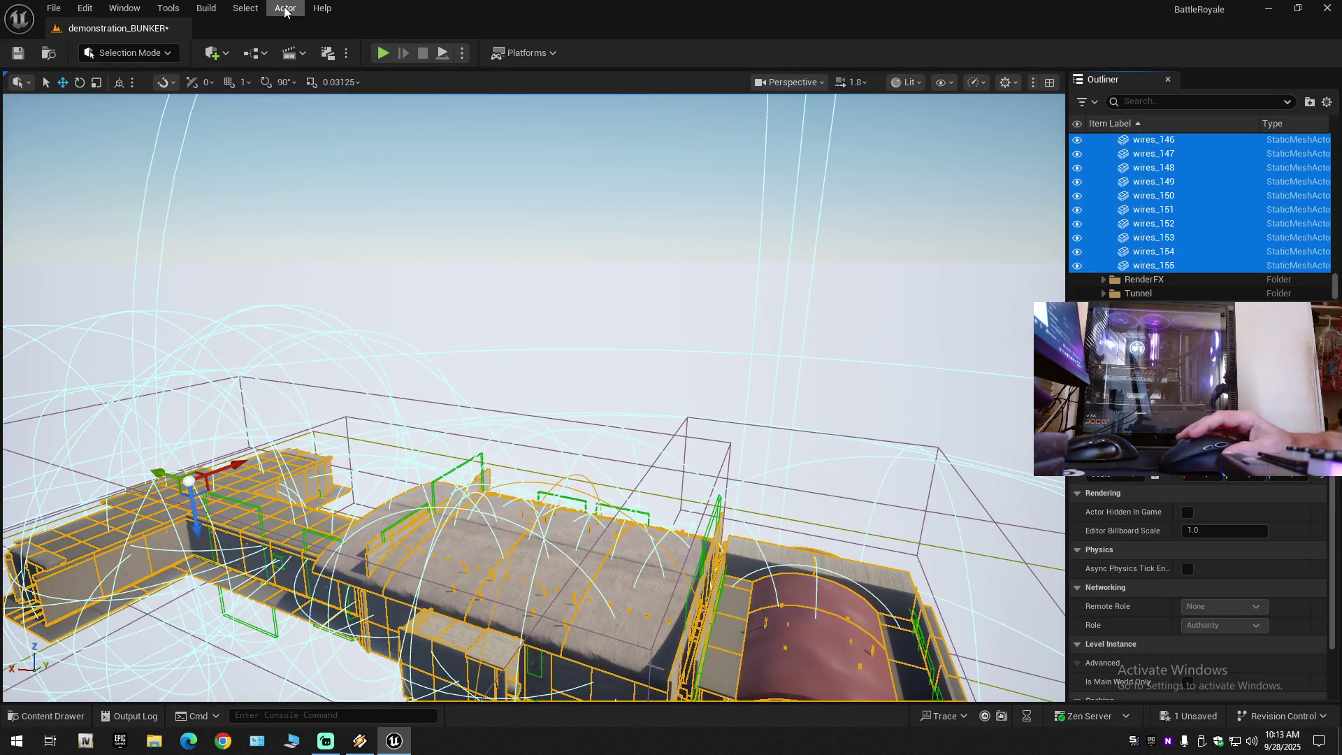
Choose Convert Selection to Blueprint Class from the Blueprints toolbar dropdown.
click(284, 9)
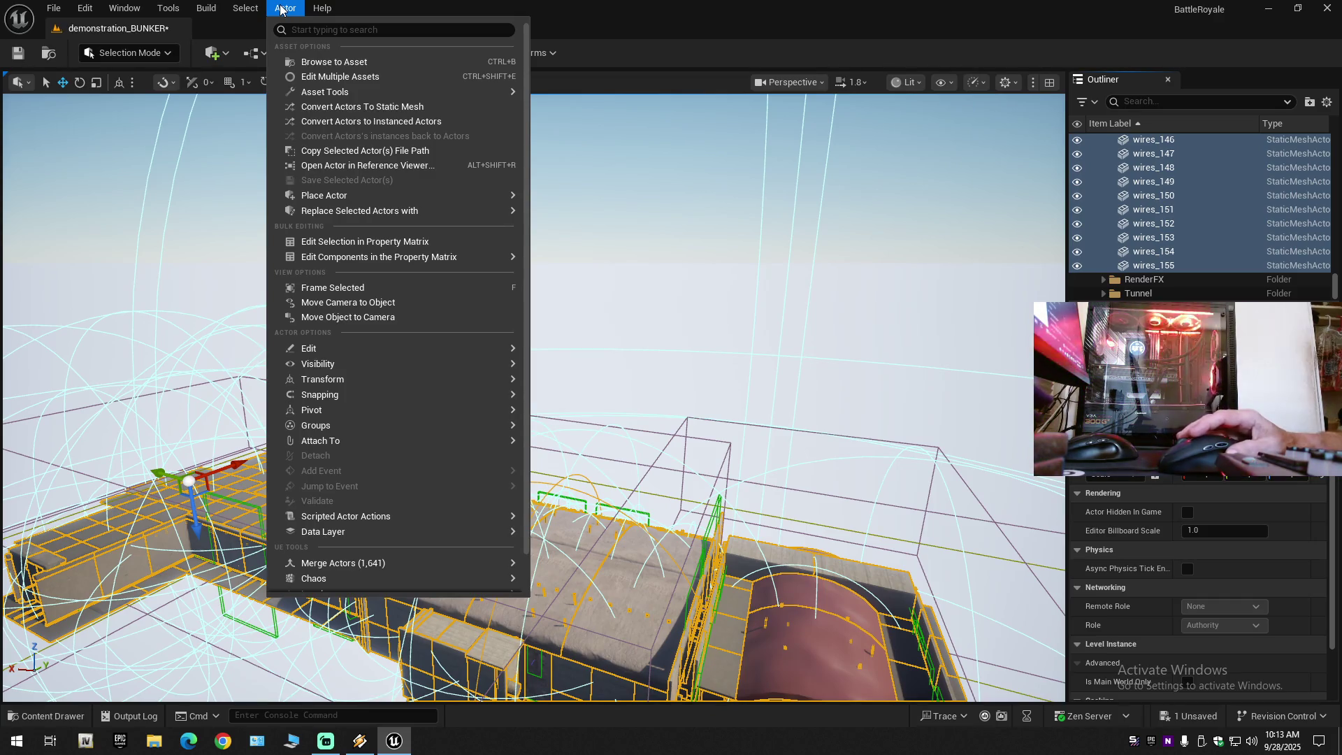
click(255, 33)
click(253, 53)
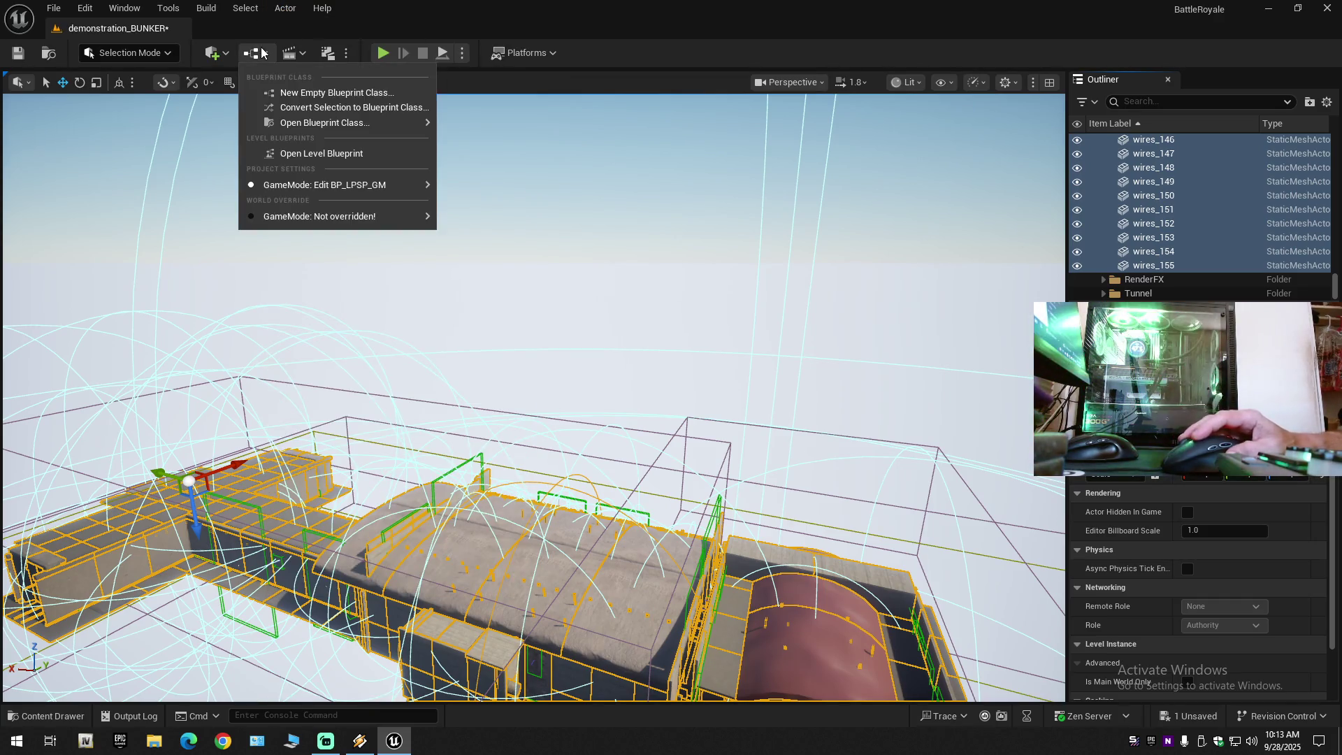
mouse_move(316, 125)
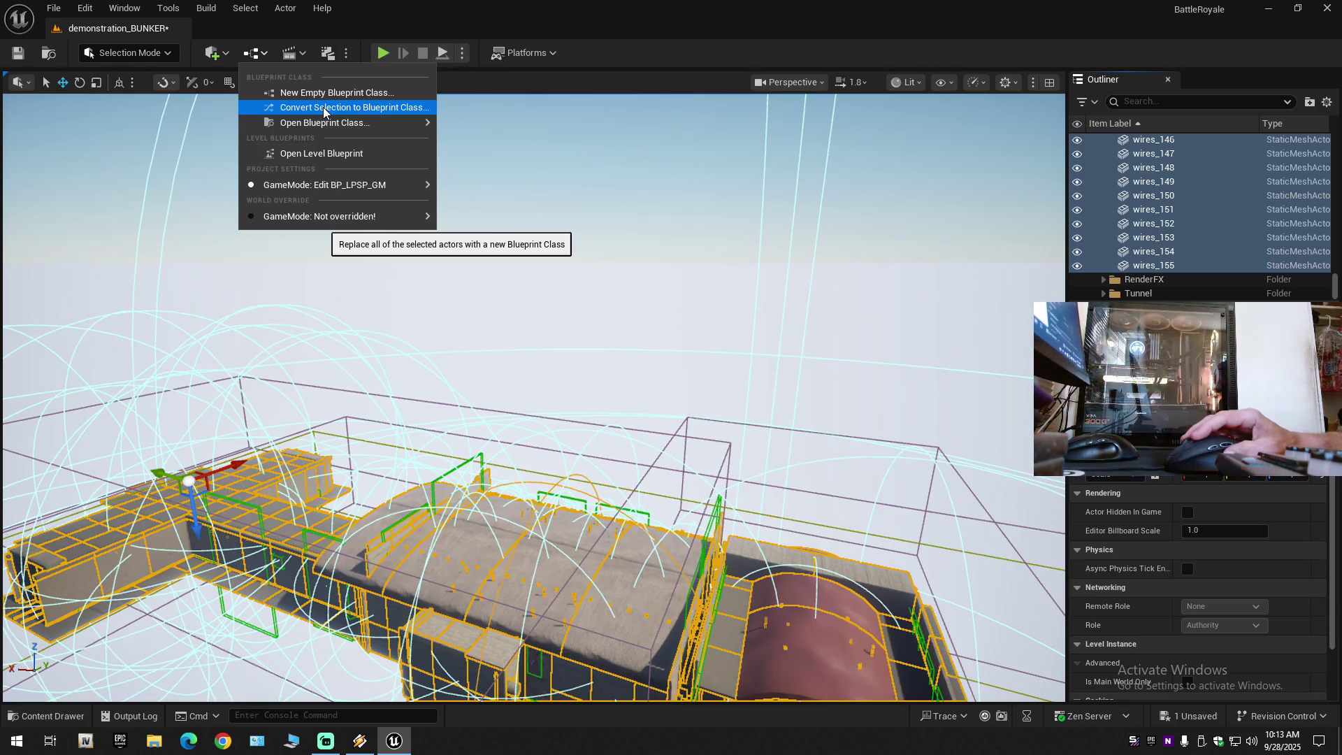
click(323, 109)
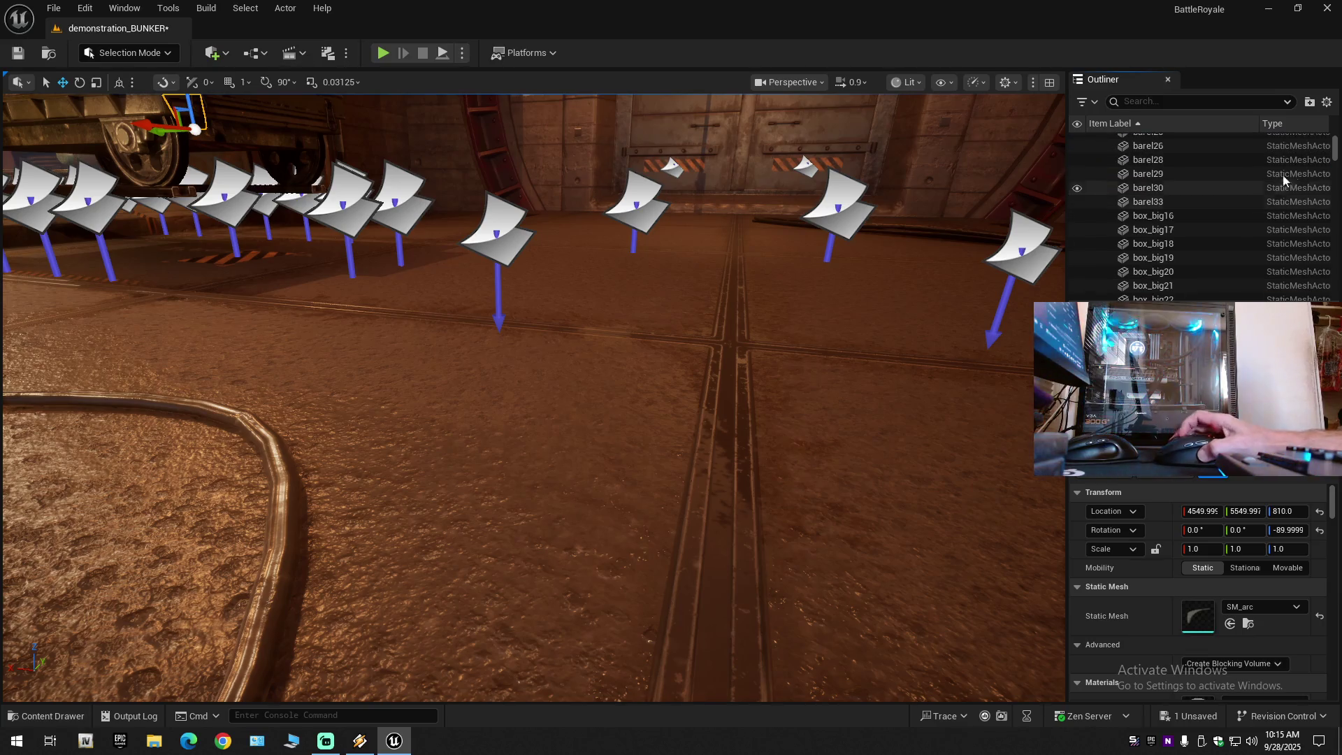
Collapse the outliner, expand Project, and select its first actor through wires_155.
drag(1335, 147, 1165, 279)
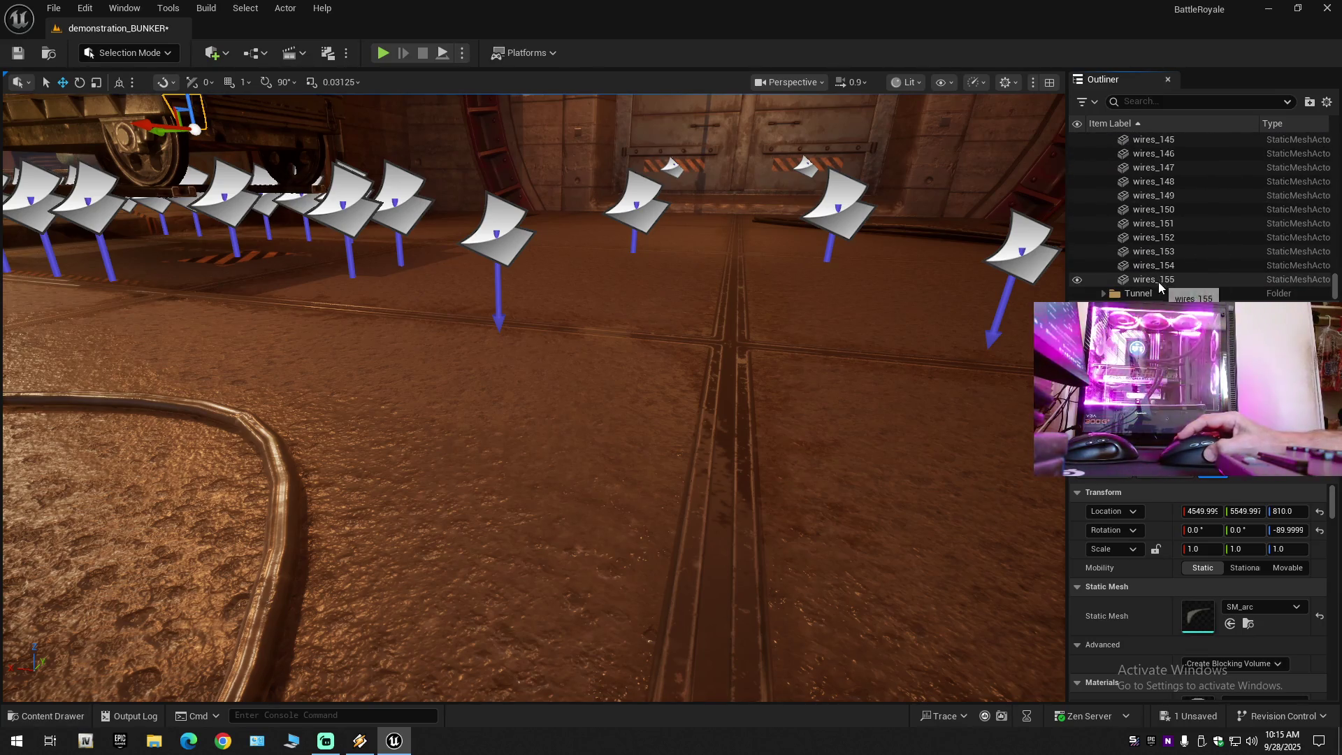
click(1326, 101)
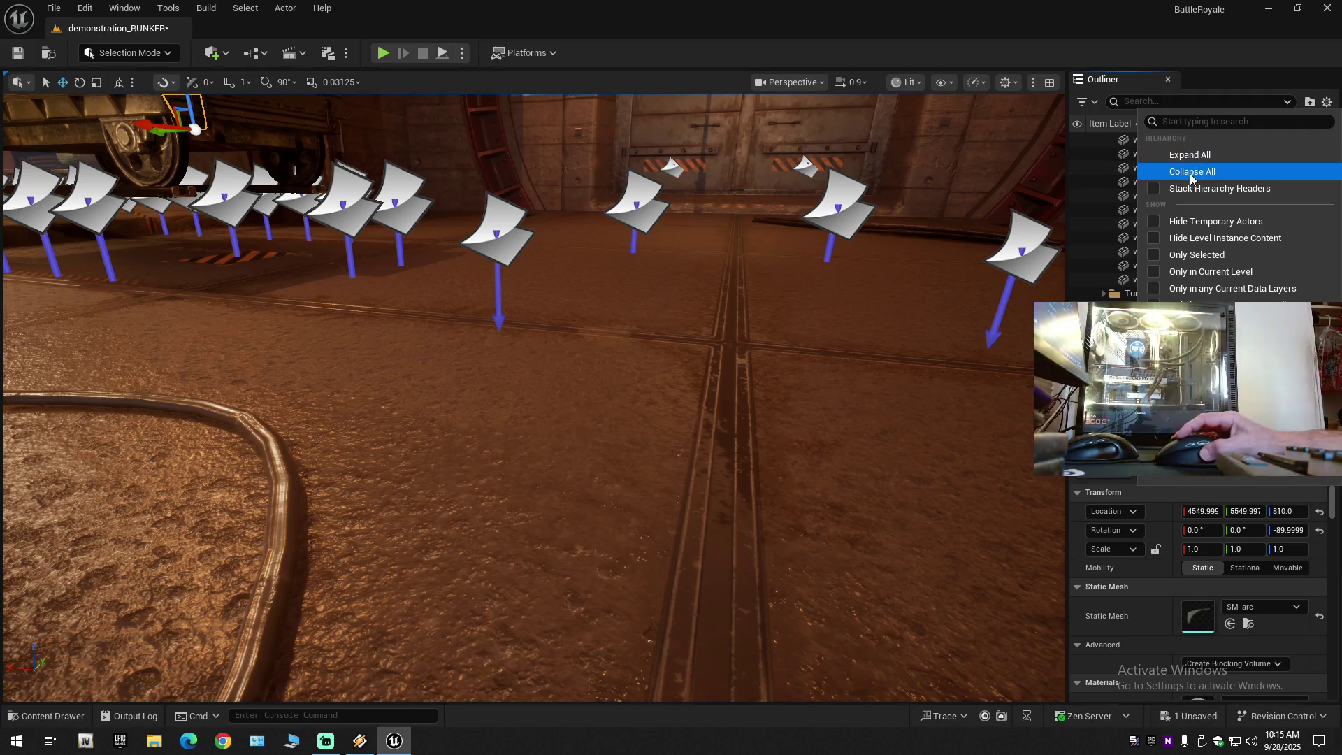
click(1146, 172)
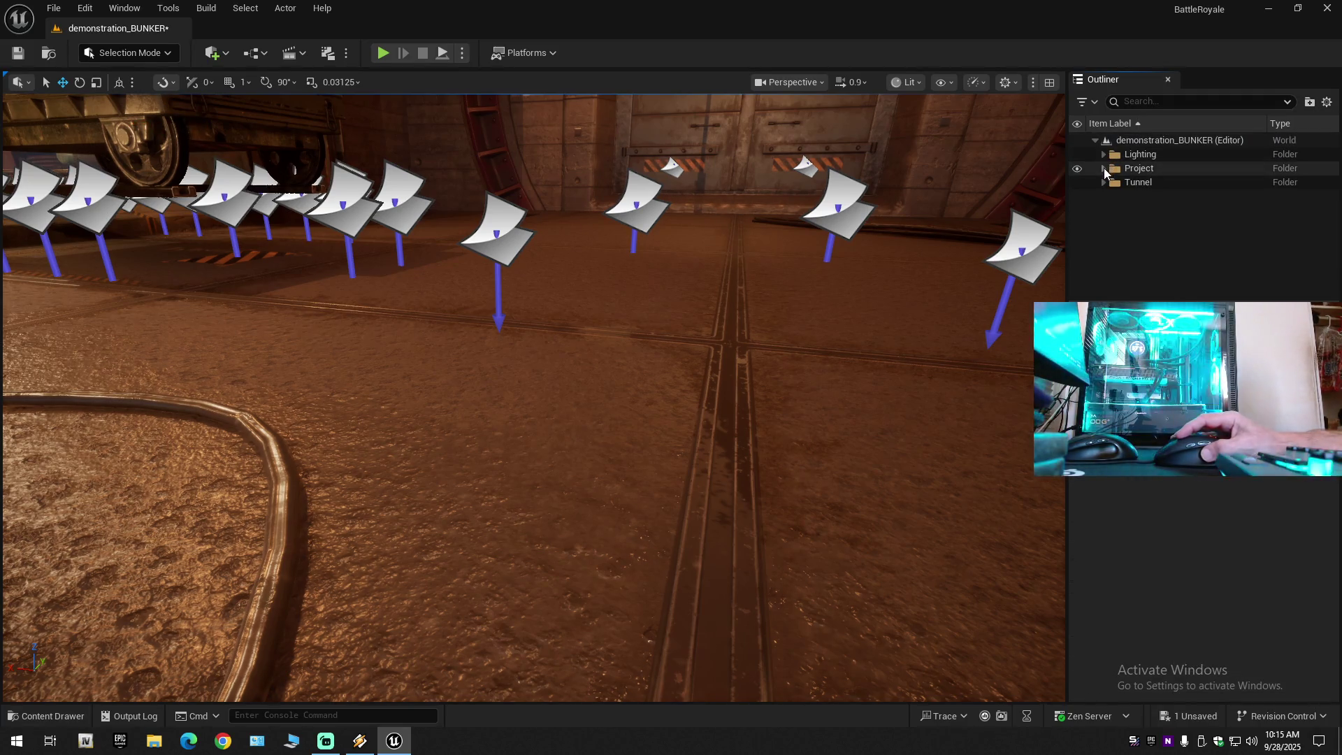
click(1103, 168)
click(1160, 179)
drag(1335, 150, 1336, 285)
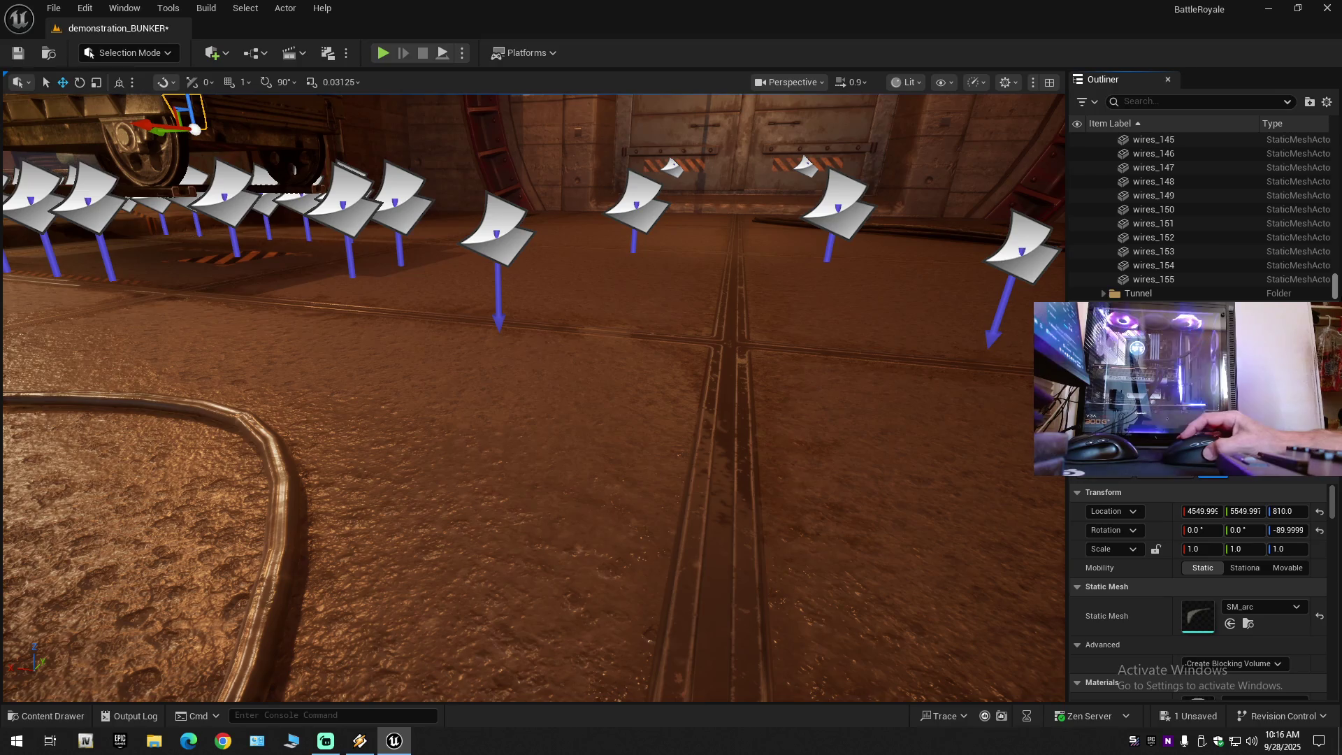
shift+click(1160, 281)
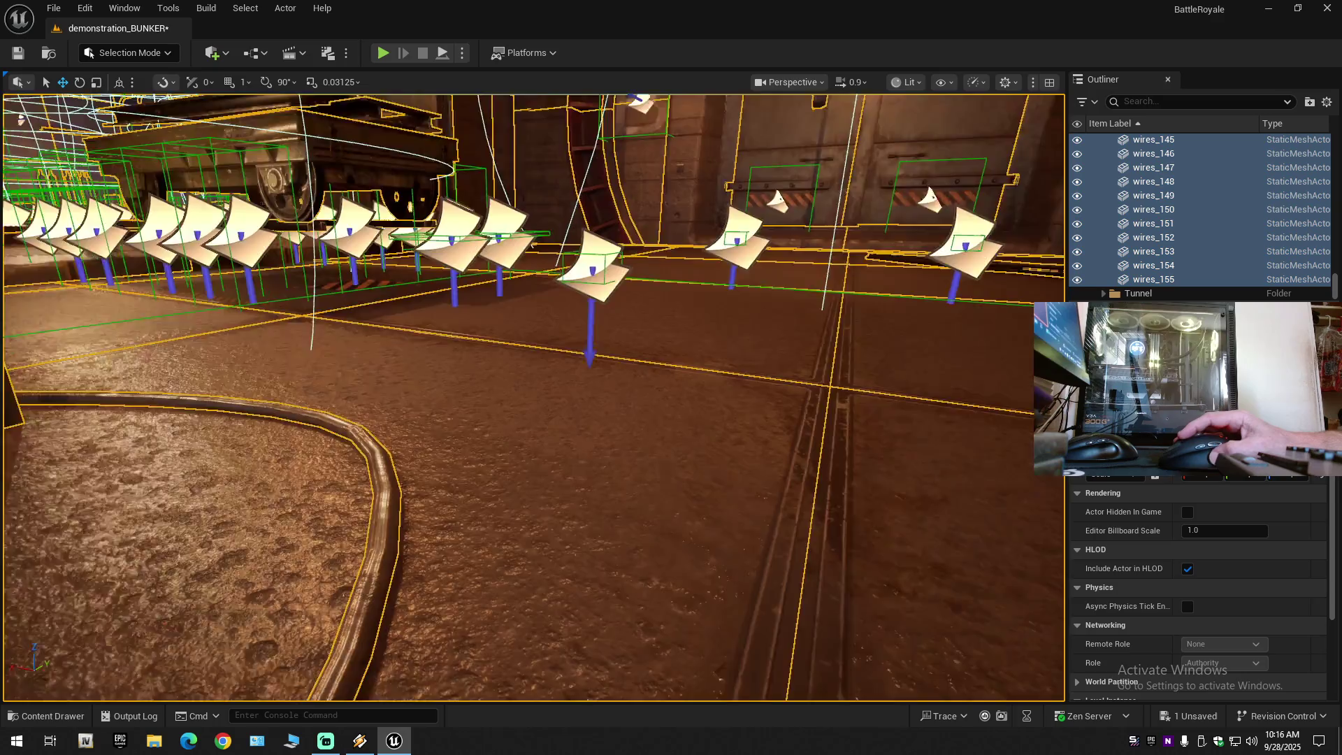
Start converting the bunker actors to a blueprint class, then cancel the dialog.
drag(435, 253, 490, 230)
scroll(435, 253, up, 2)
scroll(531, 399, up, 3)
click(255, 53)
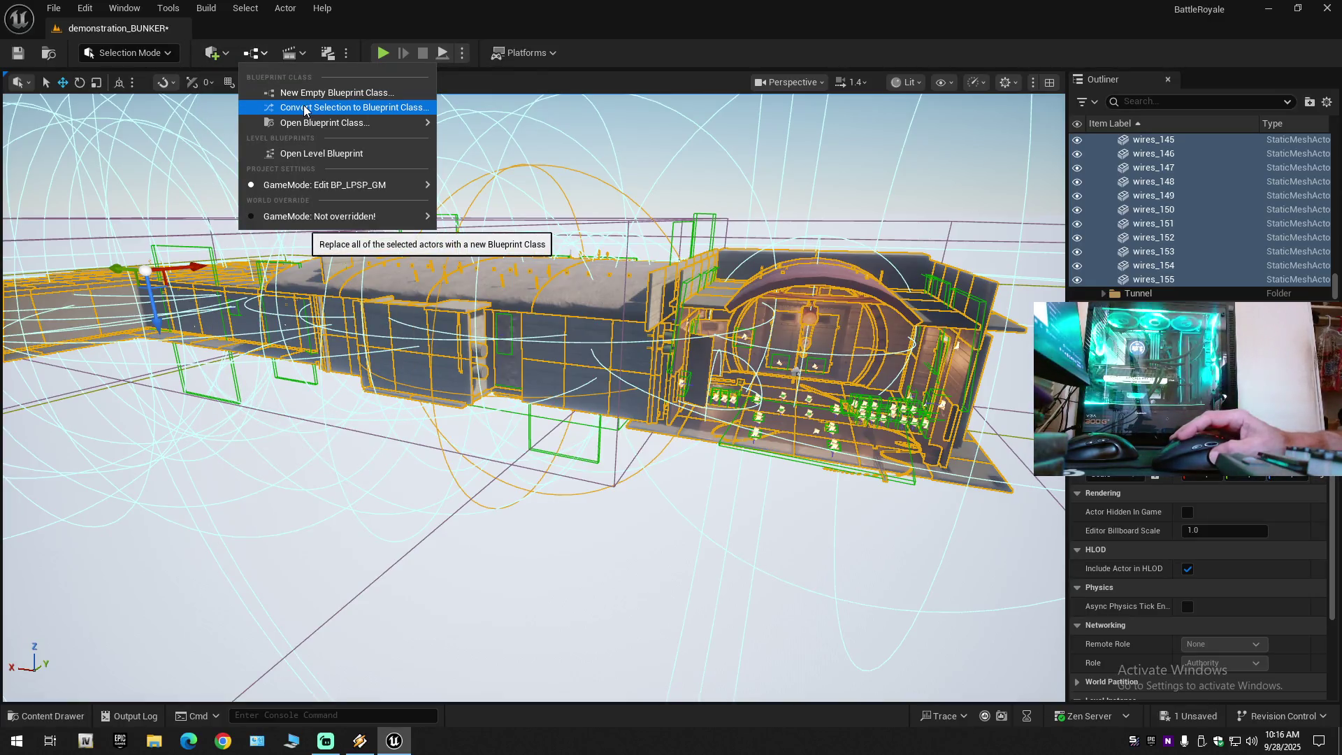
click(266, 53)
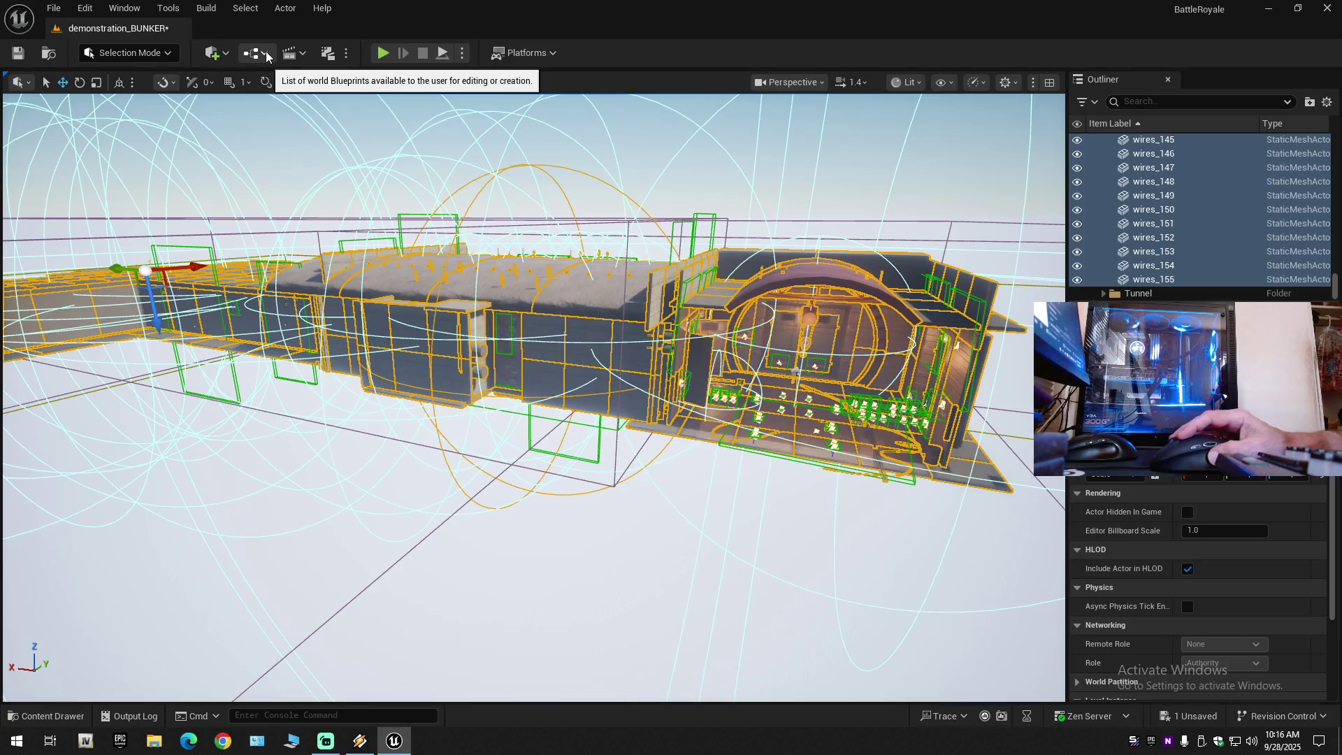
click(265, 52)
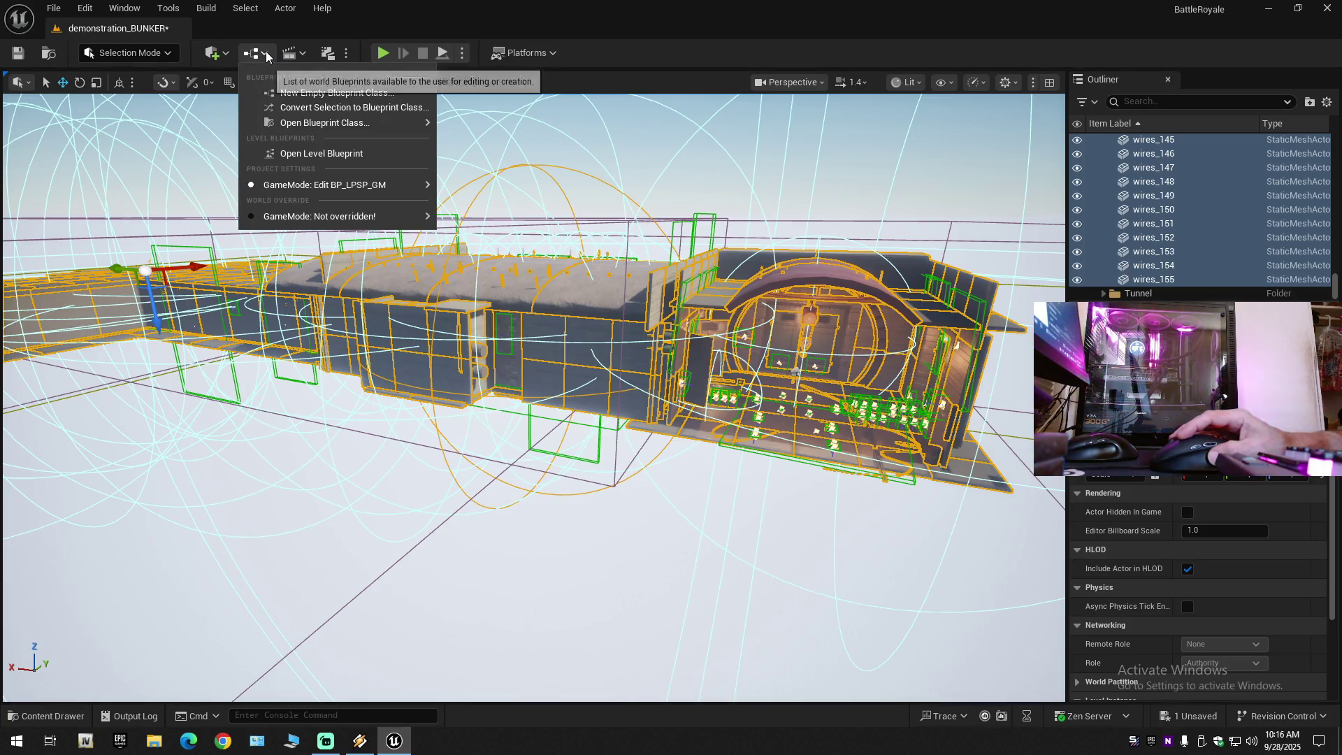
click(294, 108)
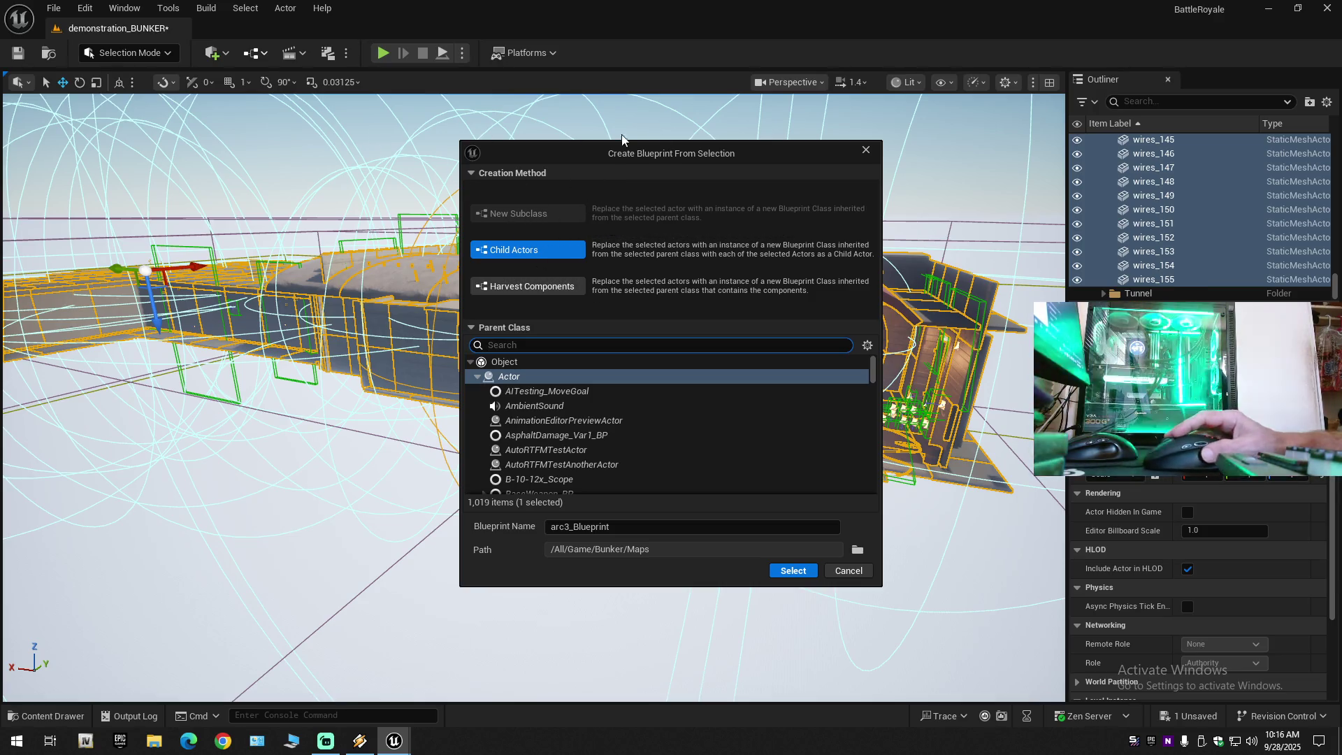
click(865, 151)
Choose New Empty Blueprint Class from the Blueprints toolbar menu.
click(301, 54)
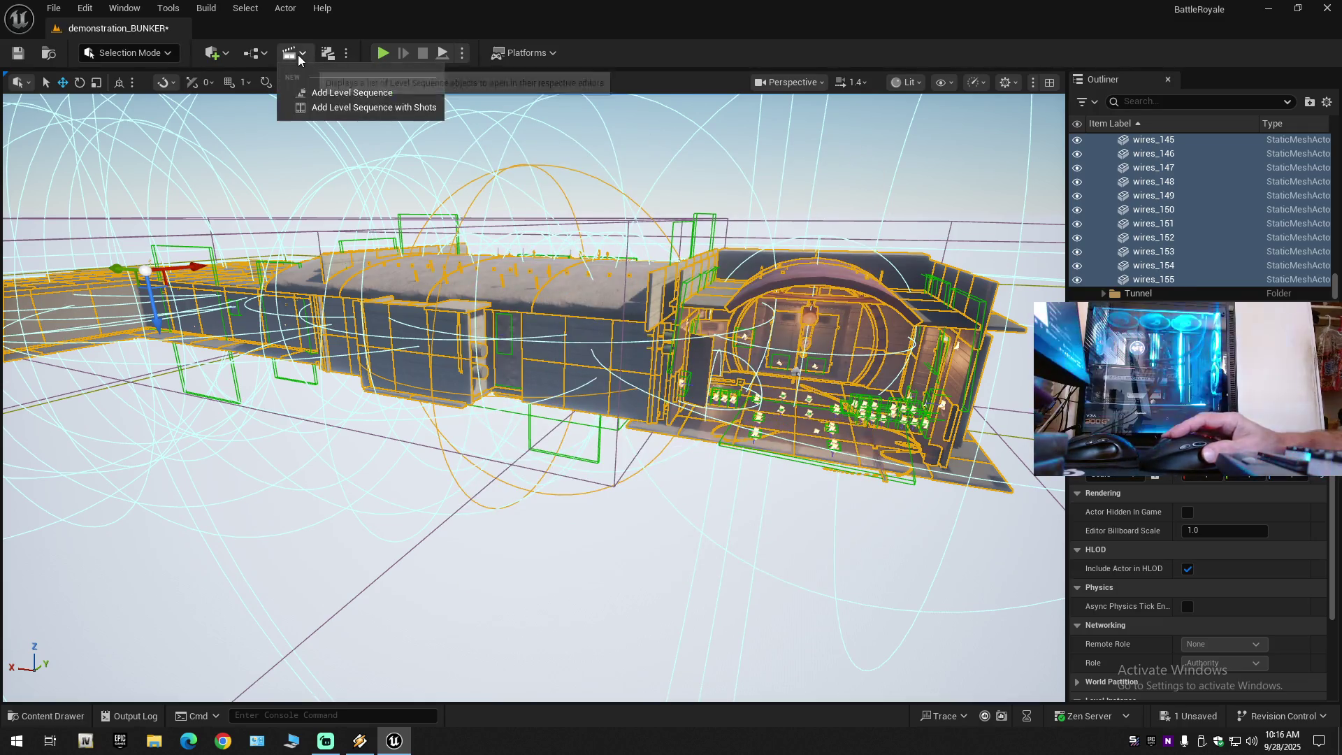
click(266, 53)
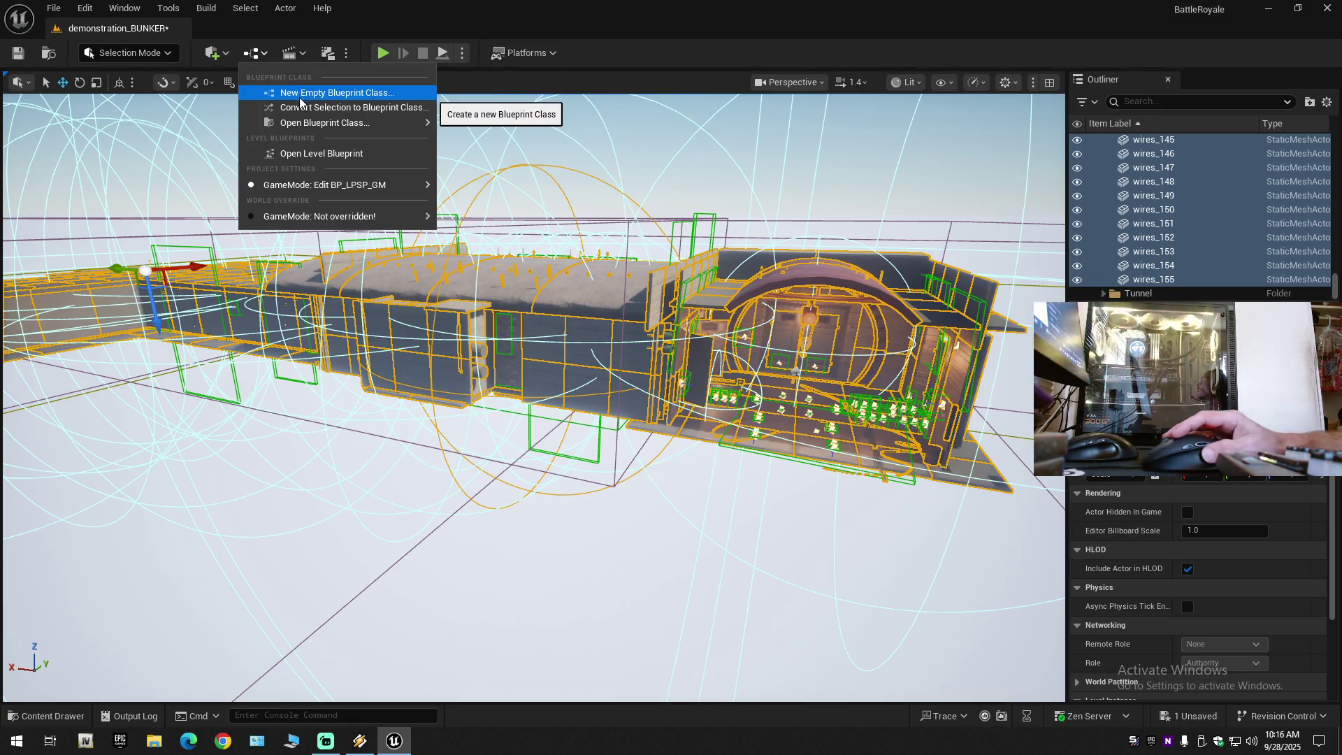
mouse_move(305, 125)
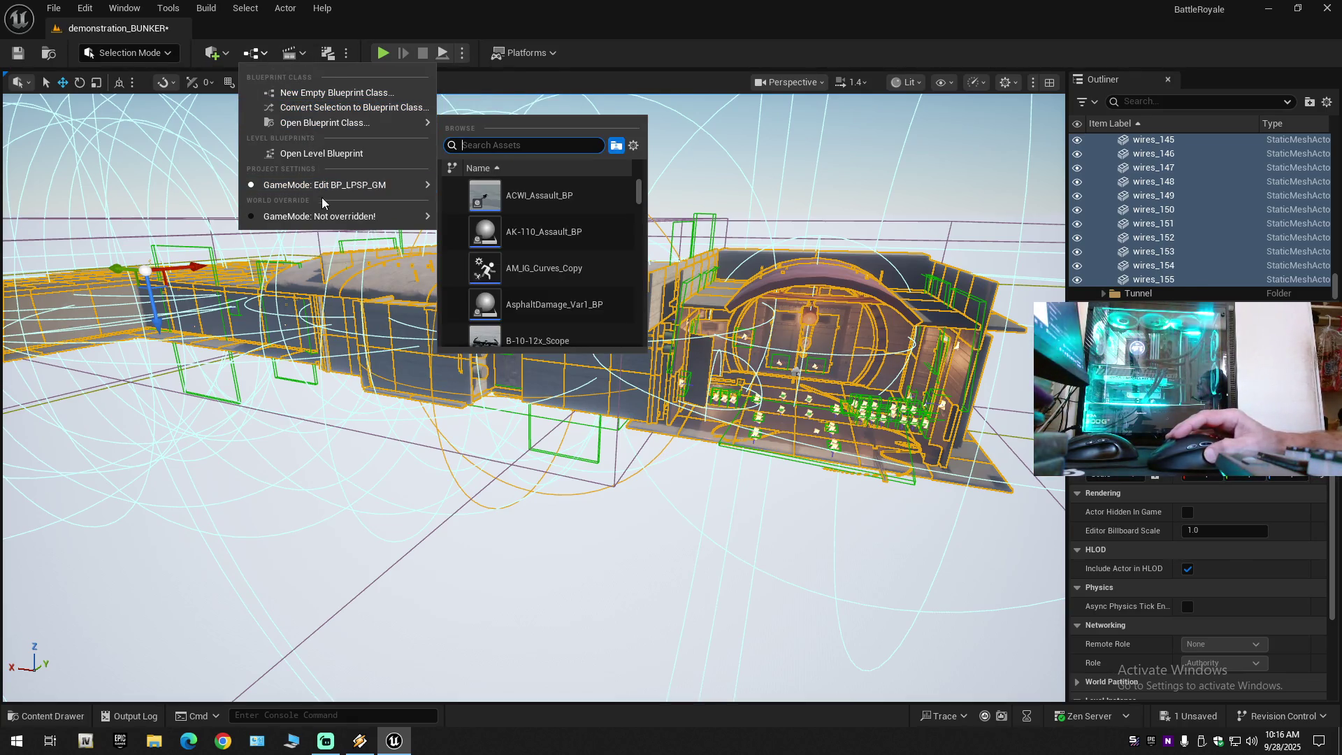
mouse_move(324, 222)
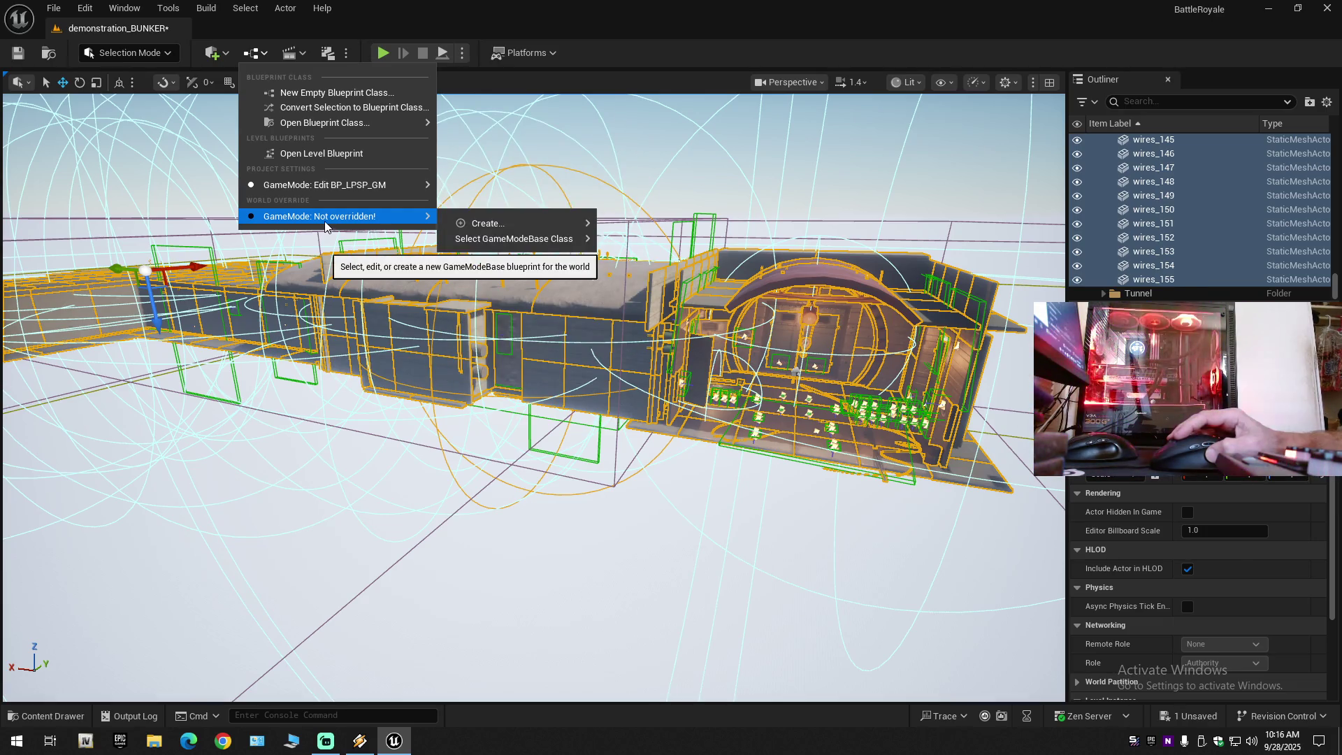
click(325, 91)
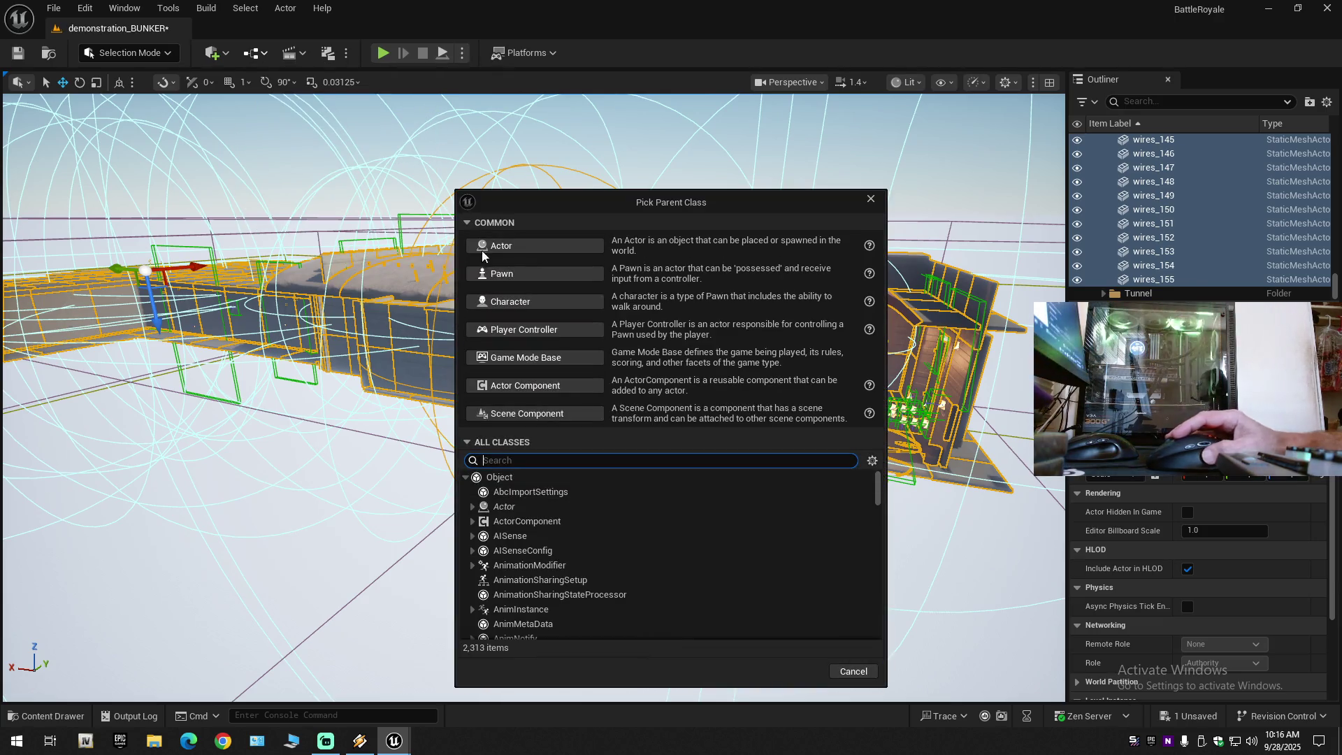
Create an Actor-based blueprint saved in the Content/Blueprints folder.
click(531, 242)
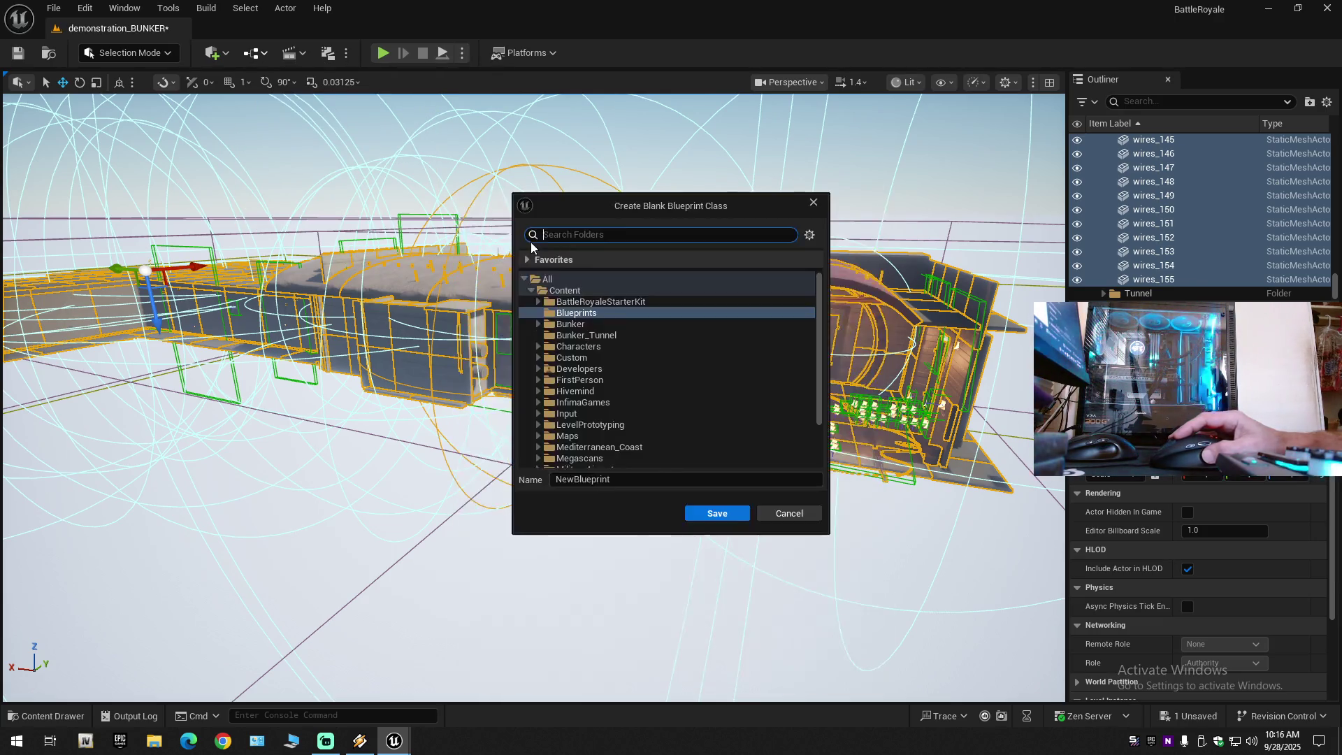
click(593, 312)
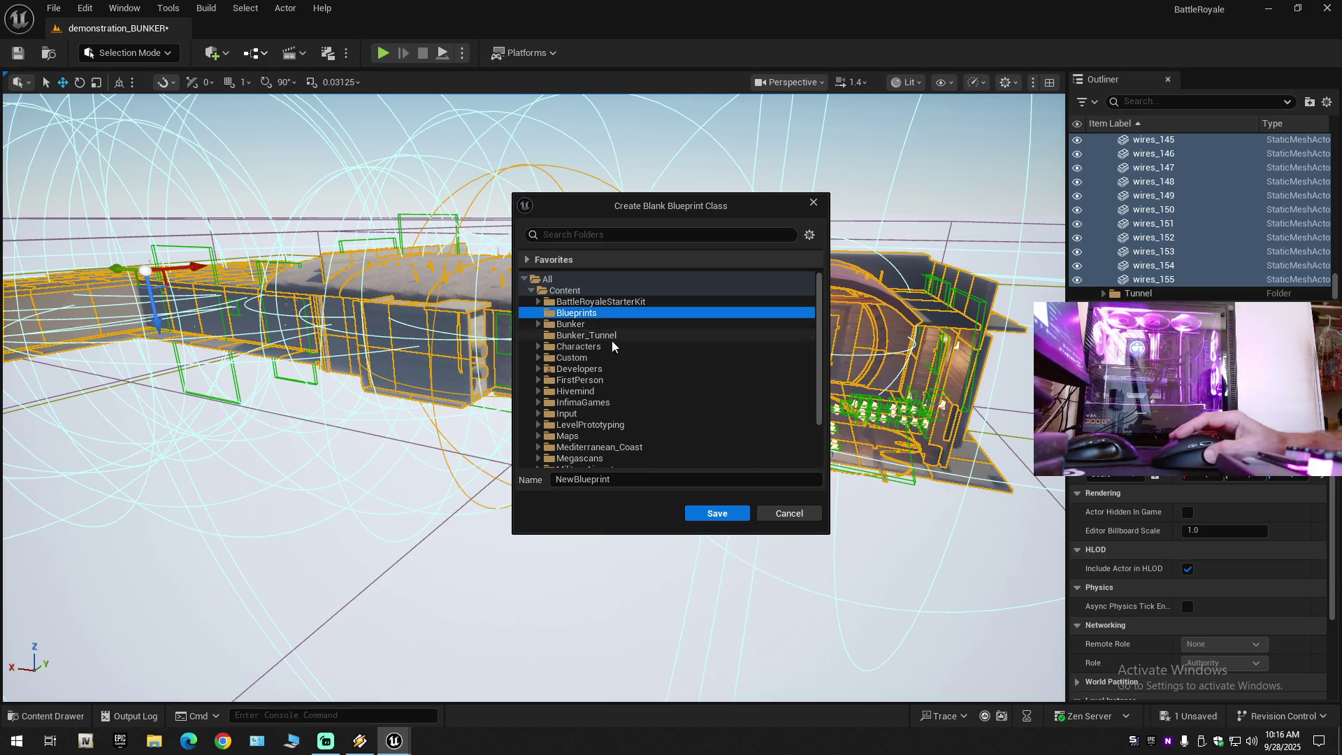
click(717, 513)
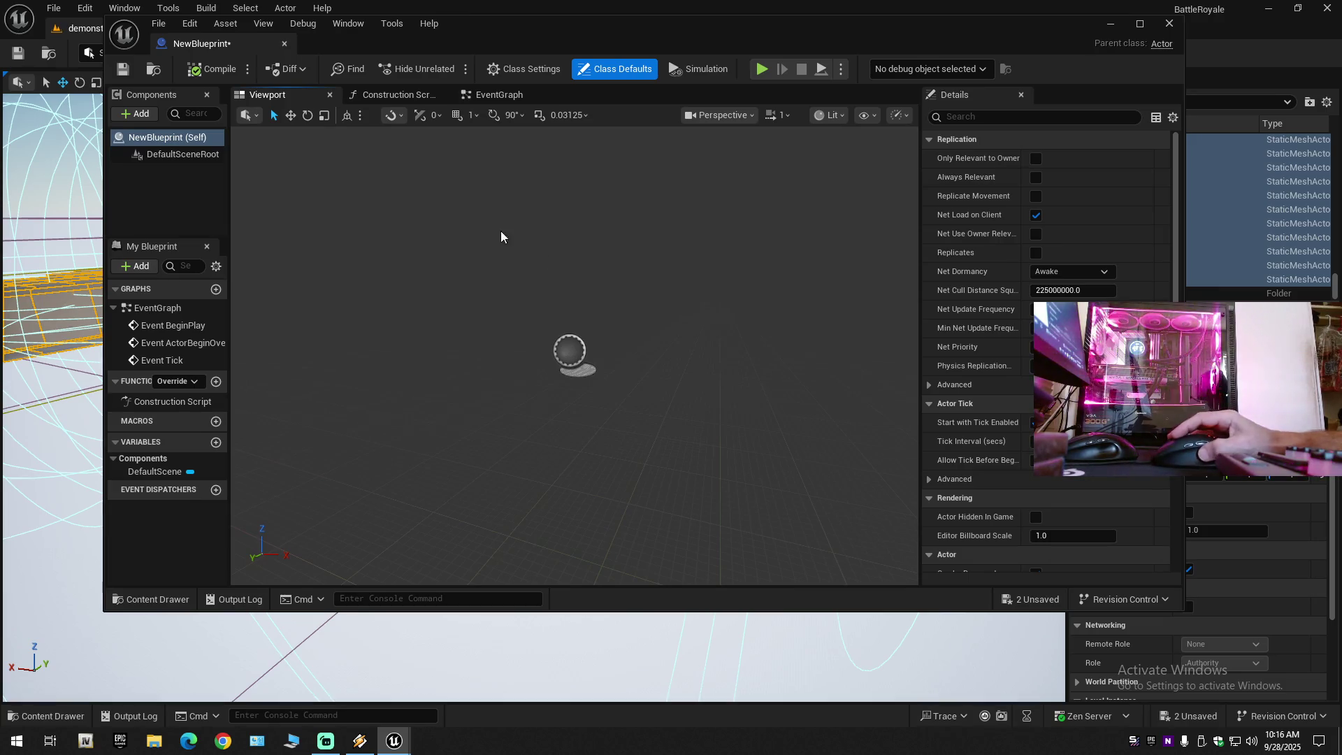
Look over NewBlueprint's Event Graph and Viewport, then close its editor.
click(487, 98)
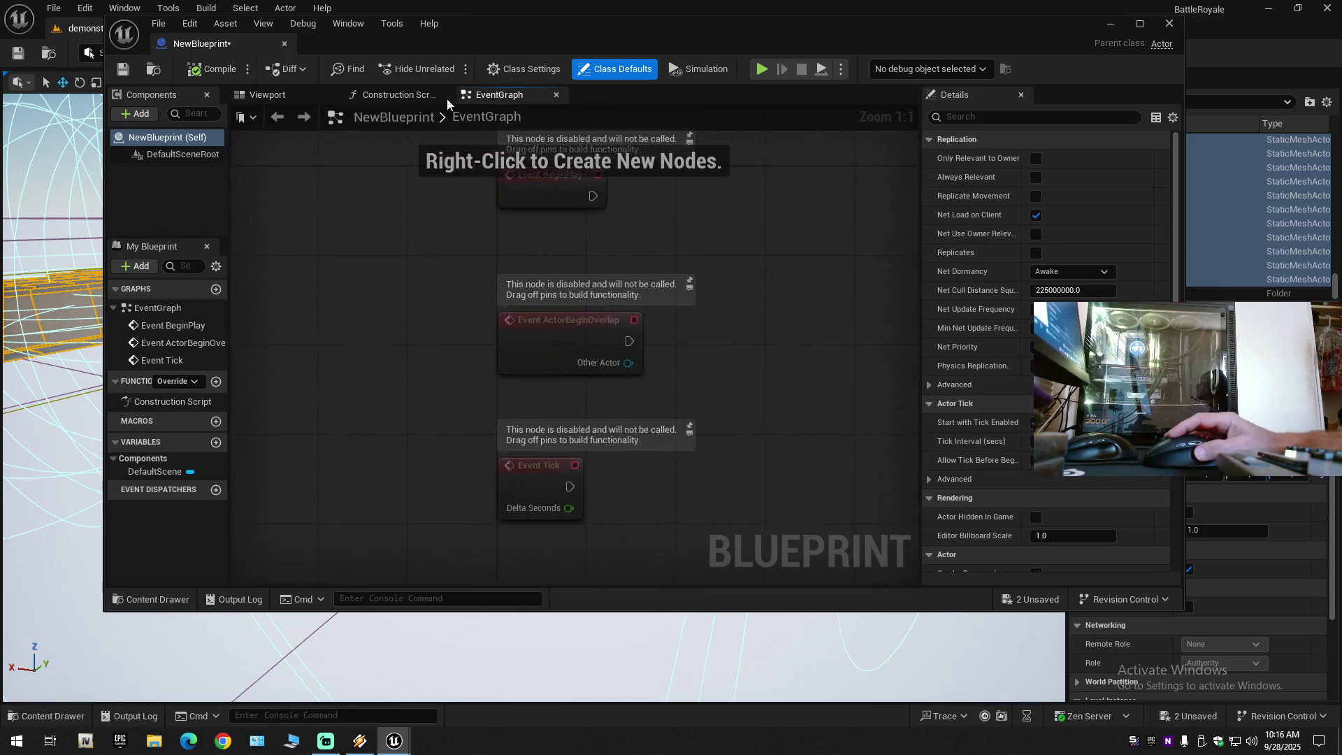
click(379, 96)
click(293, 101)
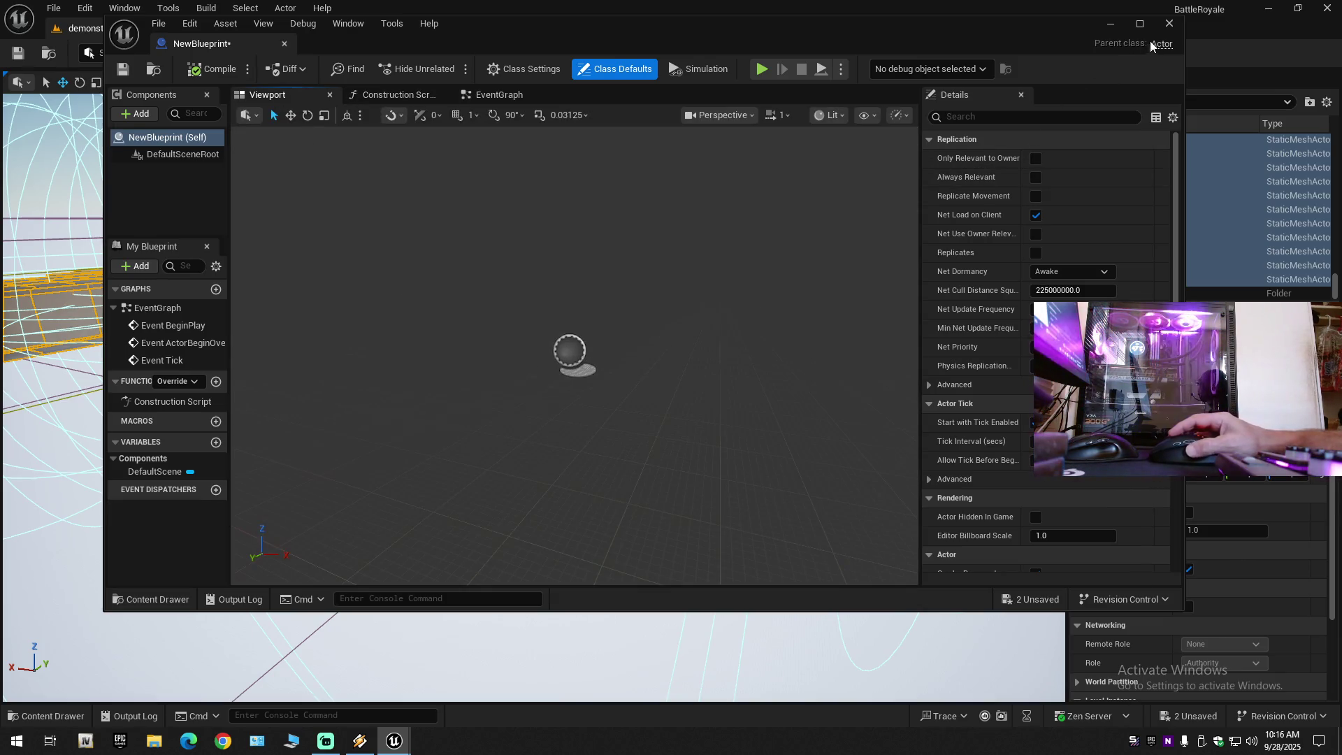
click(1167, 25)
click(24, 717)
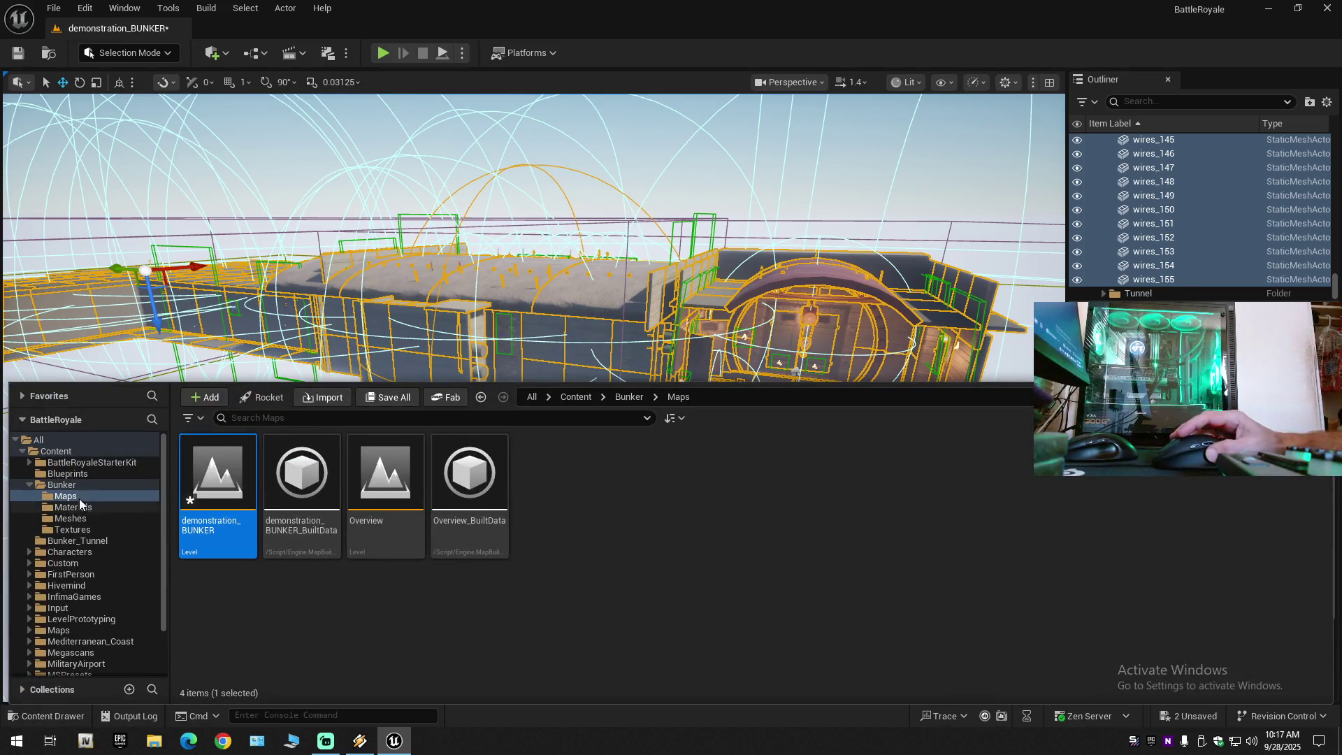
Open NewBlueprint from the Blueprints folder in the full blueprint editor, then close it.
click(56, 474)
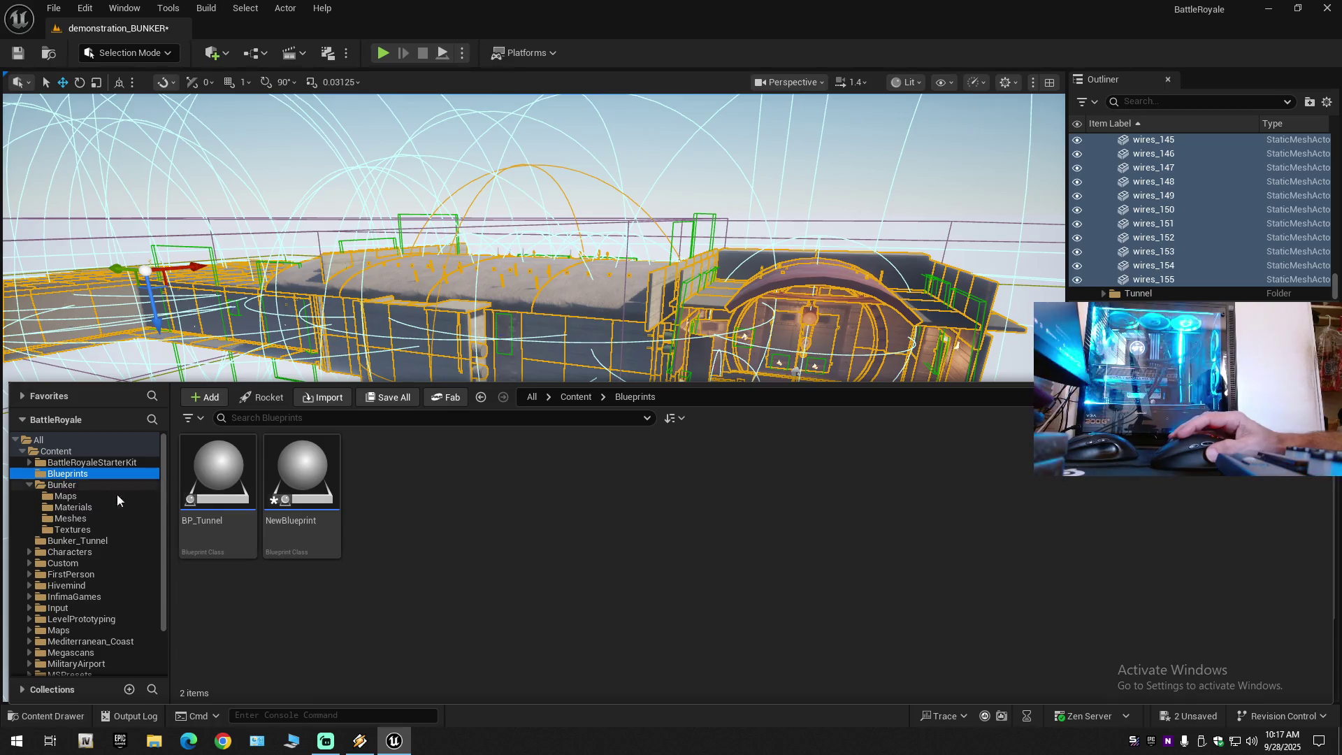
right_click(296, 498)
double_click(293, 480)
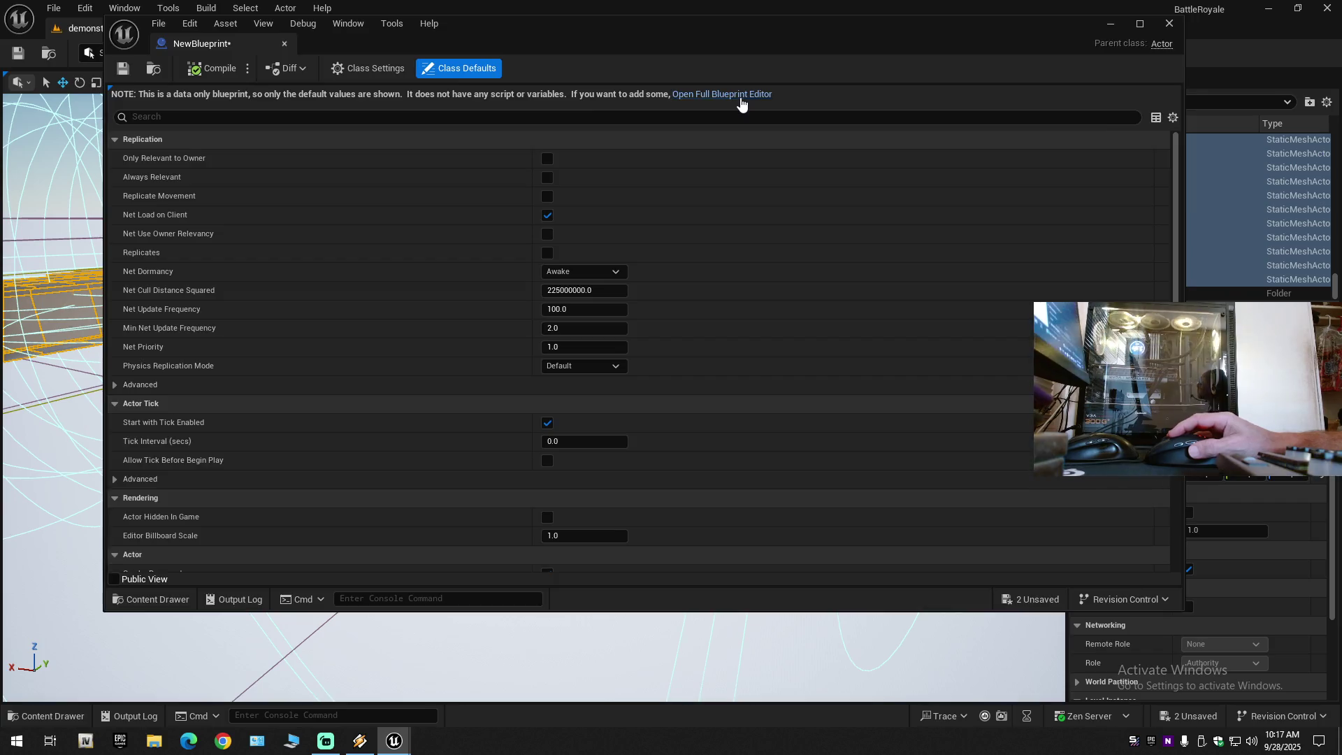
click(741, 96)
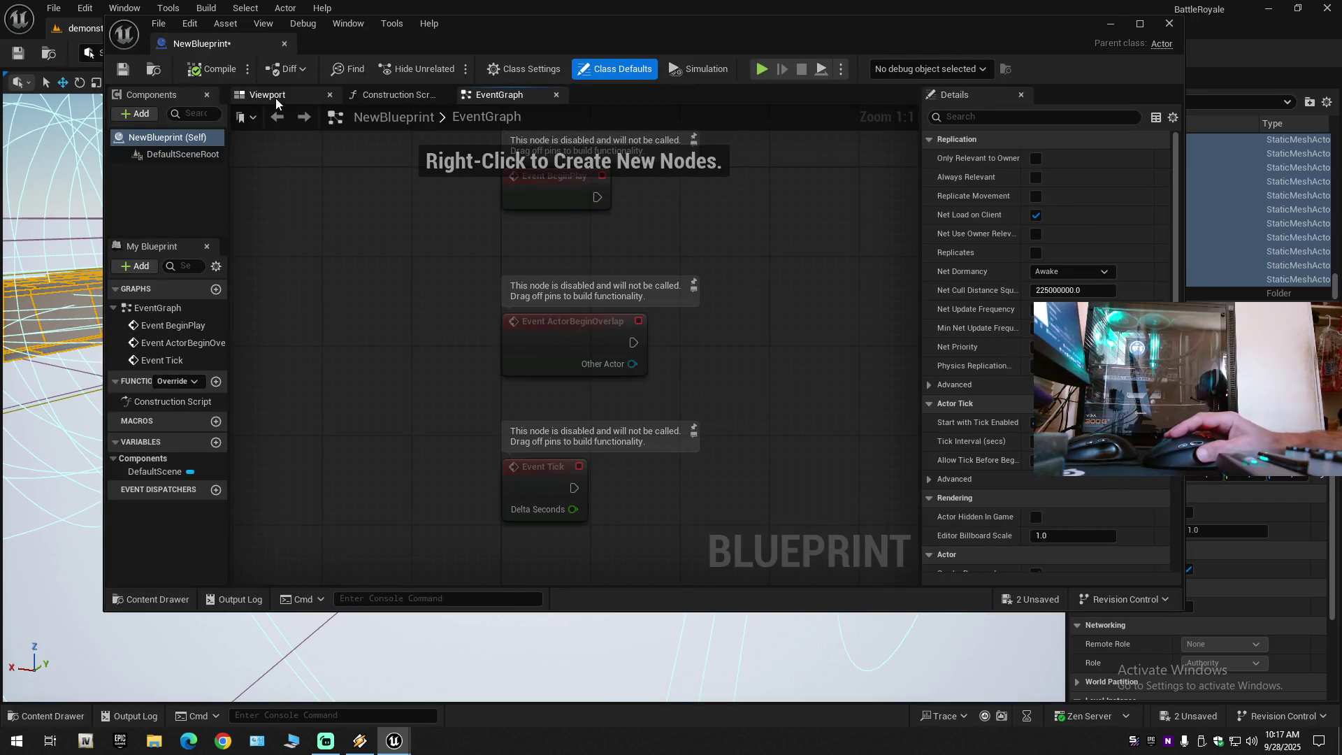
click(303, 96)
click(284, 44)
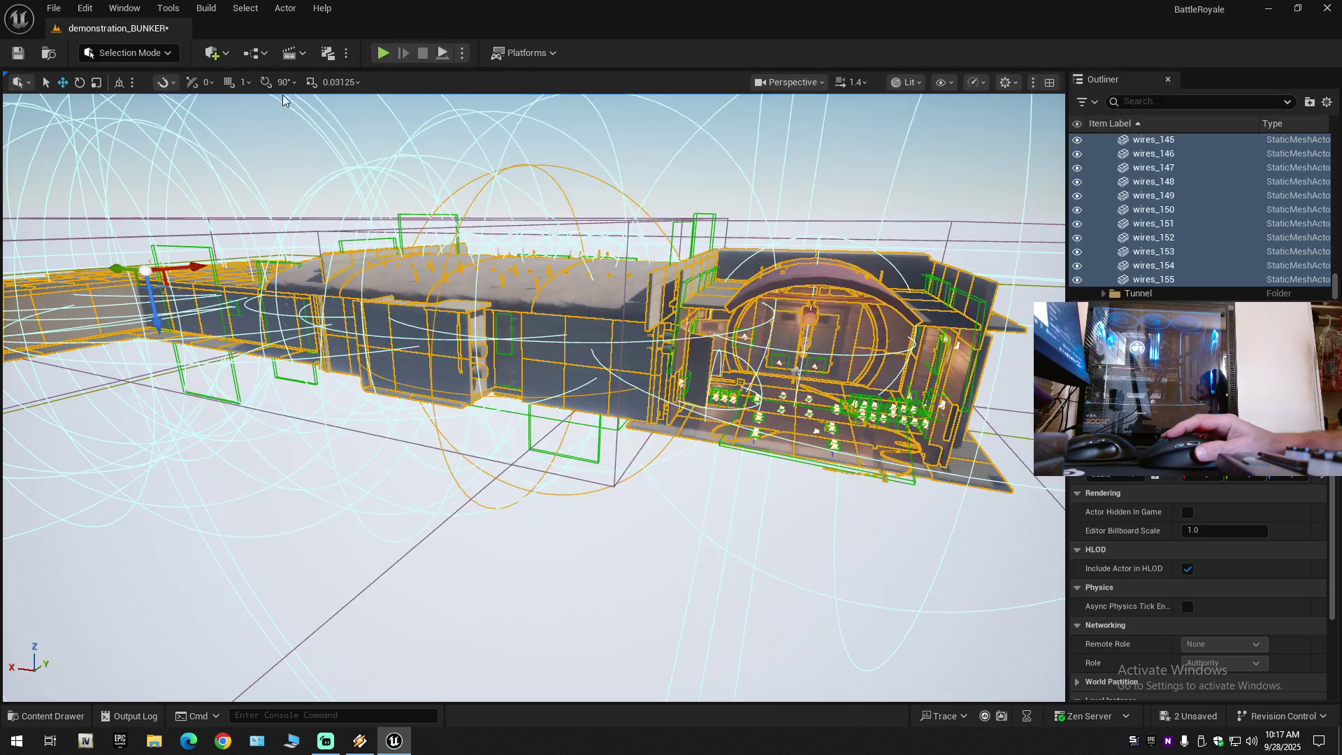
click(34, 710)
Delete the NewBlueprint asset and confirm the deletion.
right_click(297, 482)
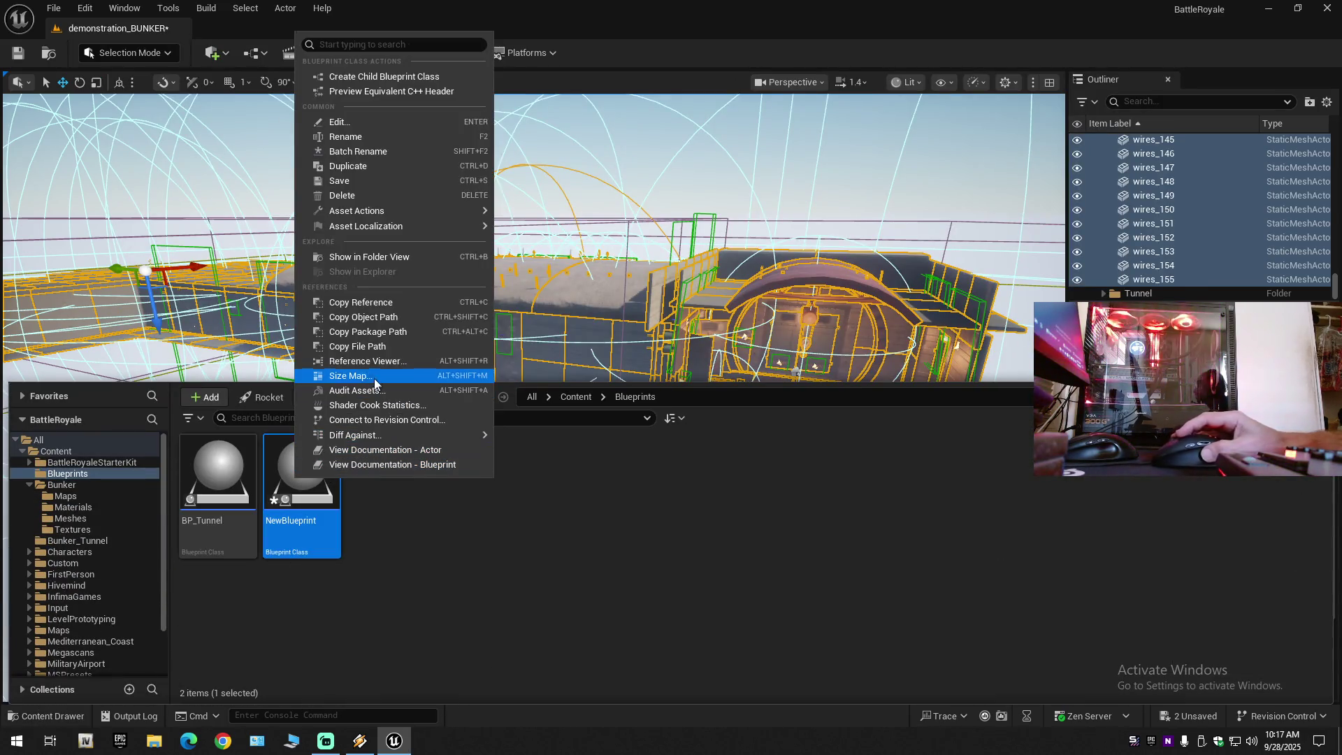
click(369, 190)
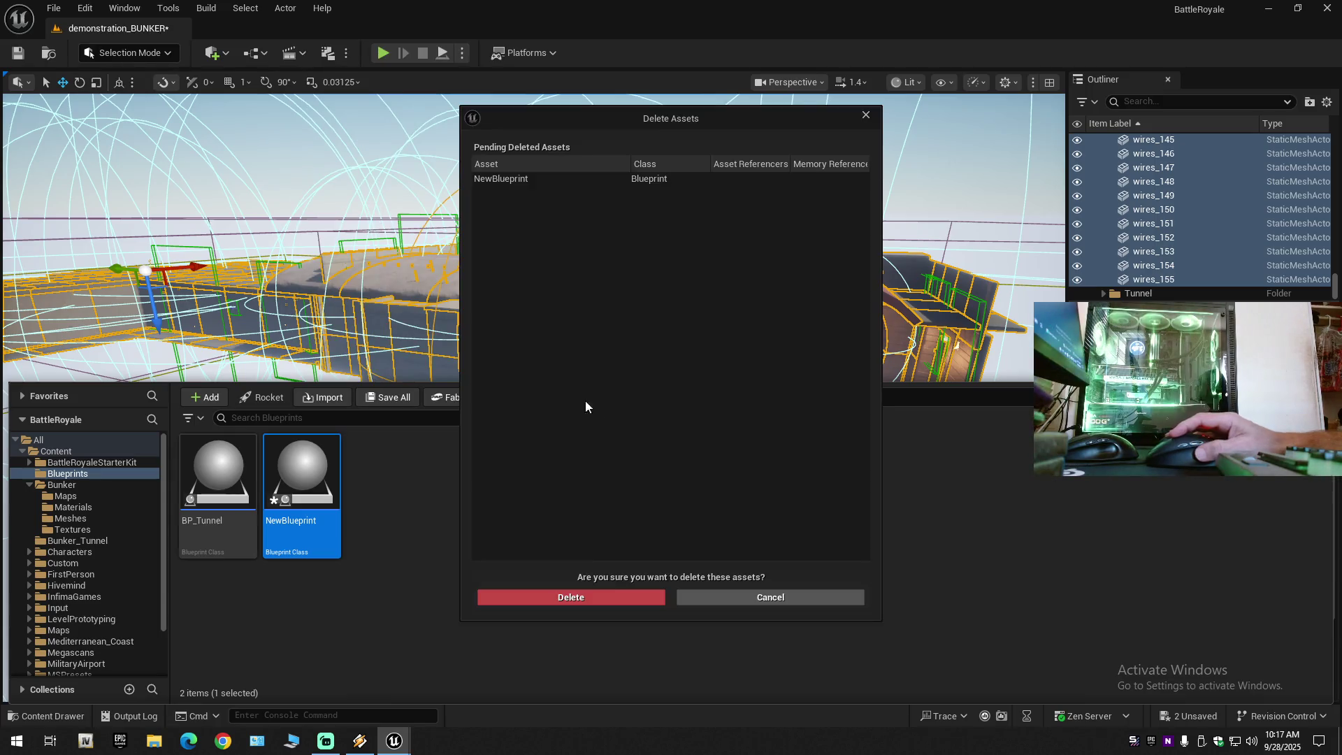
click(581, 597)
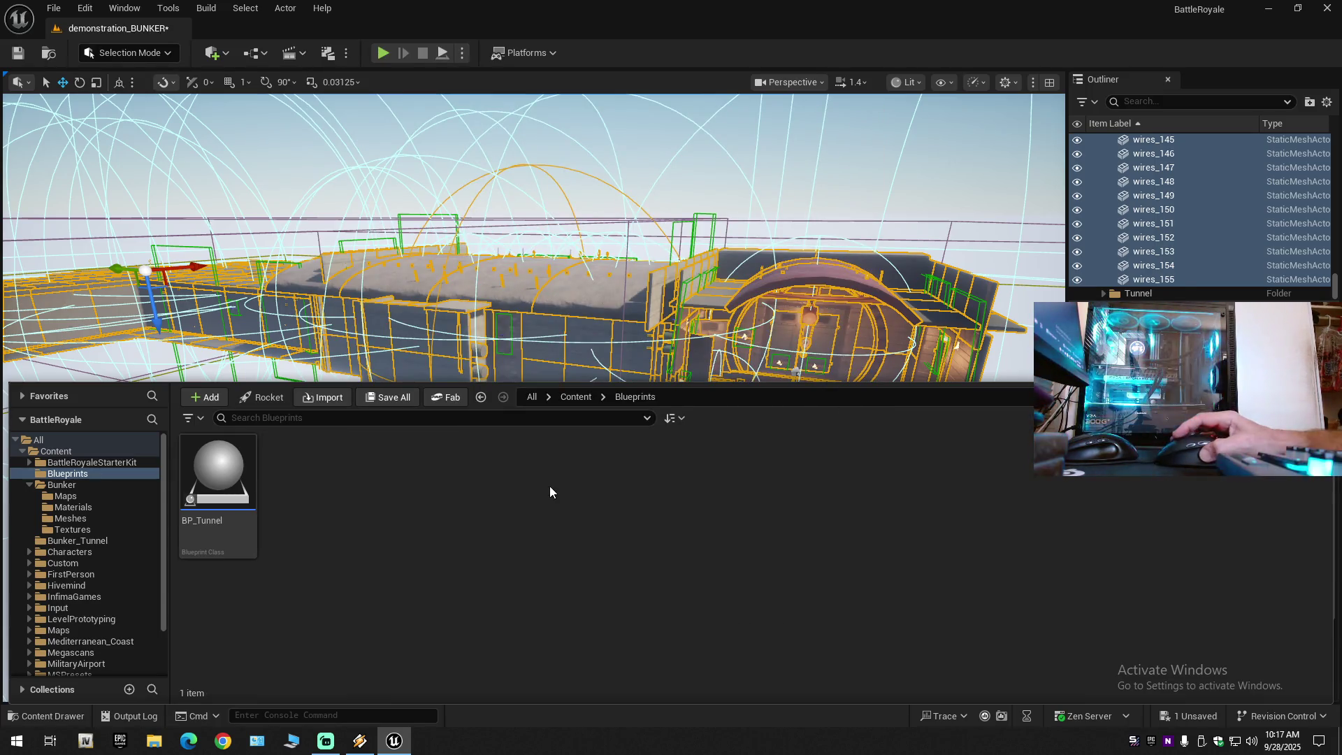
scroll(567, 305, up, 2)
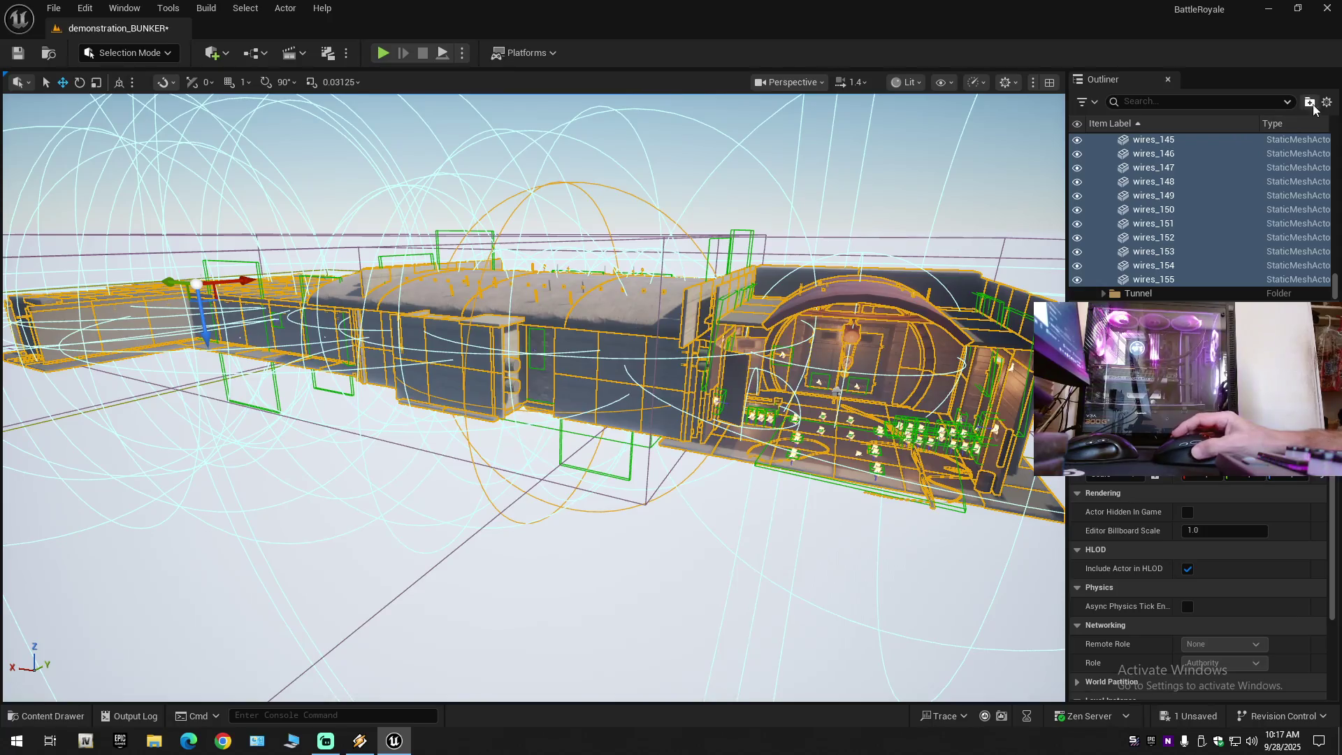
Collapse the outliner, expand Project, and select arc4 through wires_155.
click(1326, 101)
click(1154, 171)
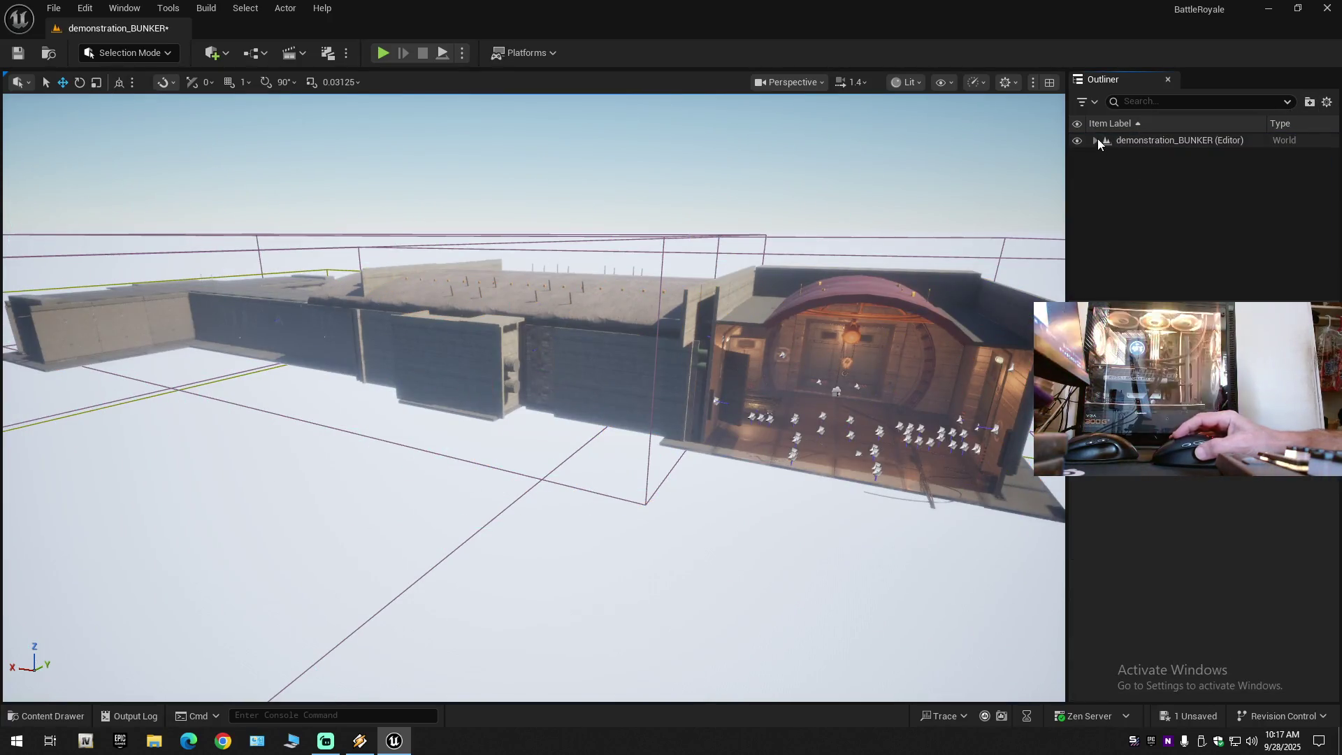
click(1111, 167)
click(1104, 168)
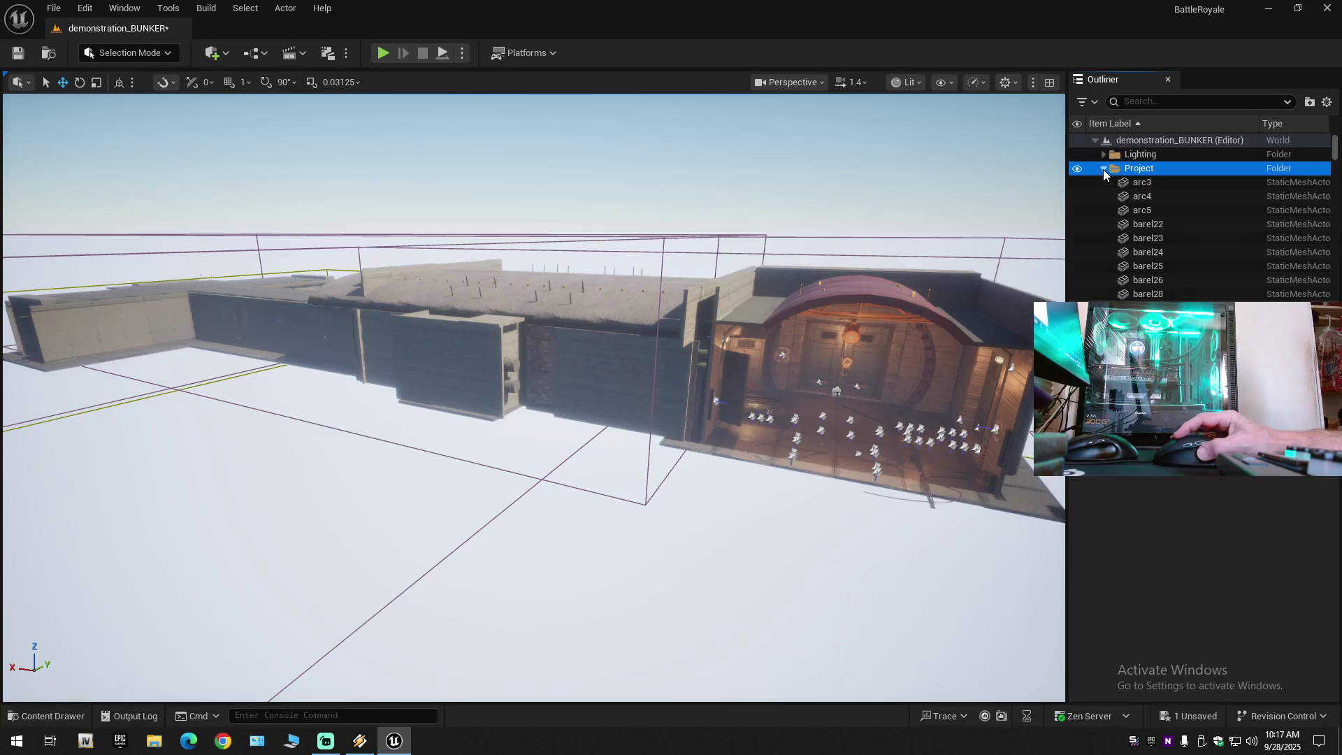
click(1148, 195)
drag(1337, 147, 1337, 283)
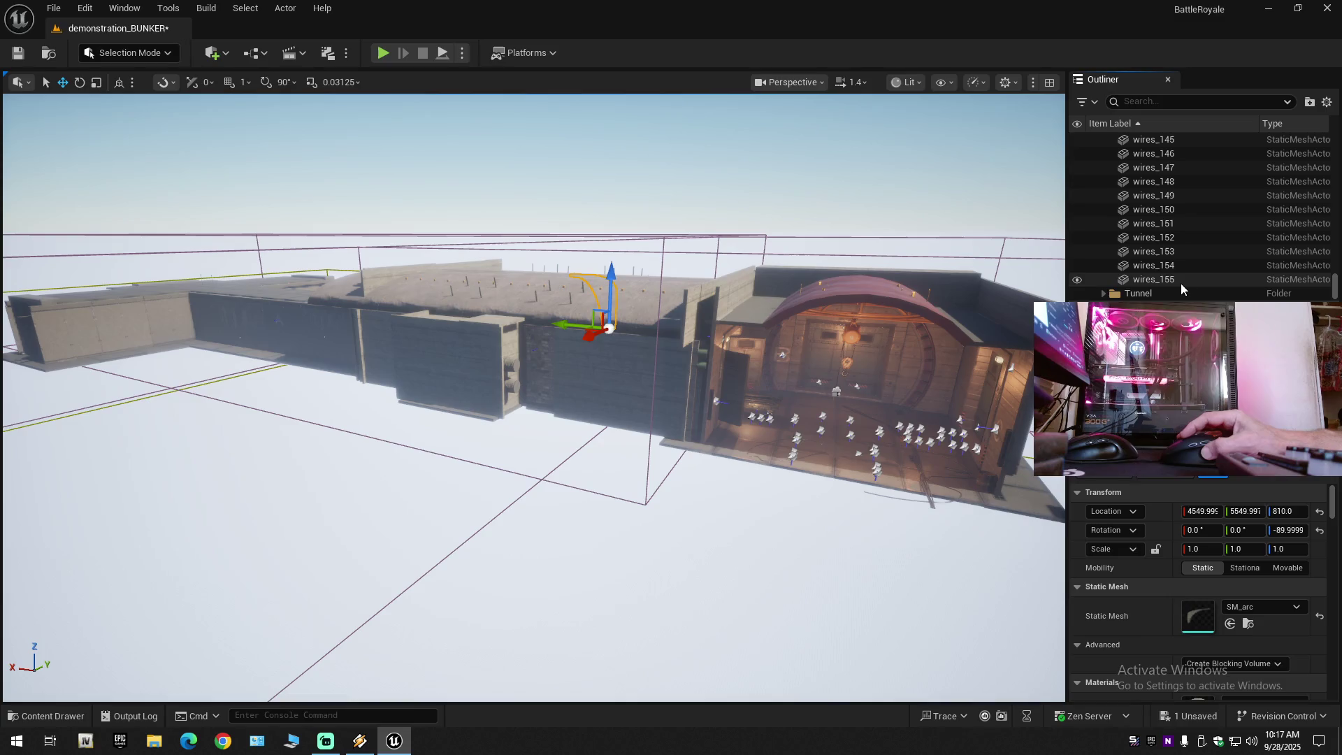
click(1115, 284)
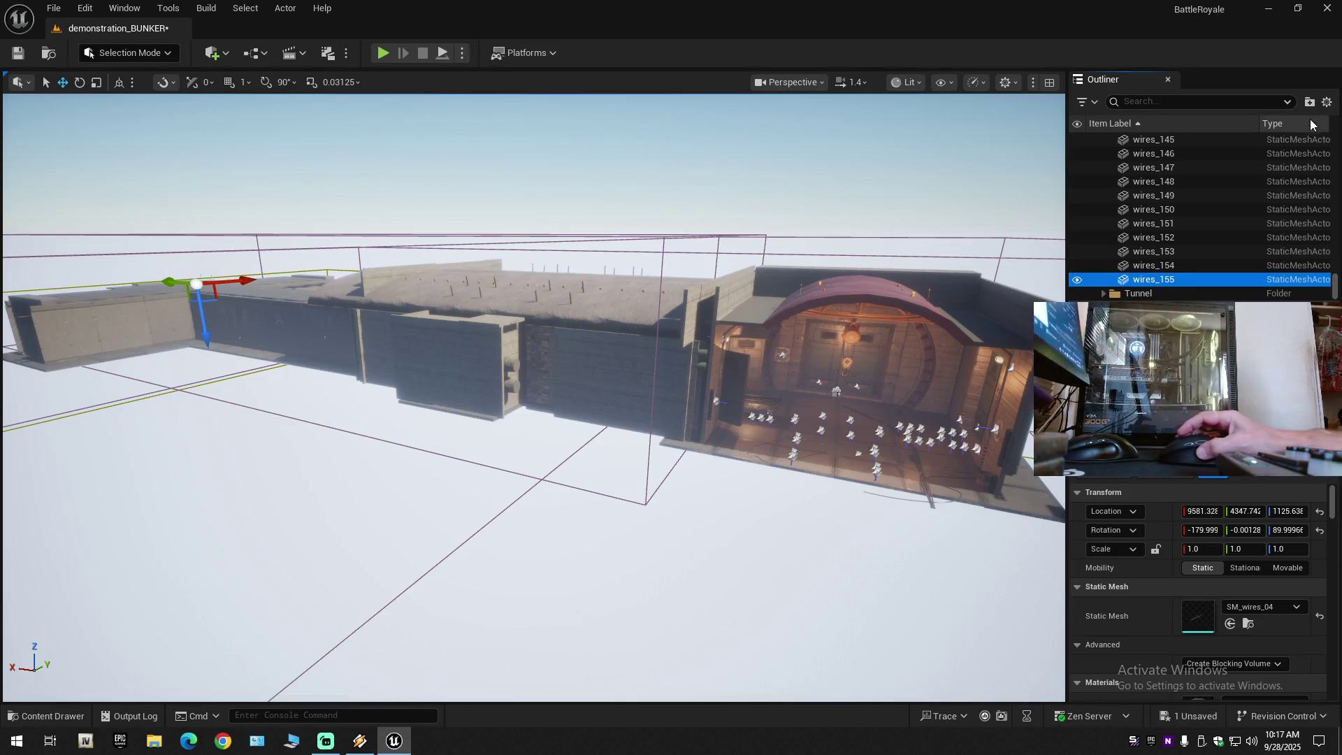
Collapse the outliner again, then expand the level root and Project folder.
click(1327, 102)
click(1202, 172)
click(1096, 142)
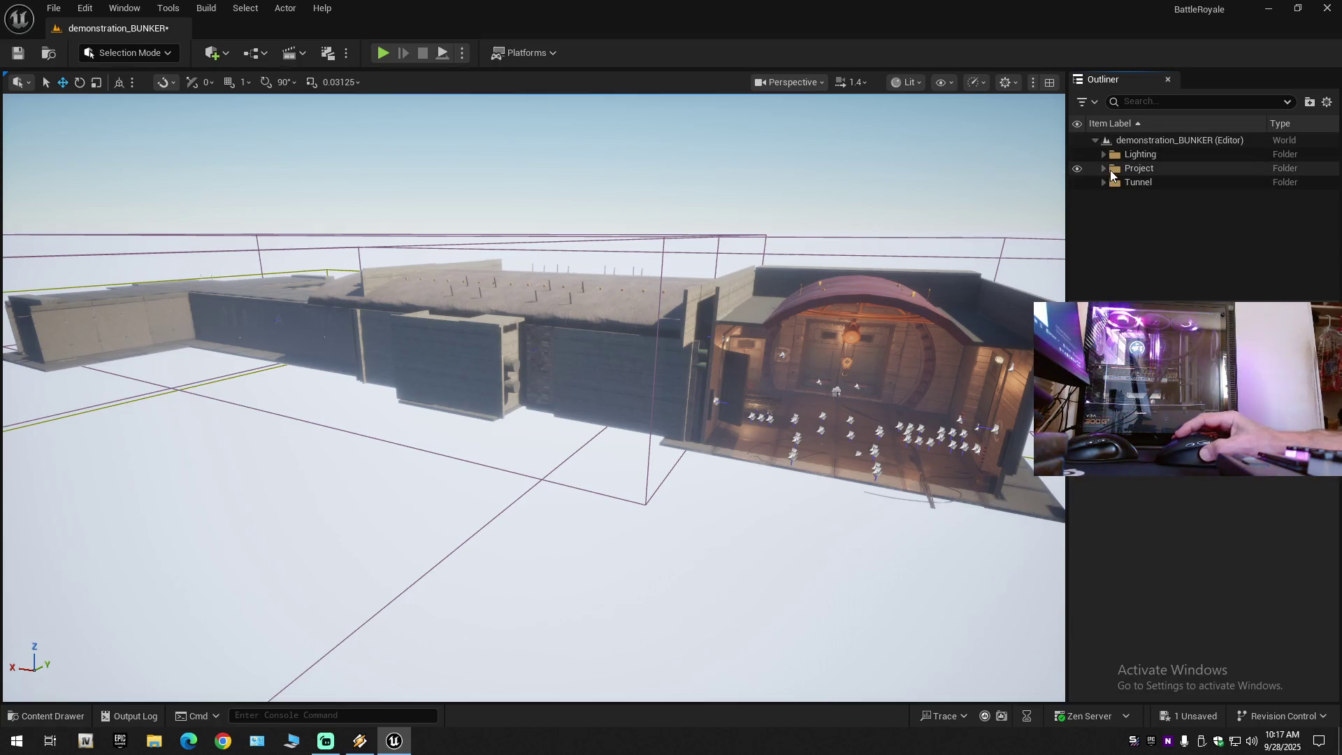
click(1104, 171)
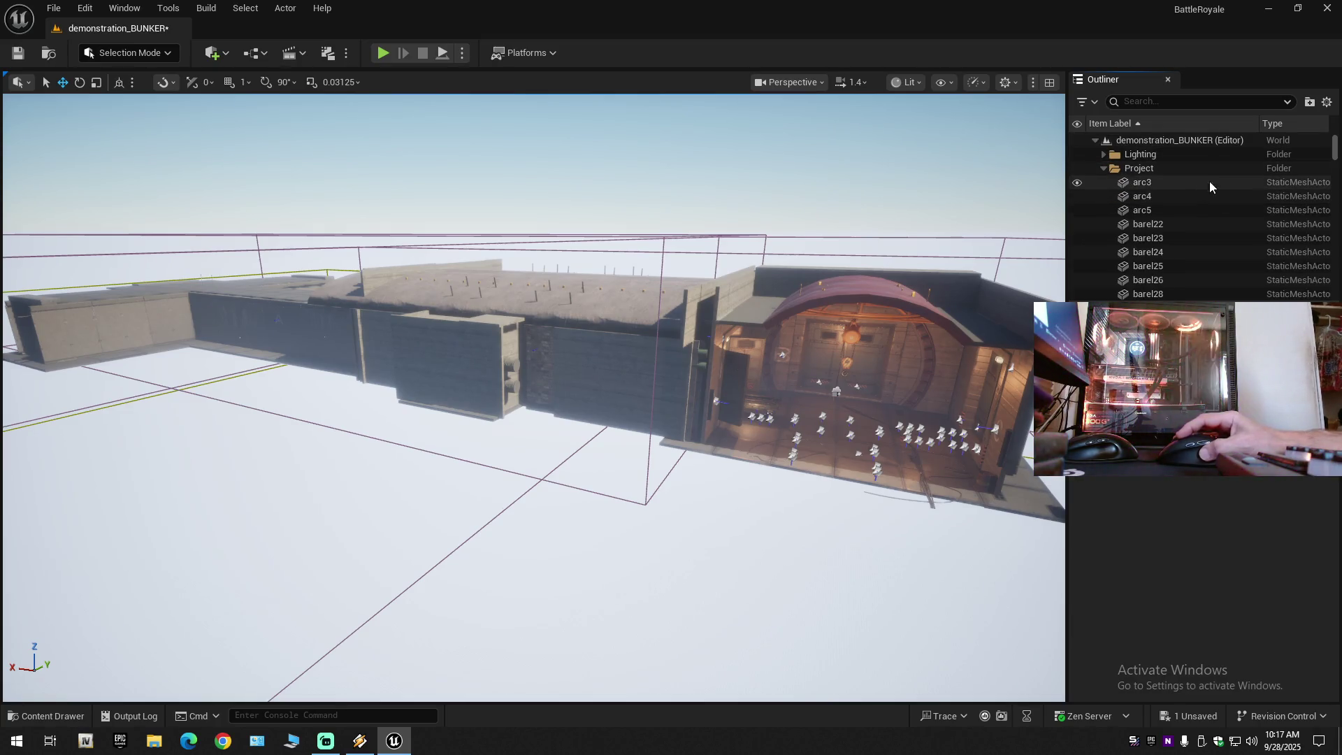
Select arc3 through wires_155 in the Outliner and open the Blueprints toolbar dropdown.
click(1159, 182)
drag(1335, 149, 1336, 283)
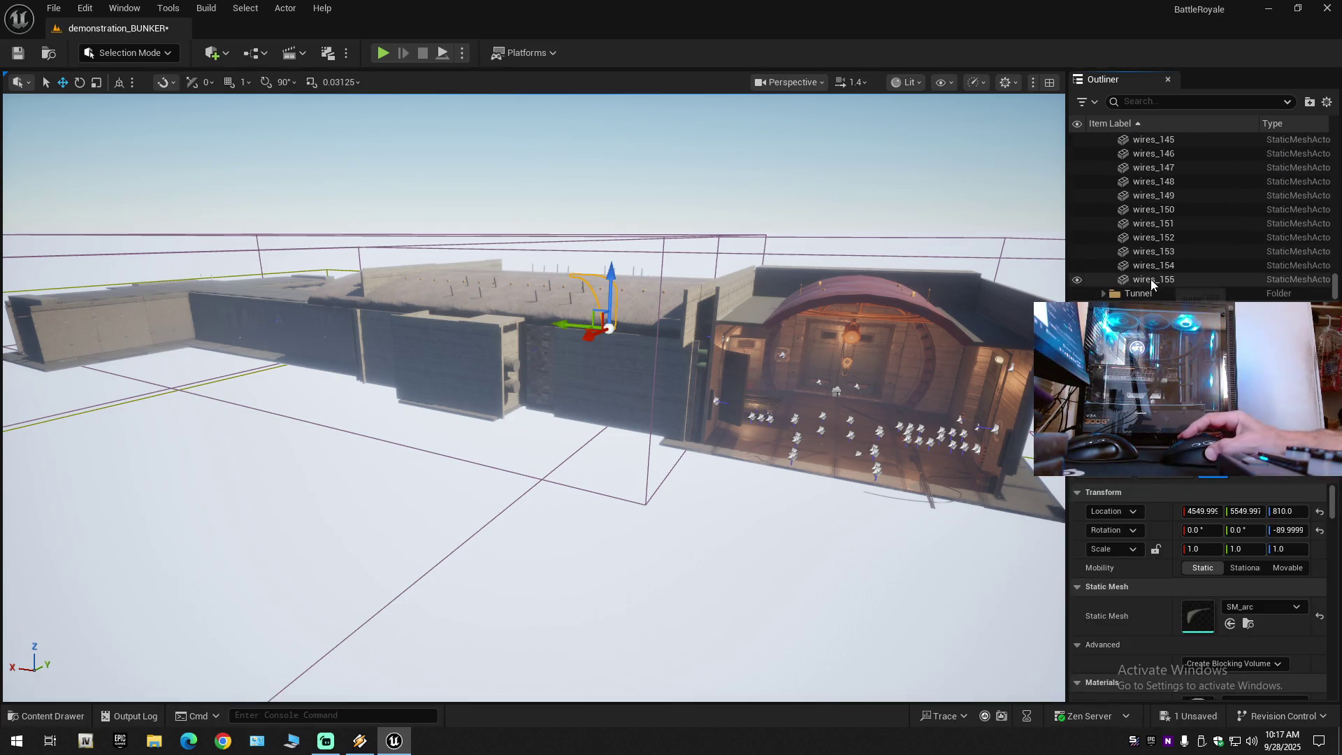
shift+click(1153, 280)
click(257, 53)
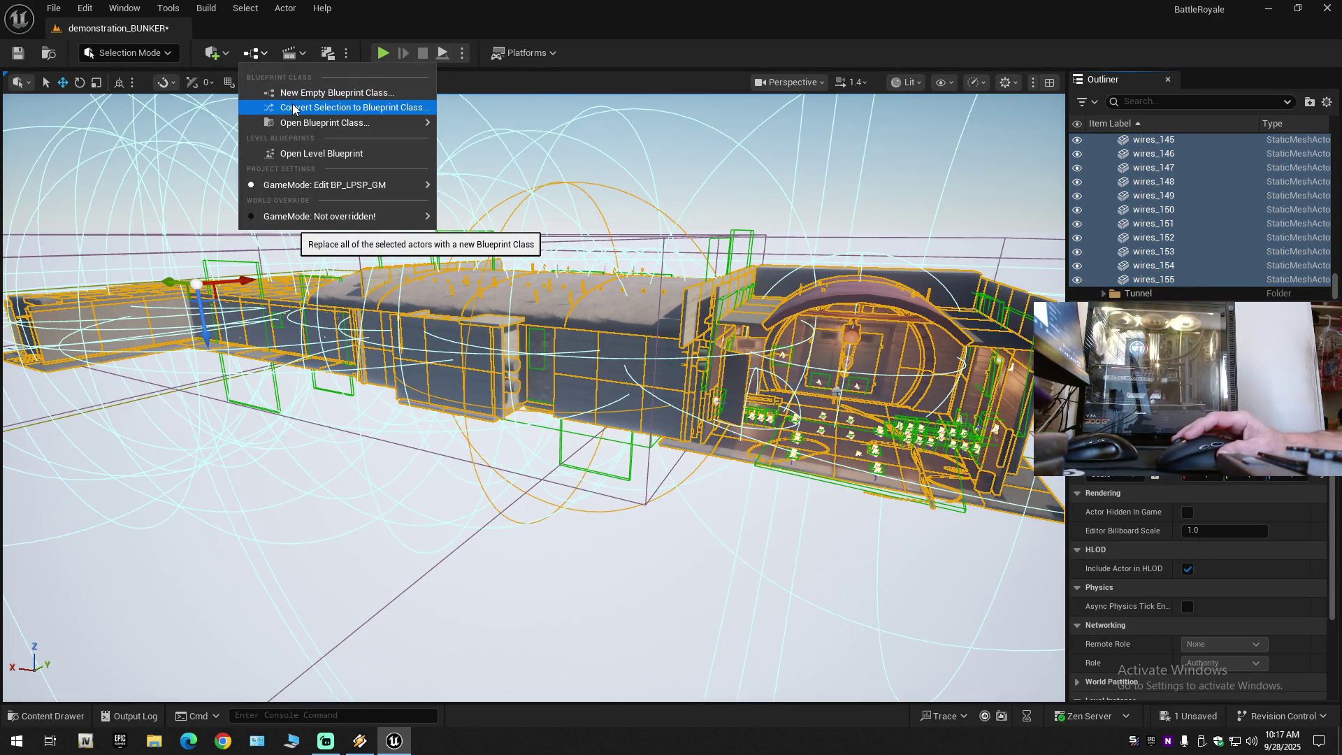
mouse_move(298, 124)
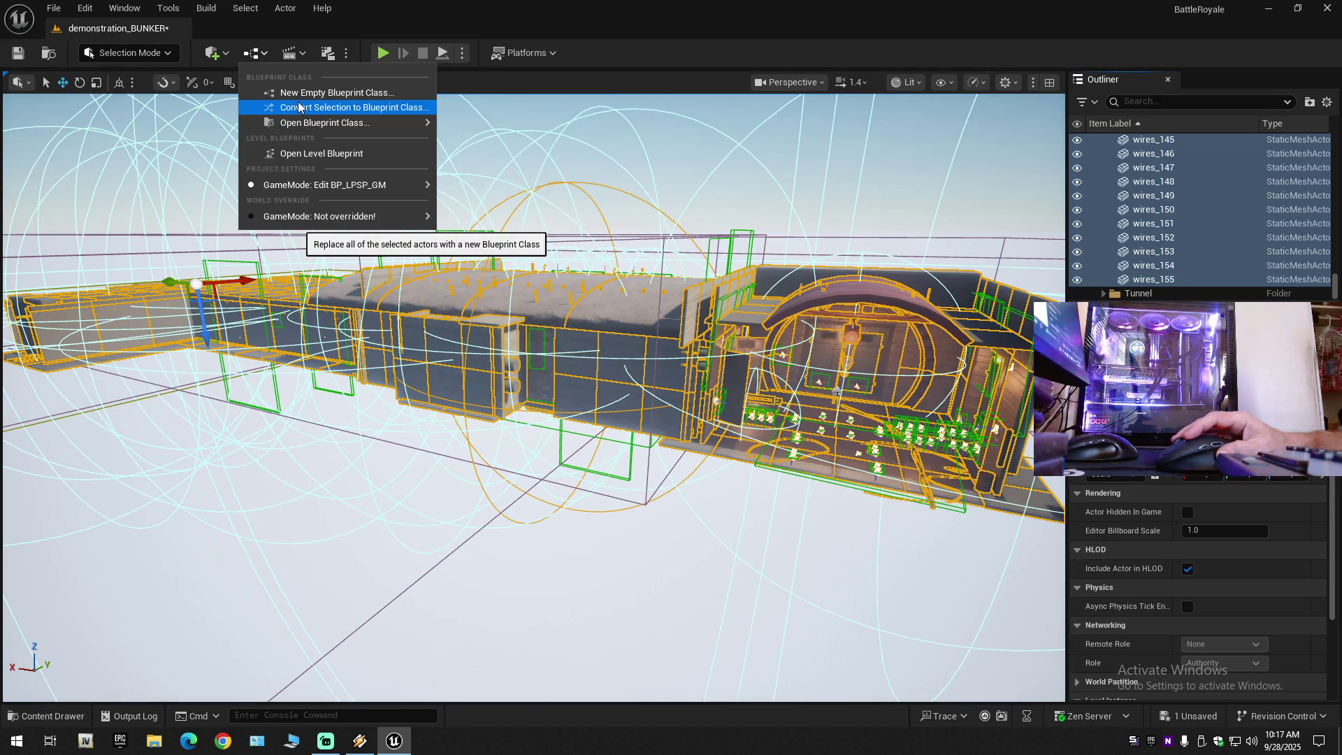
Convert the selection to a Child Actors blueprint named Bunker in /All/Game/Blueprints.
click(298, 107)
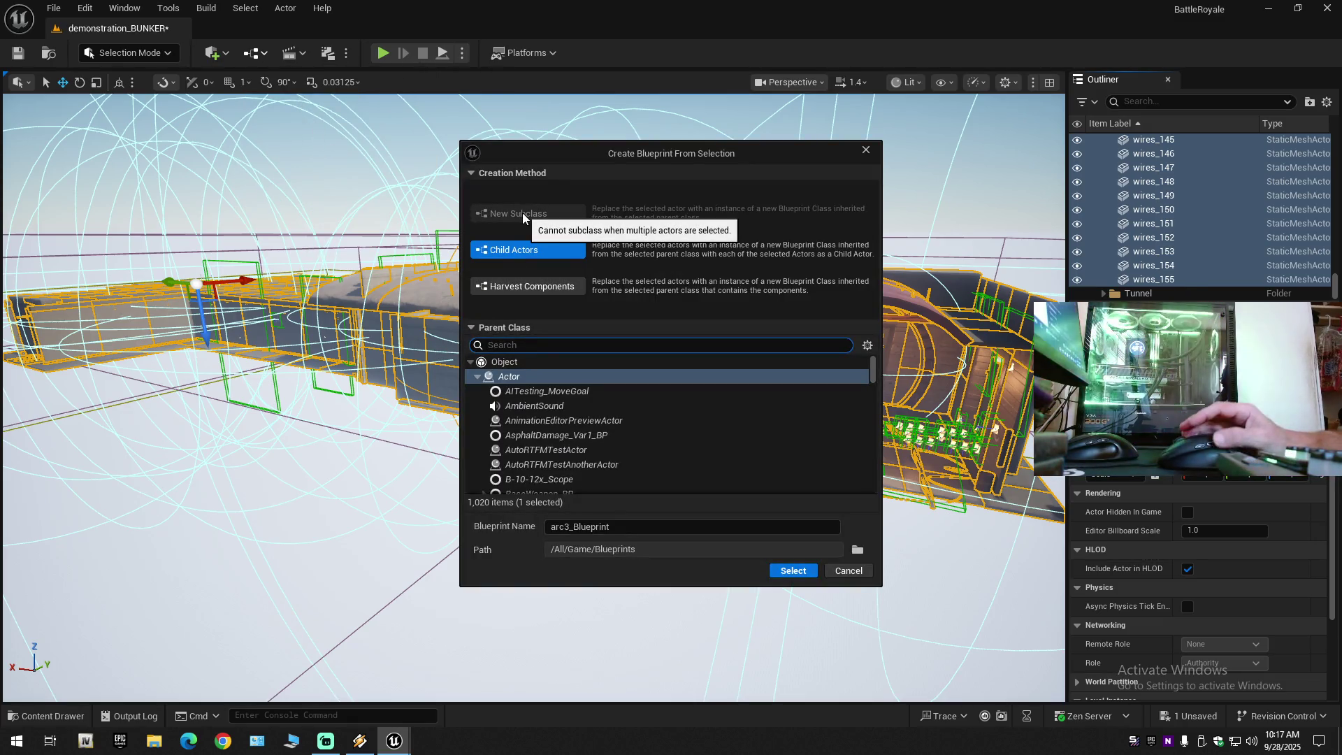
click(534, 251)
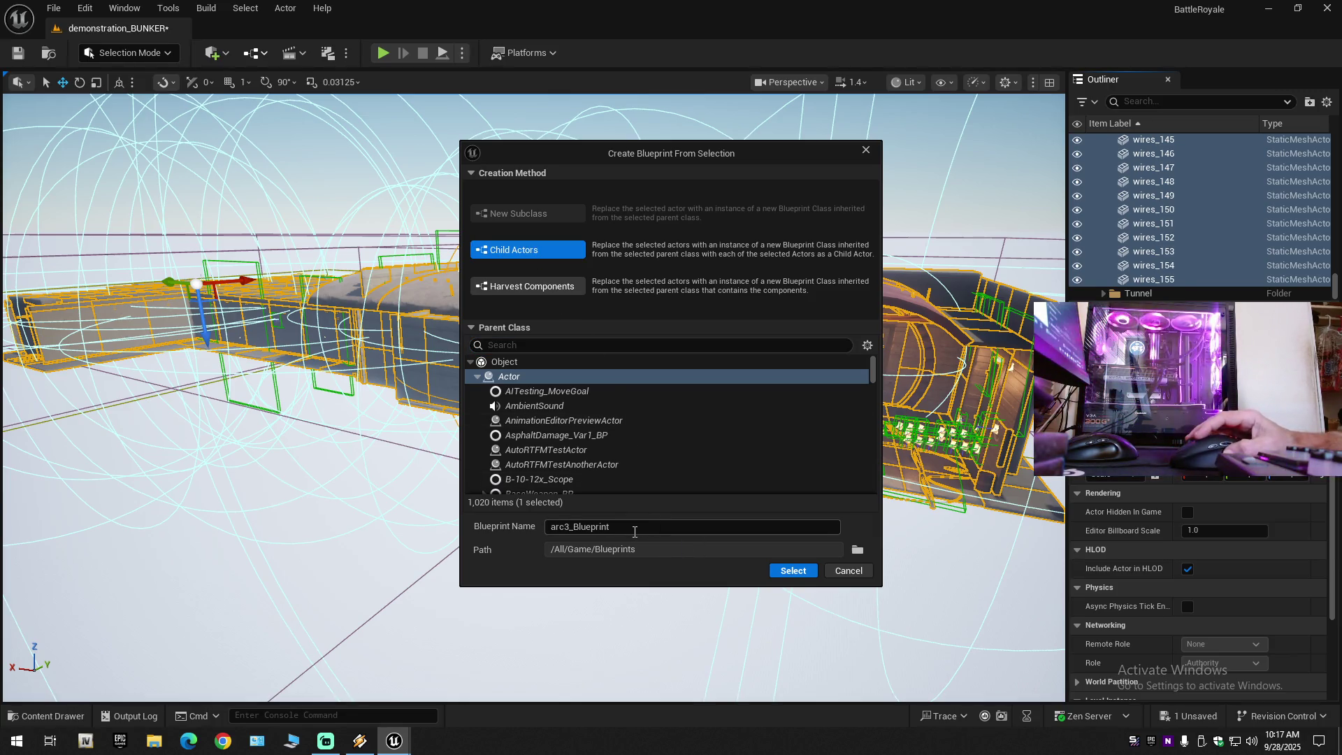
drag(634, 530, 536, 530)
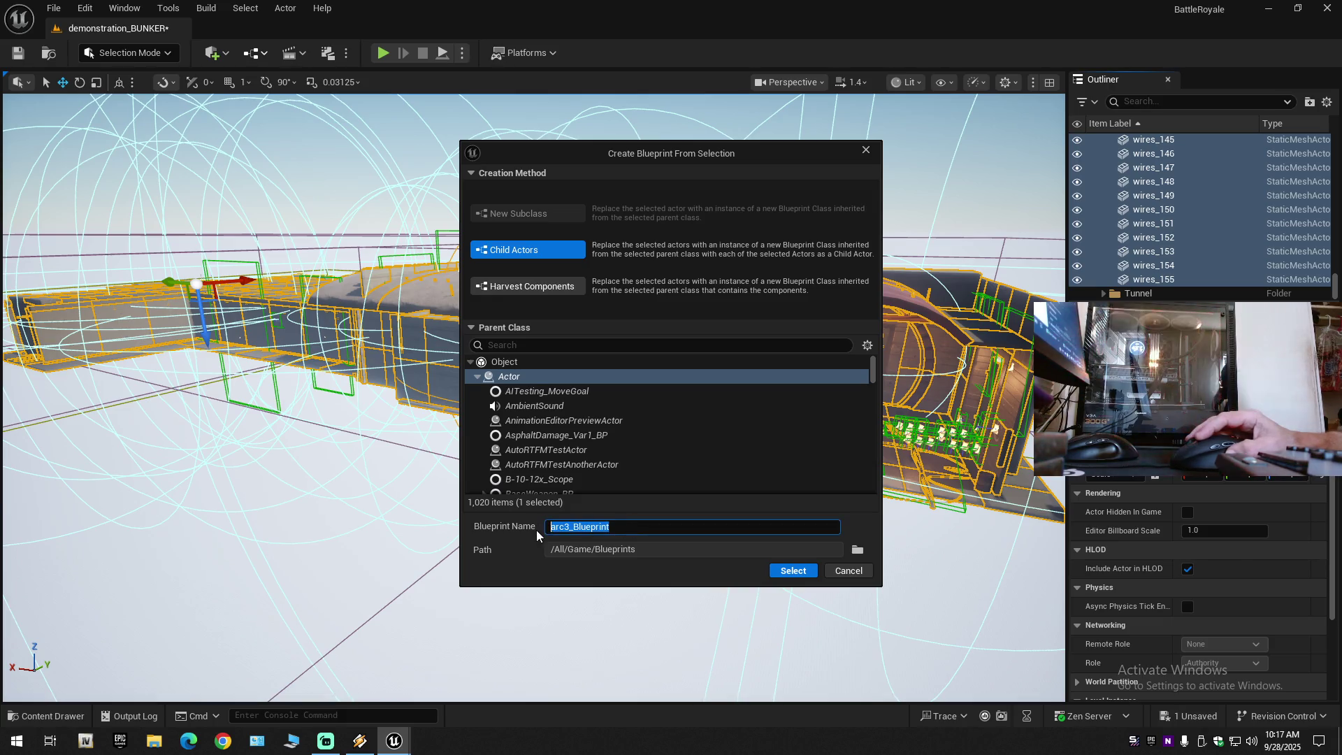
text(Bunker)
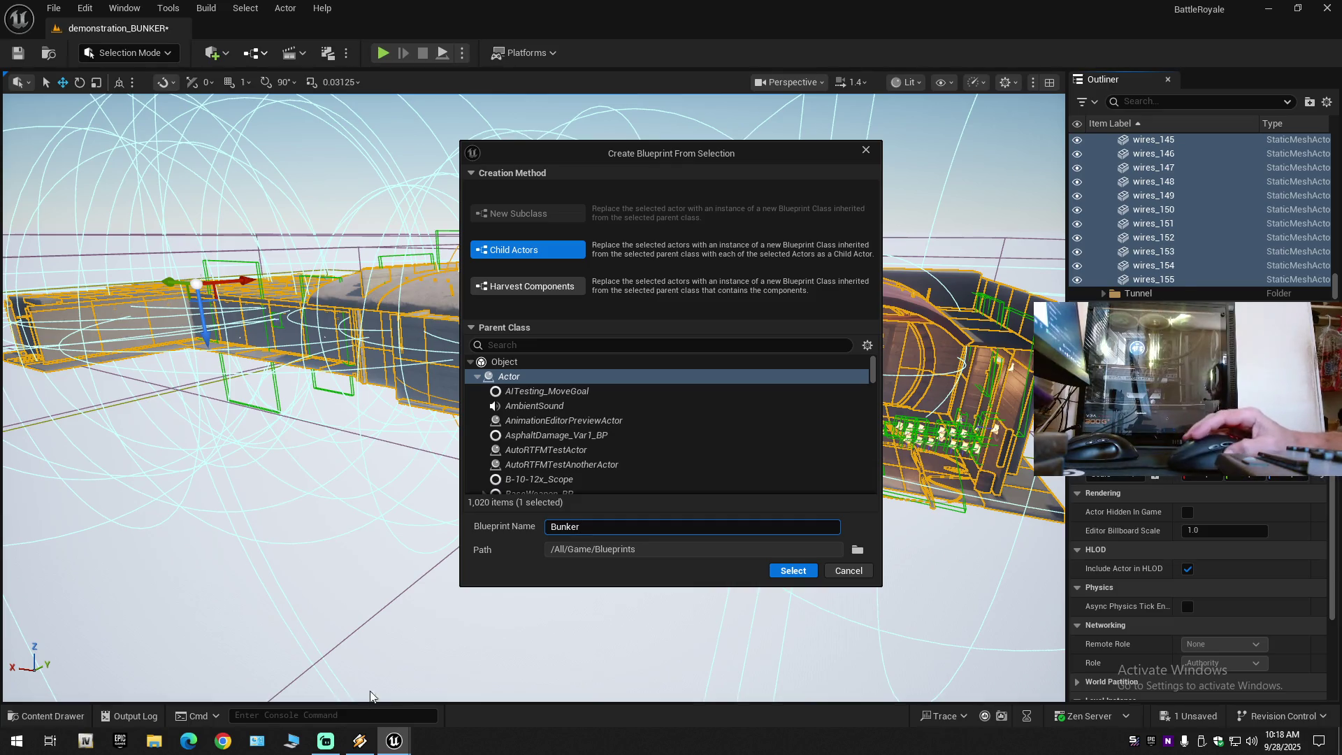
click(153, 740)
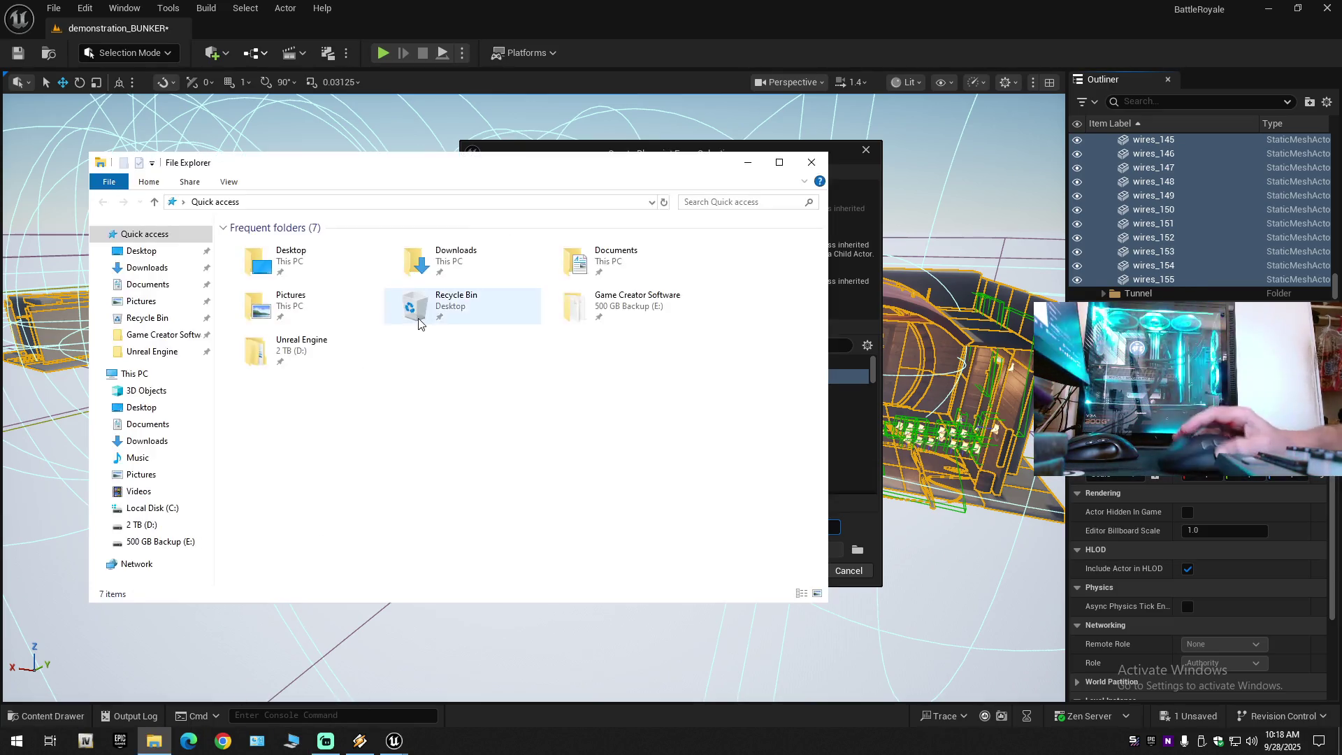
click(146, 285)
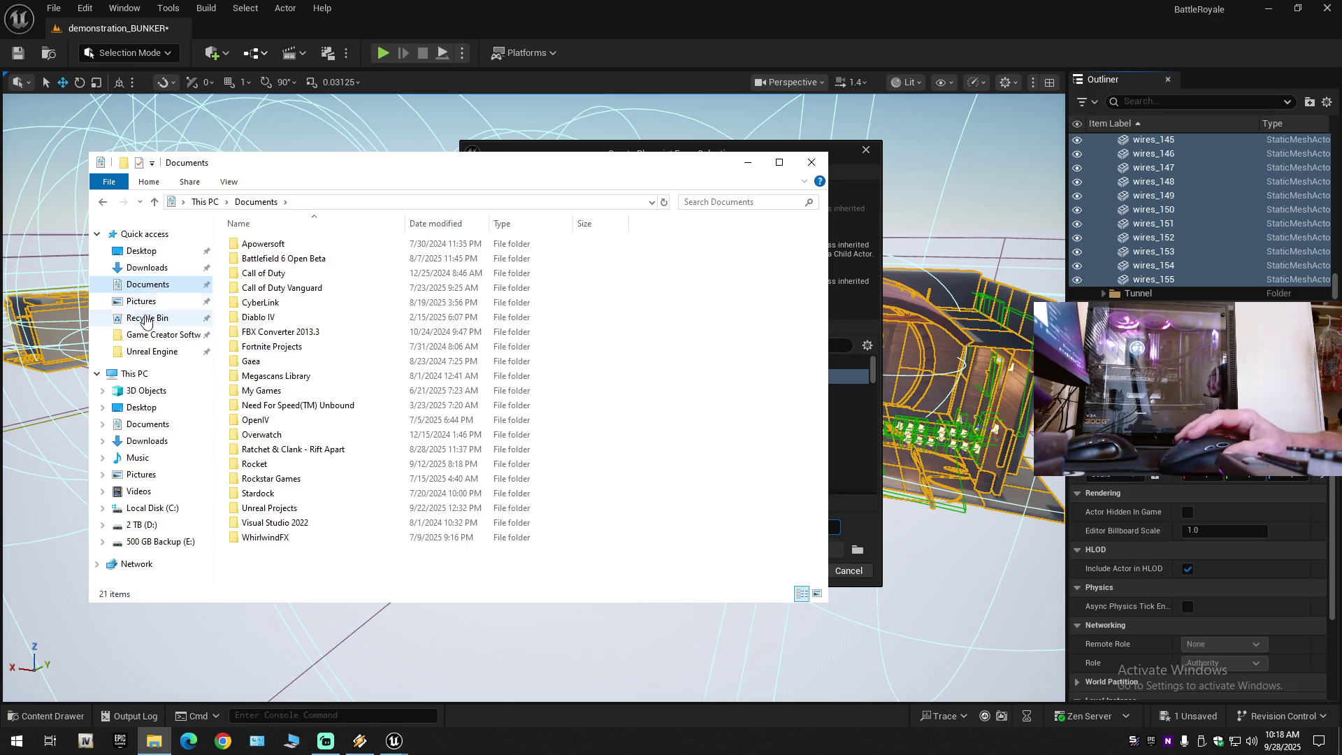
click(146, 353)
double_click(264, 274)
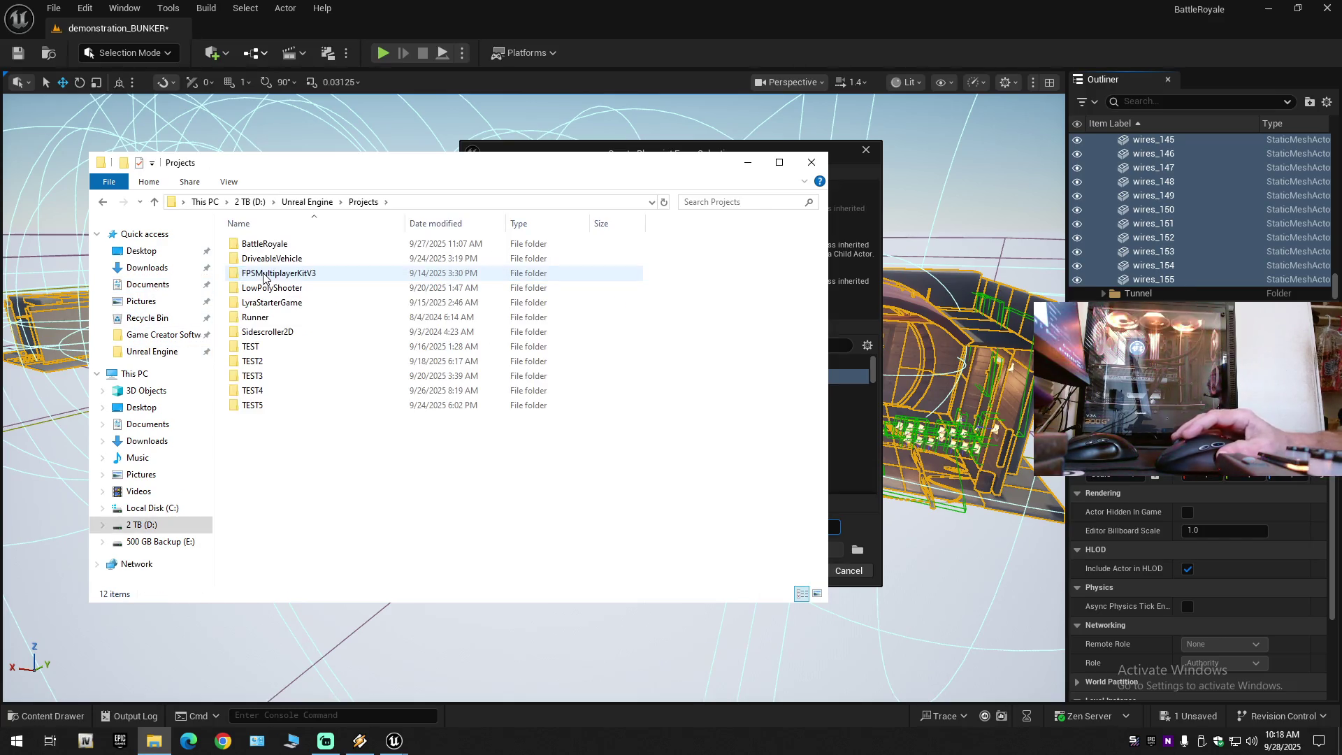
double_click(273, 245)
double_click(269, 258)
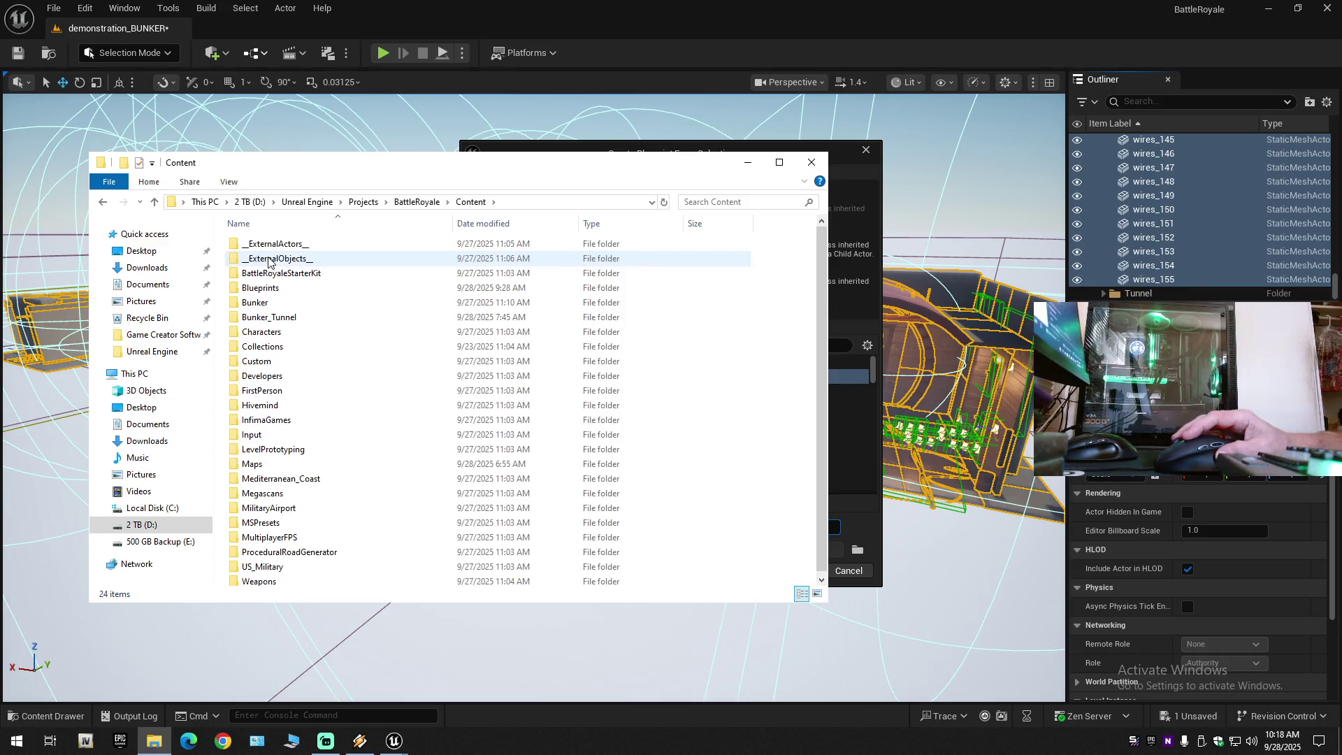
double_click(270, 288)
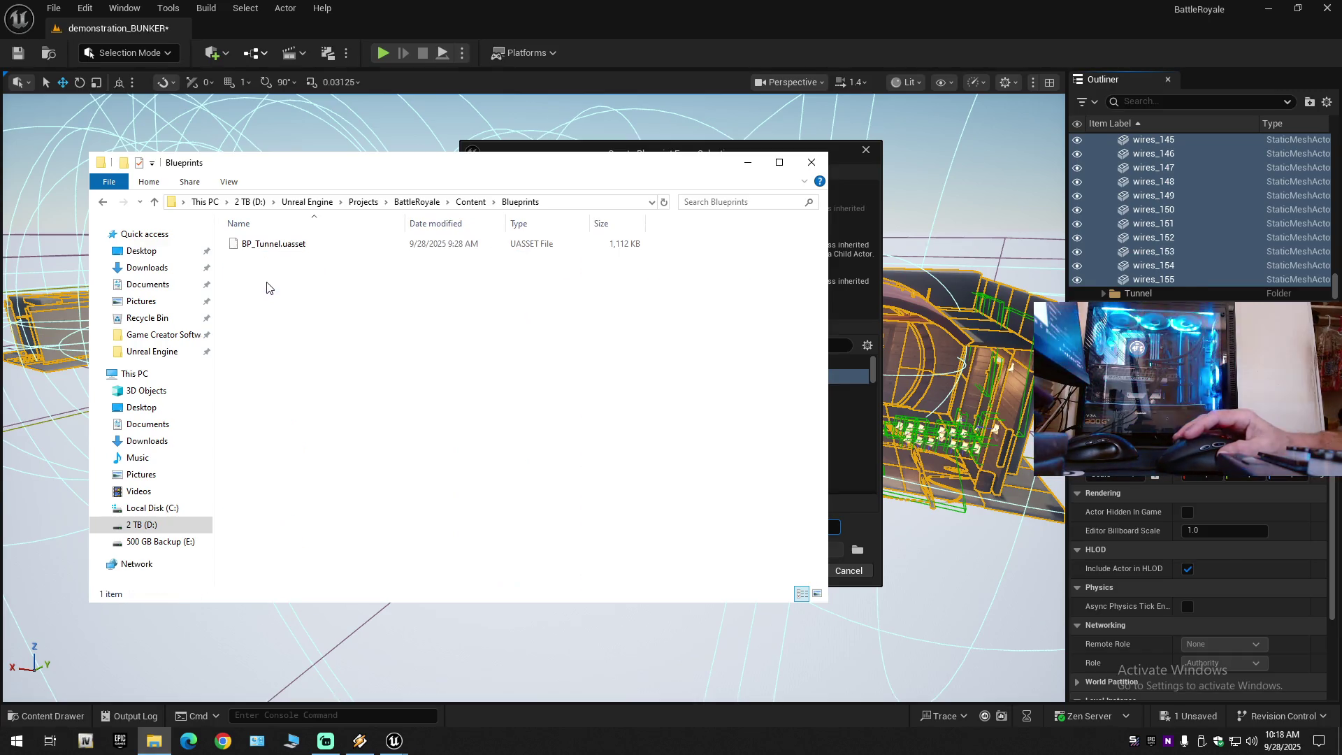
click(812, 162)
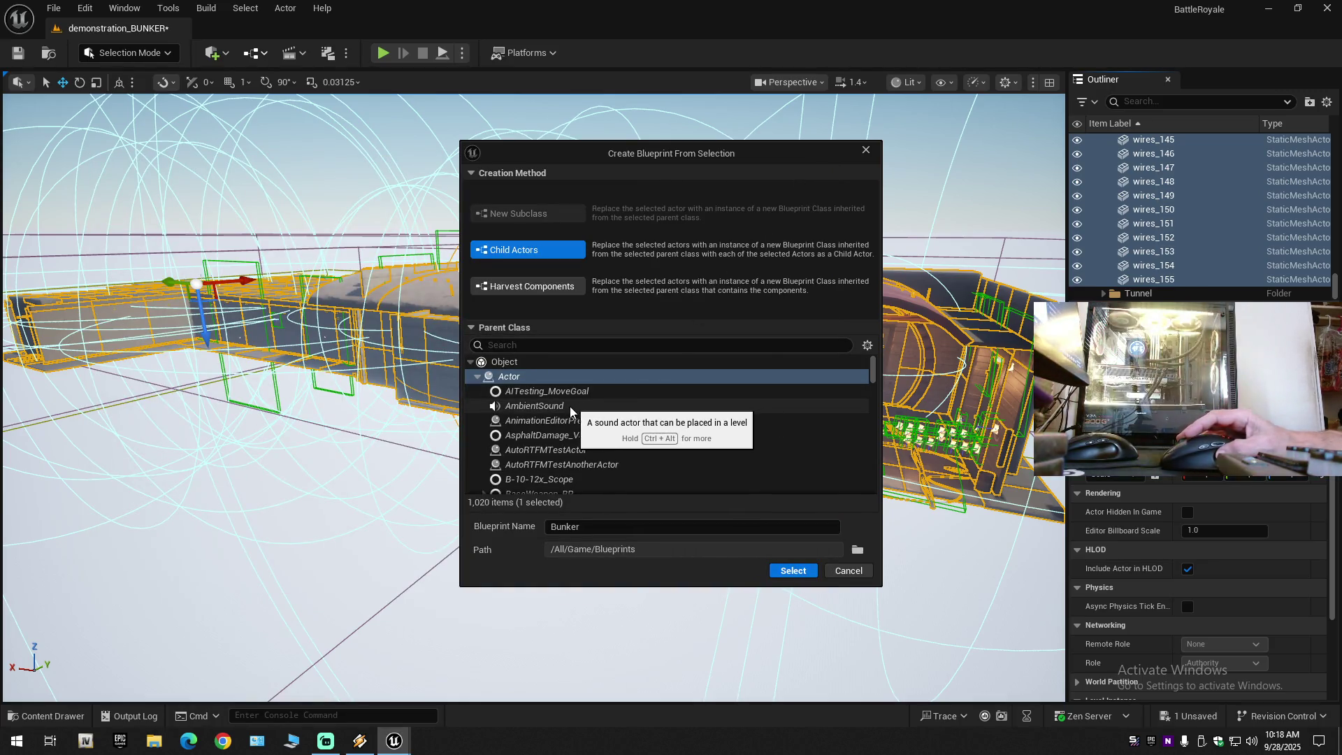
Name the new child-actor blueprint BP_Bunker, create it, and open it for editing.
click(562, 526)
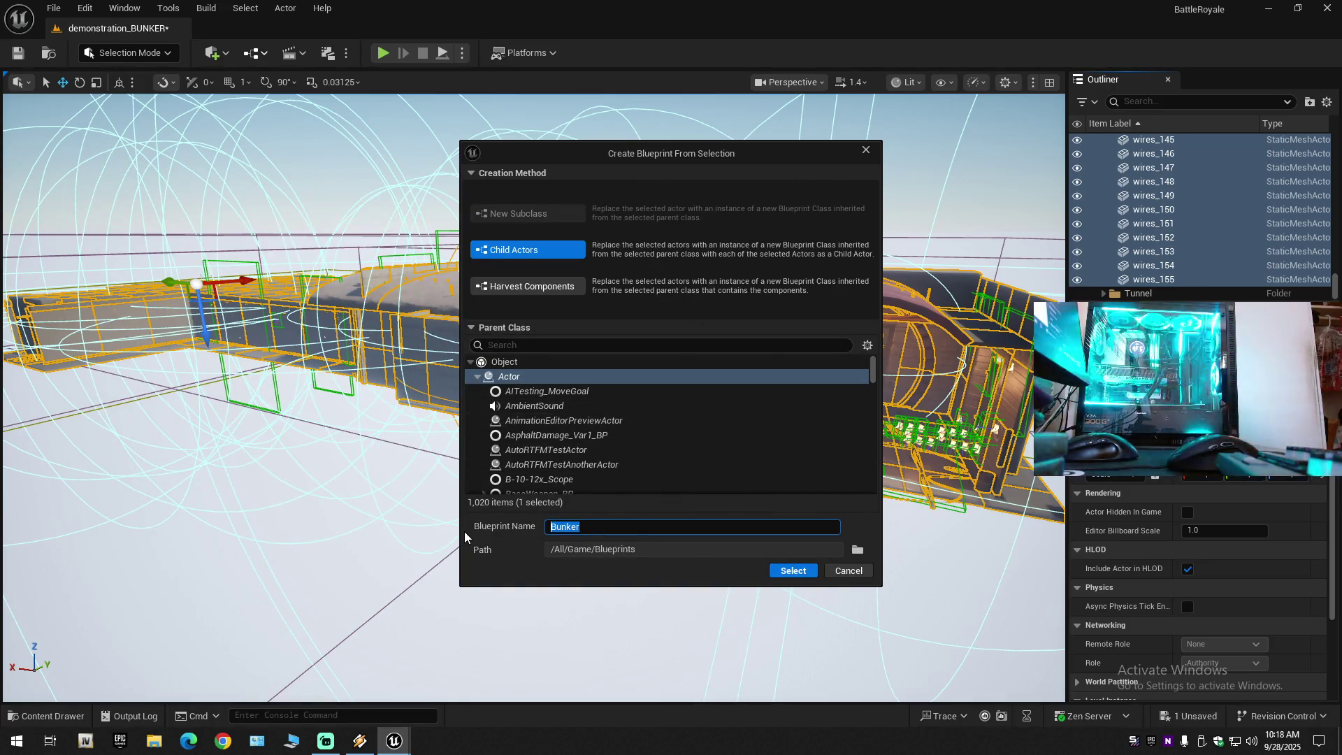
text(BP_)
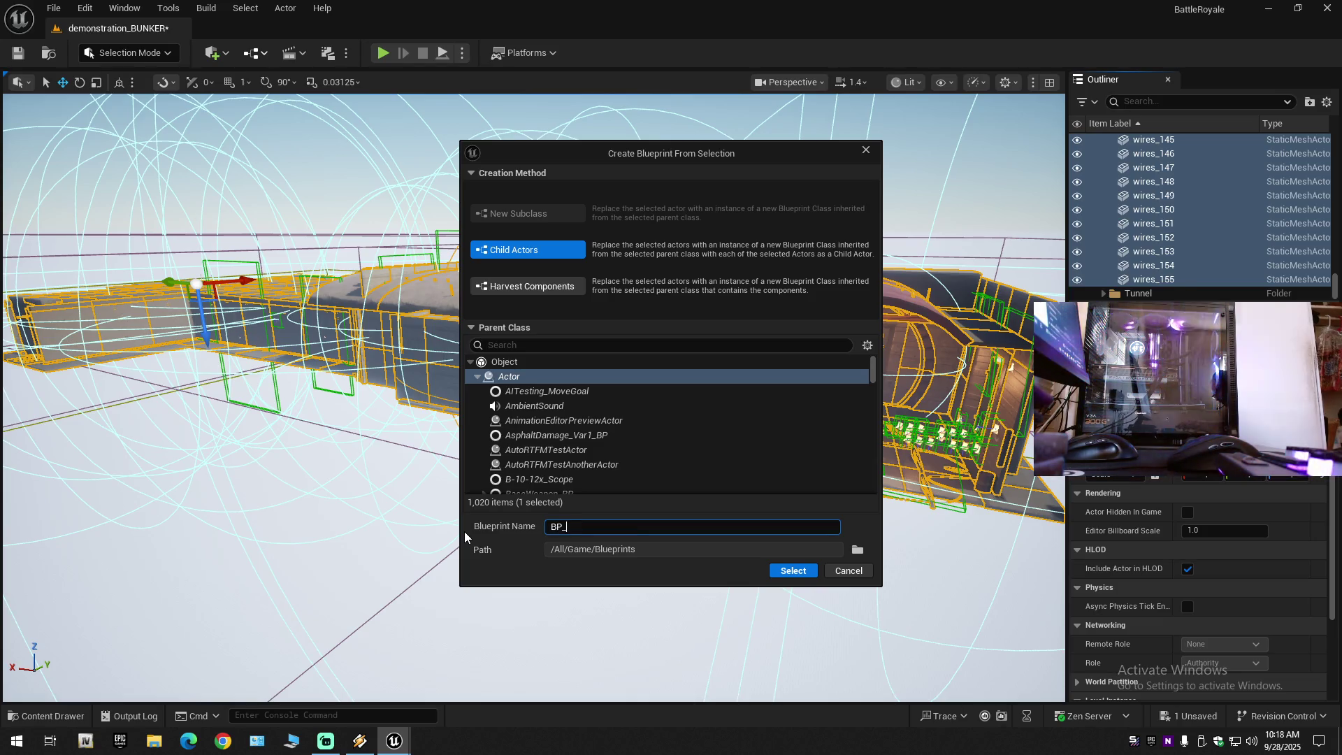
text(Bu)
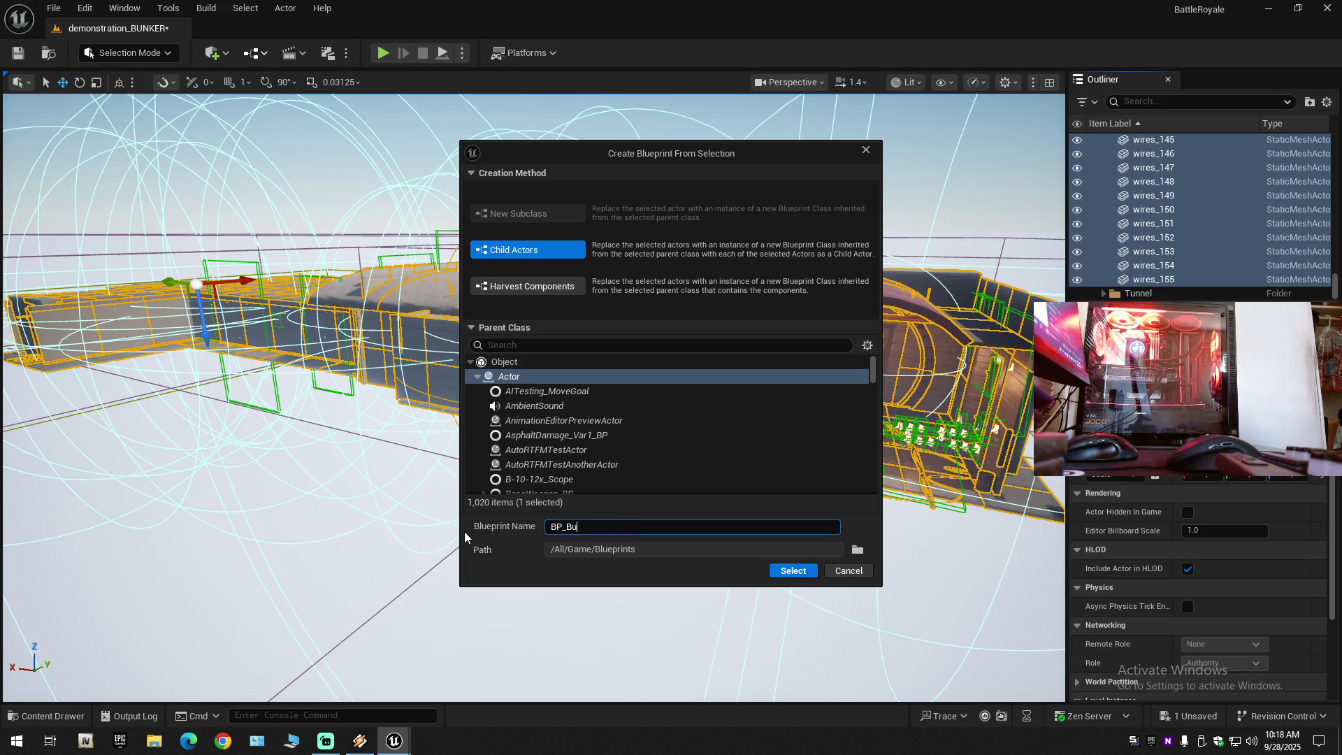
text(nker)
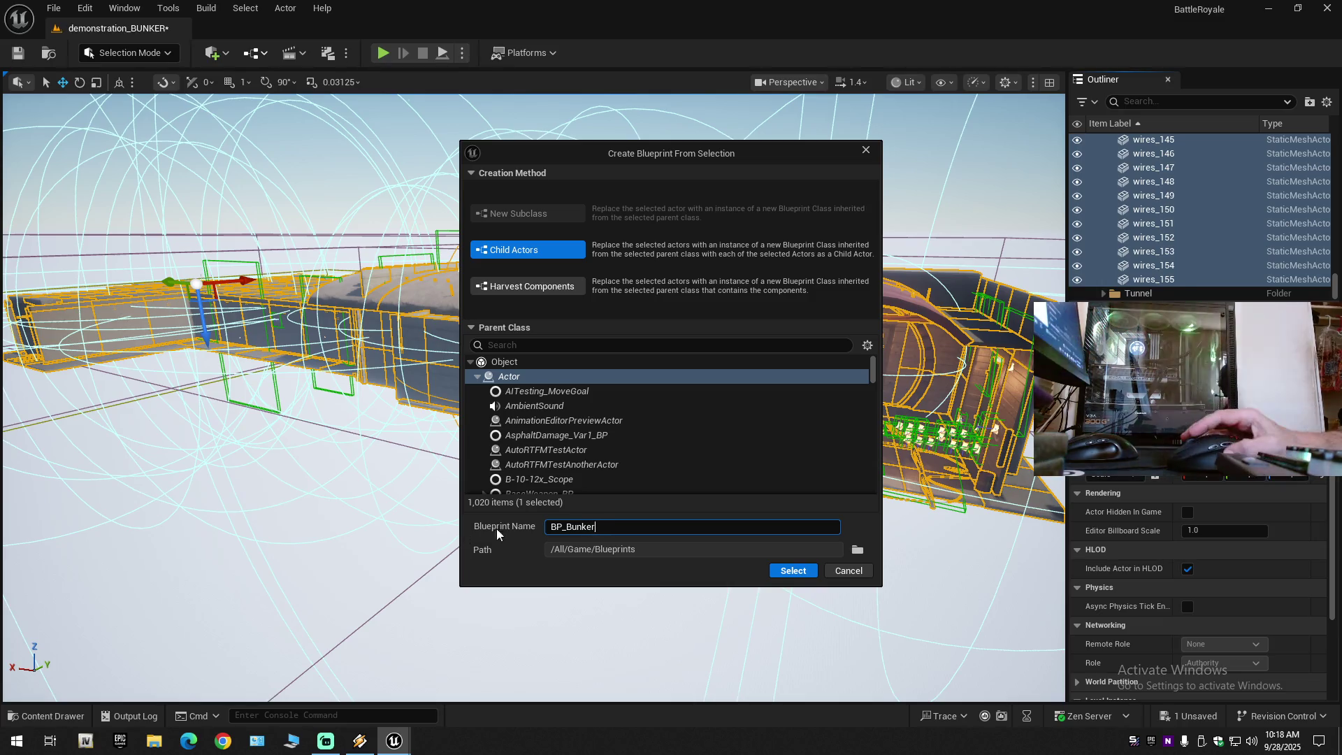
click(786, 570)
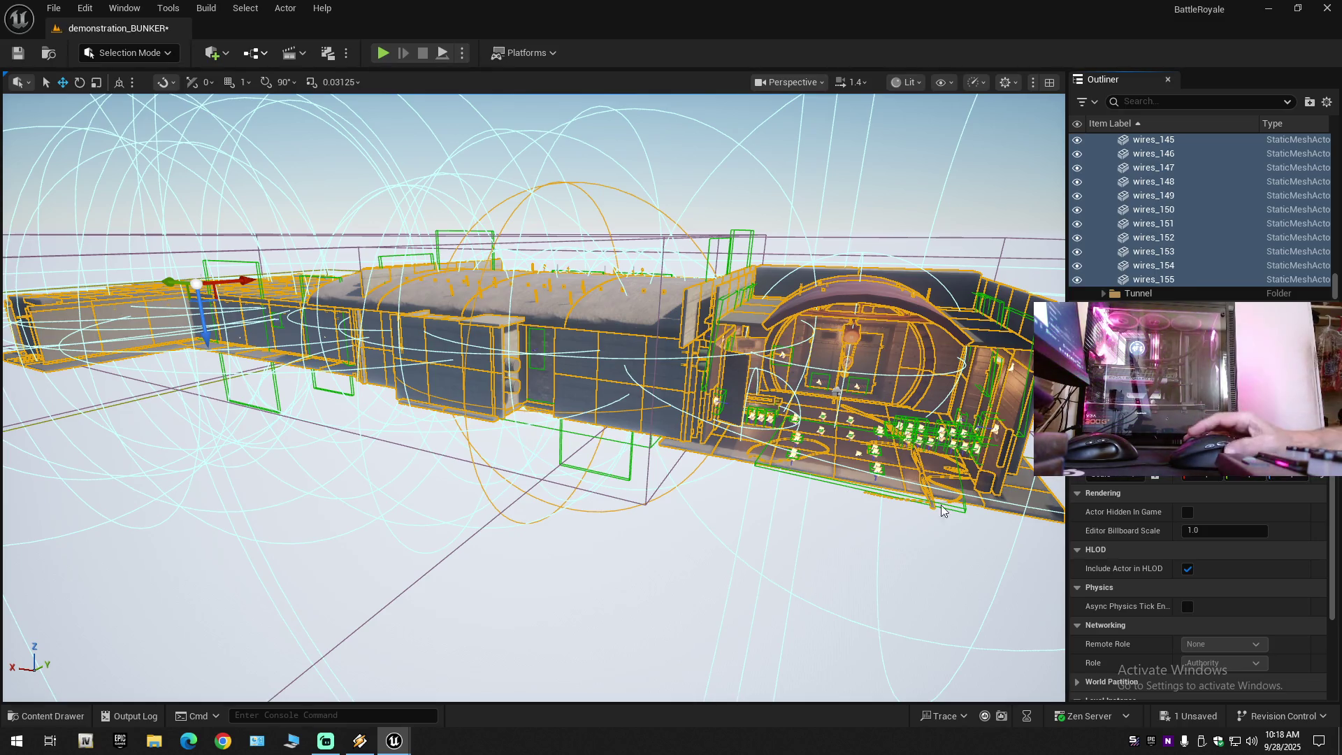
double_click(661, 387)
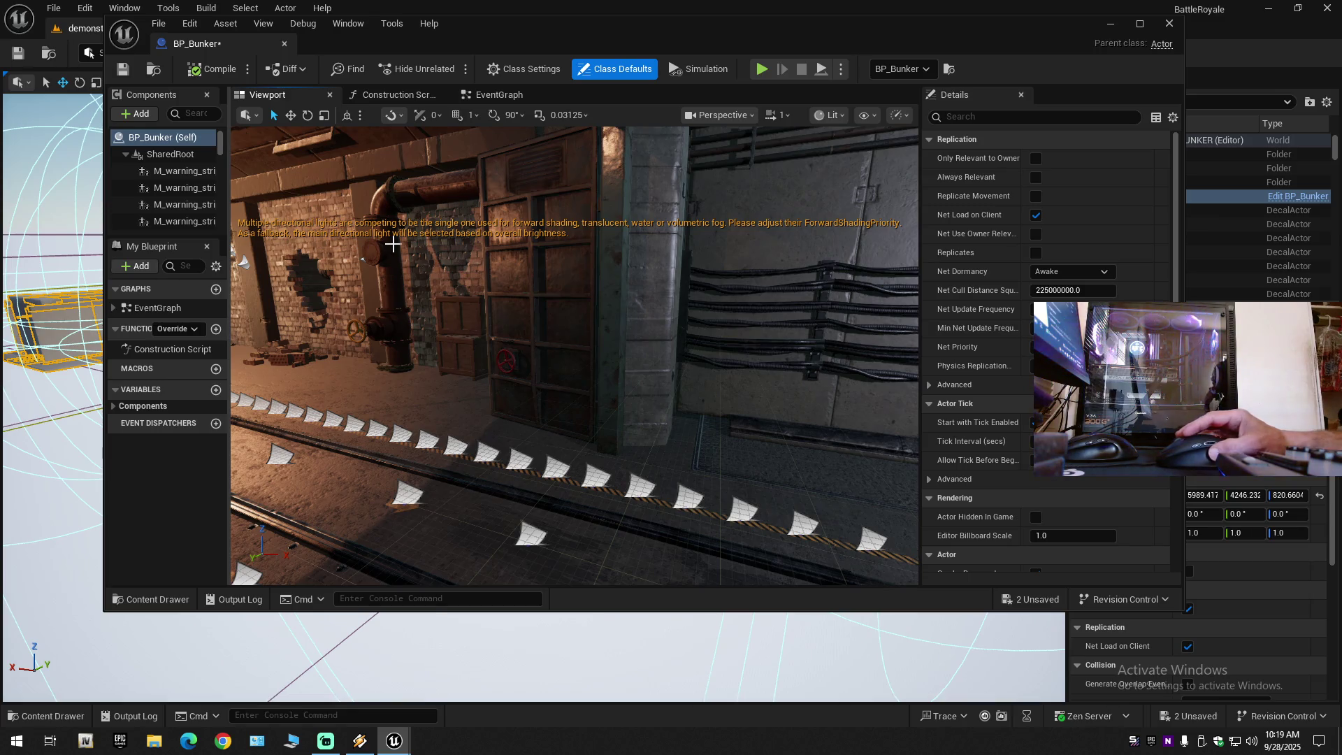
Maximize the BP_Bunker blueprint editor and turn the view down the rail tunnel toward the cart.
double_click(667, 38)
drag(668, 398, 489, 406)
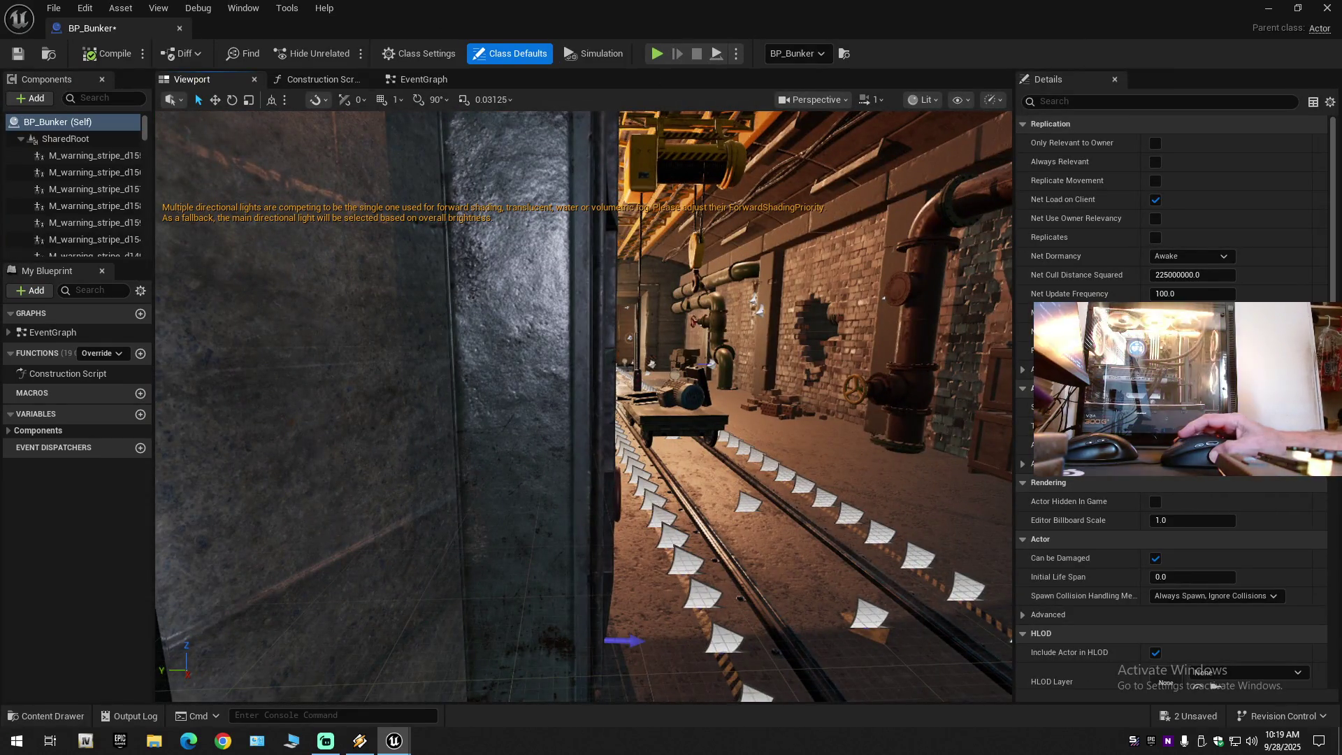
drag(489, 406, 629, 404)
click(1076, 100)
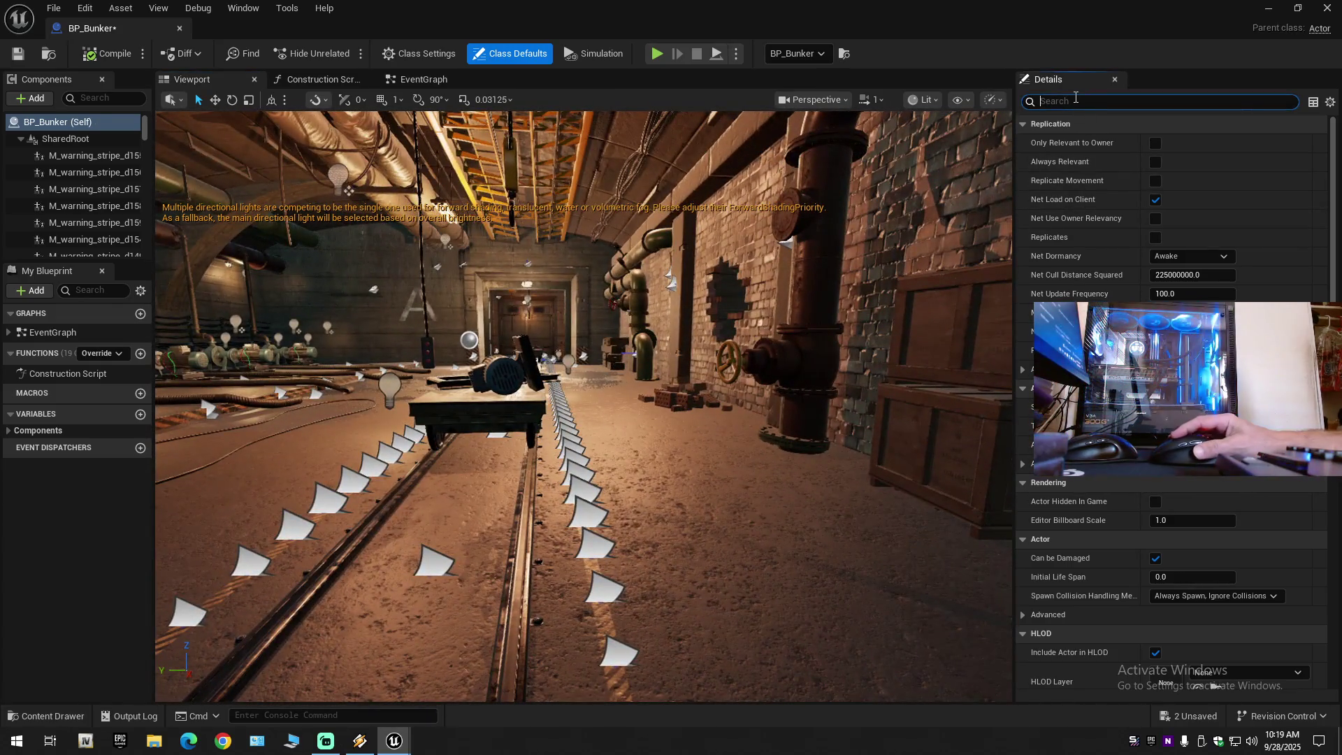
text(;)
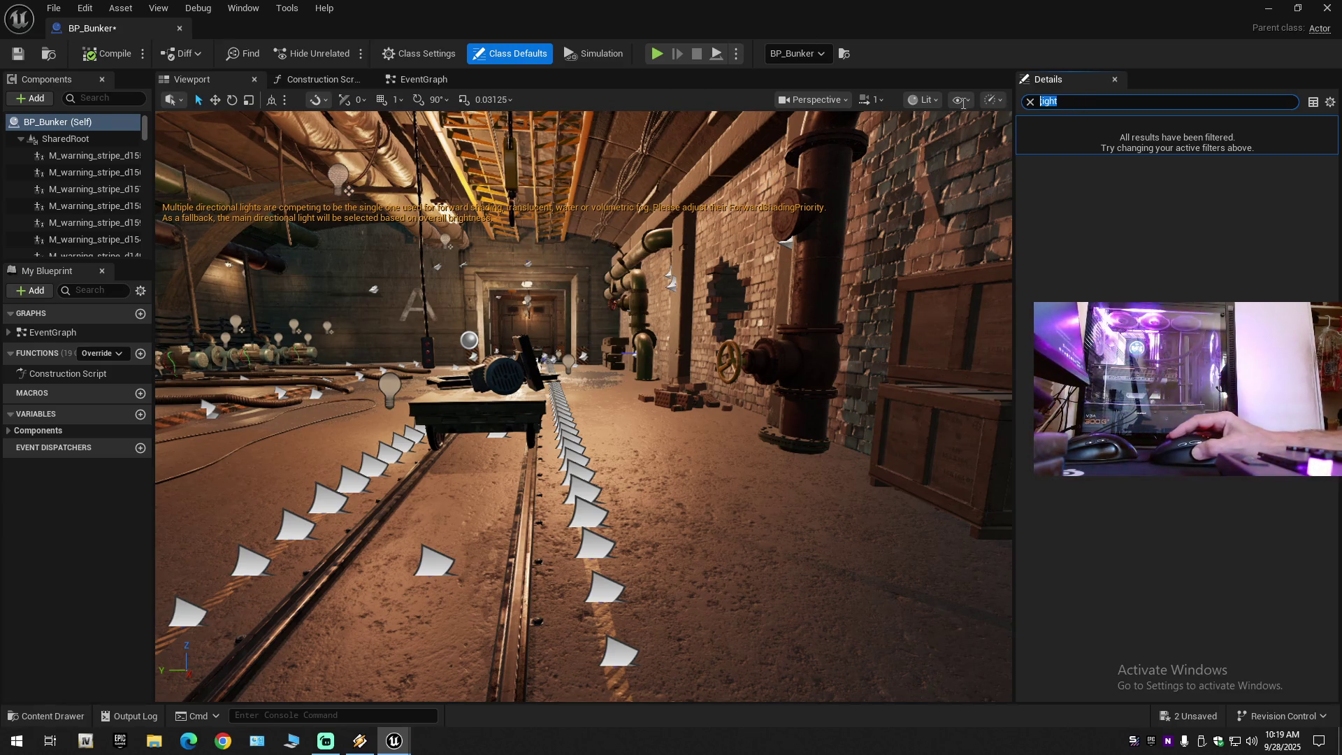
text(i)
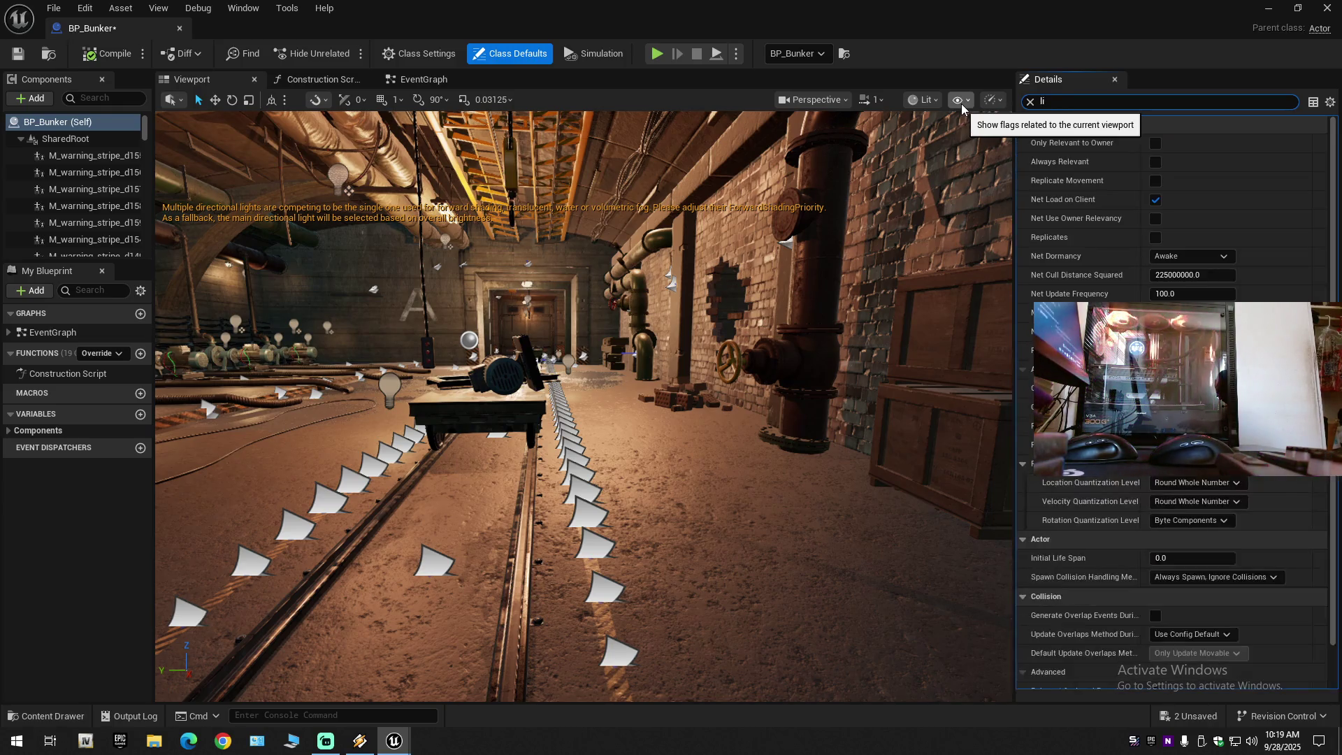
text(ght)
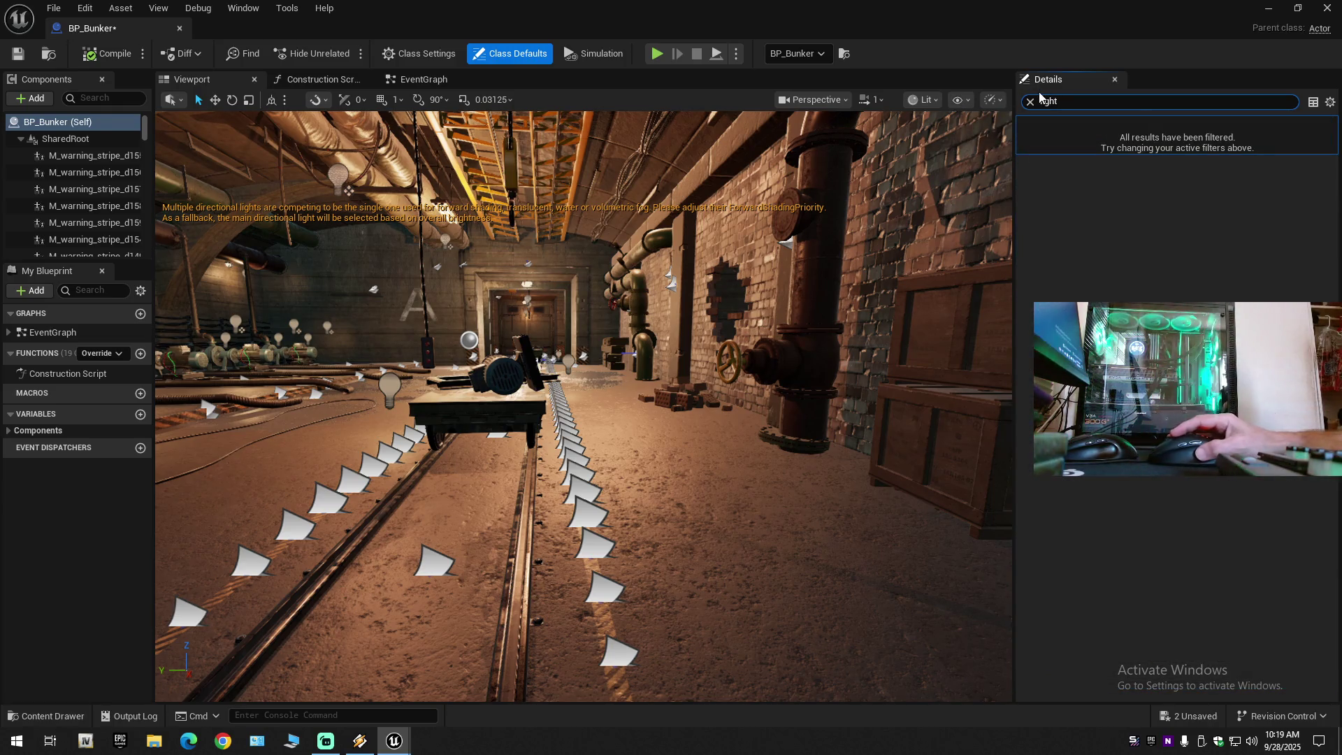
click(1029, 102)
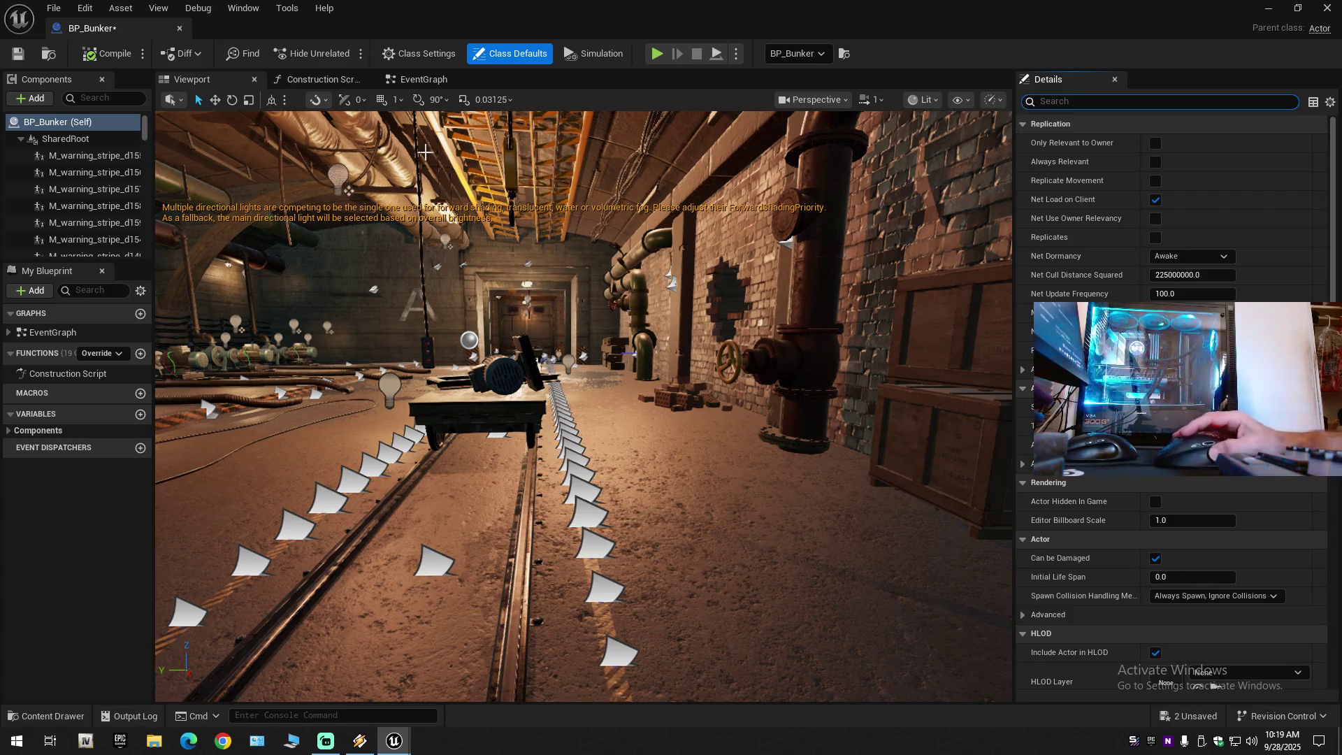
click(104, 98)
text(l)
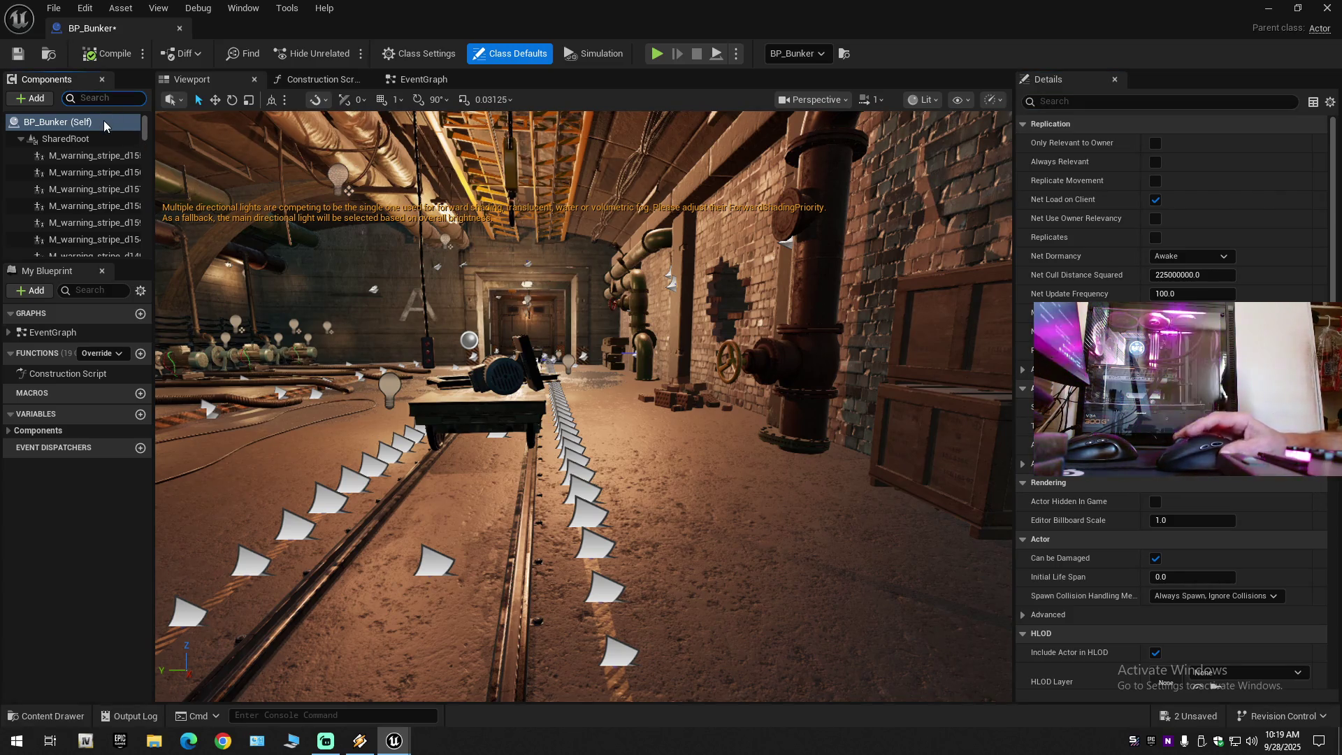
text(igh)
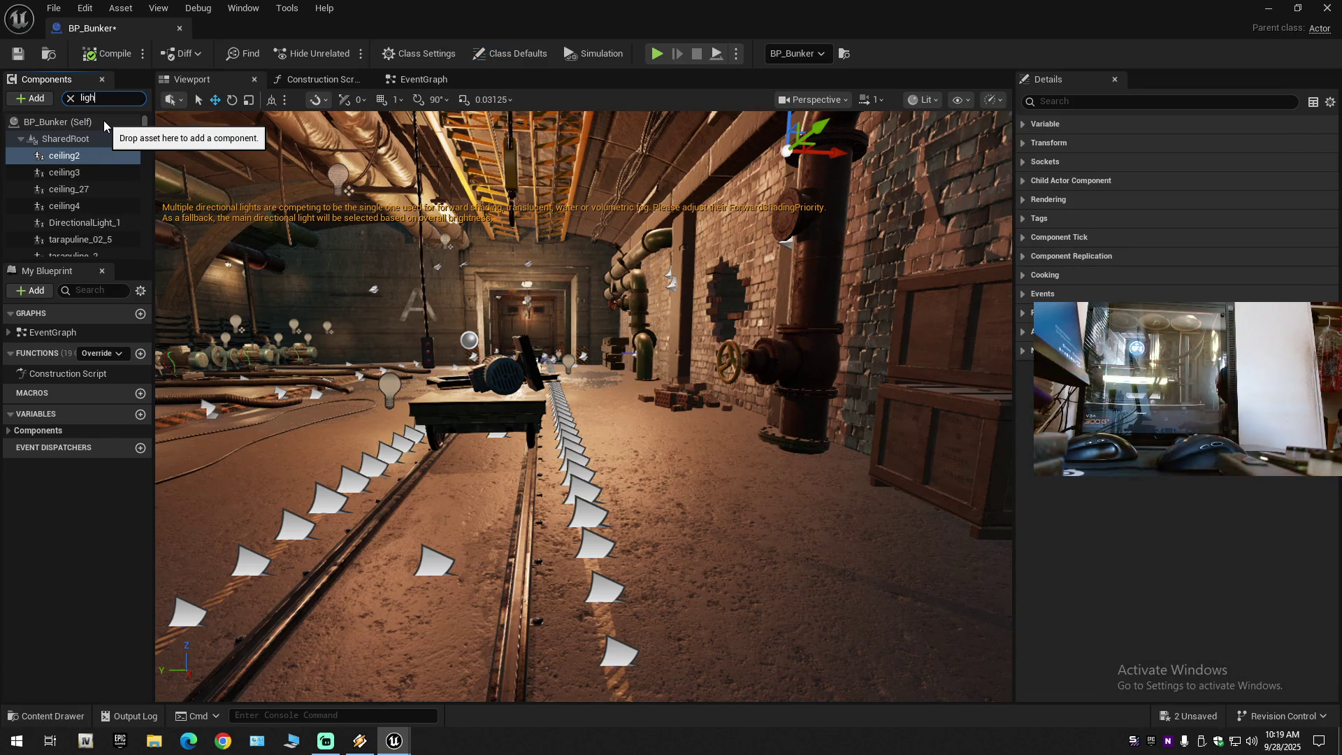
text(t)
Delete the DirectionalLight_1 component from BP_Bunker.
click(92, 155)
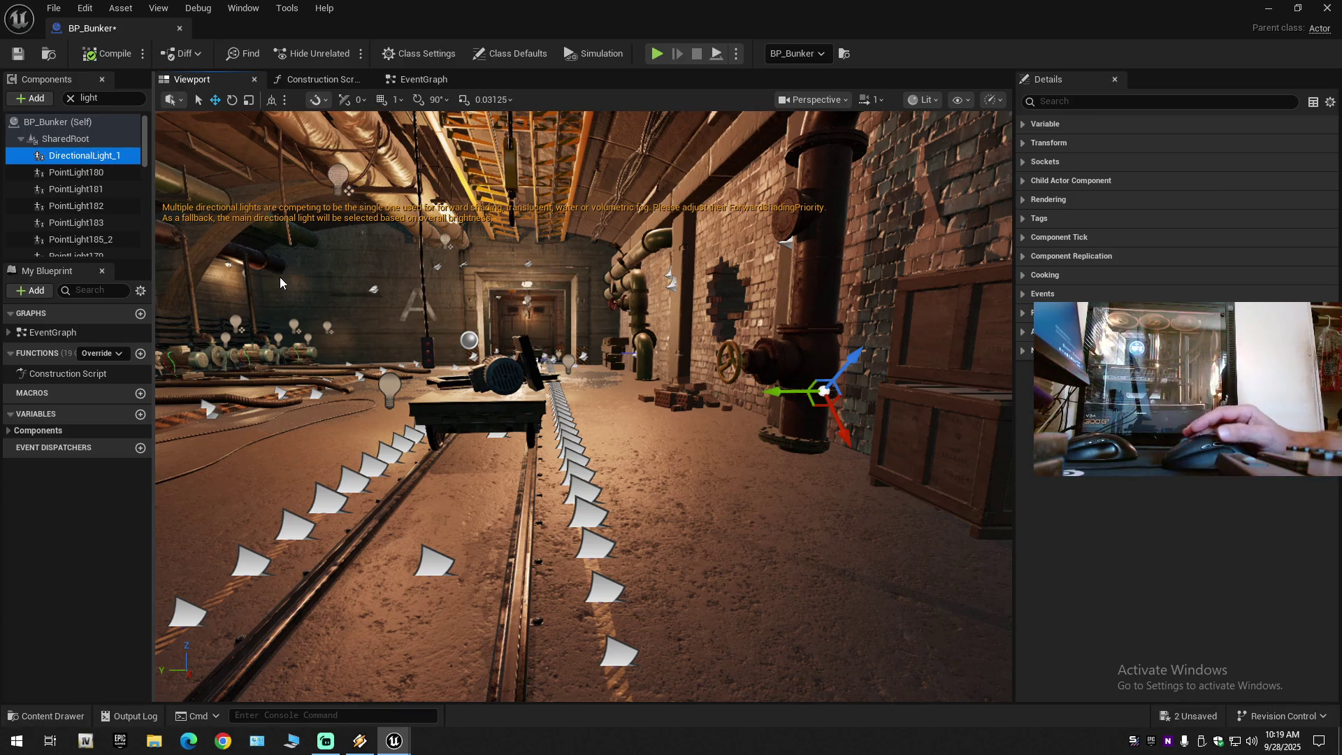
key(Delete)
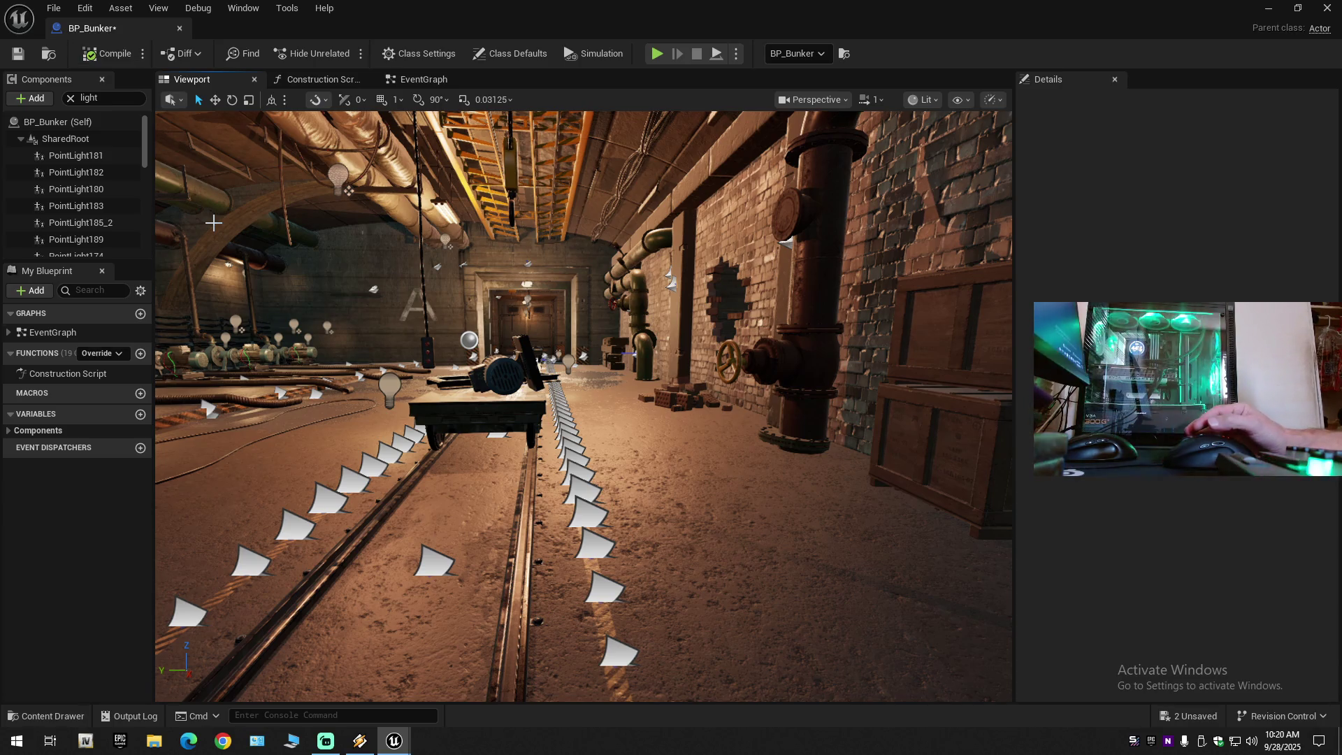
Save BP_Bunker, inspect the interior's wall, vault door and crane hook, then compile and save again.
click(19, 53)
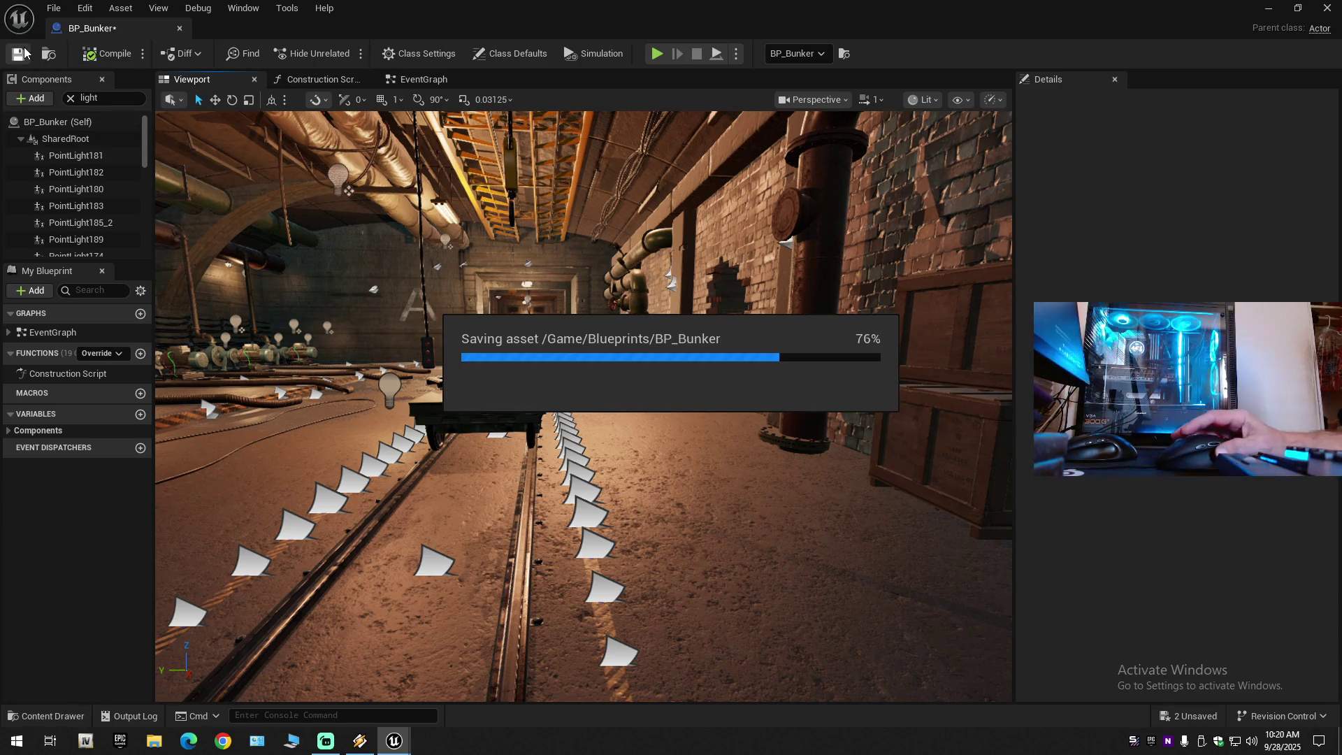
mouse_move(583, 406)
mouse_down()
mouse_move(419, 405)
mouse_move(531, 395)
mouse_up()
scroll(376, 436, down, 1)
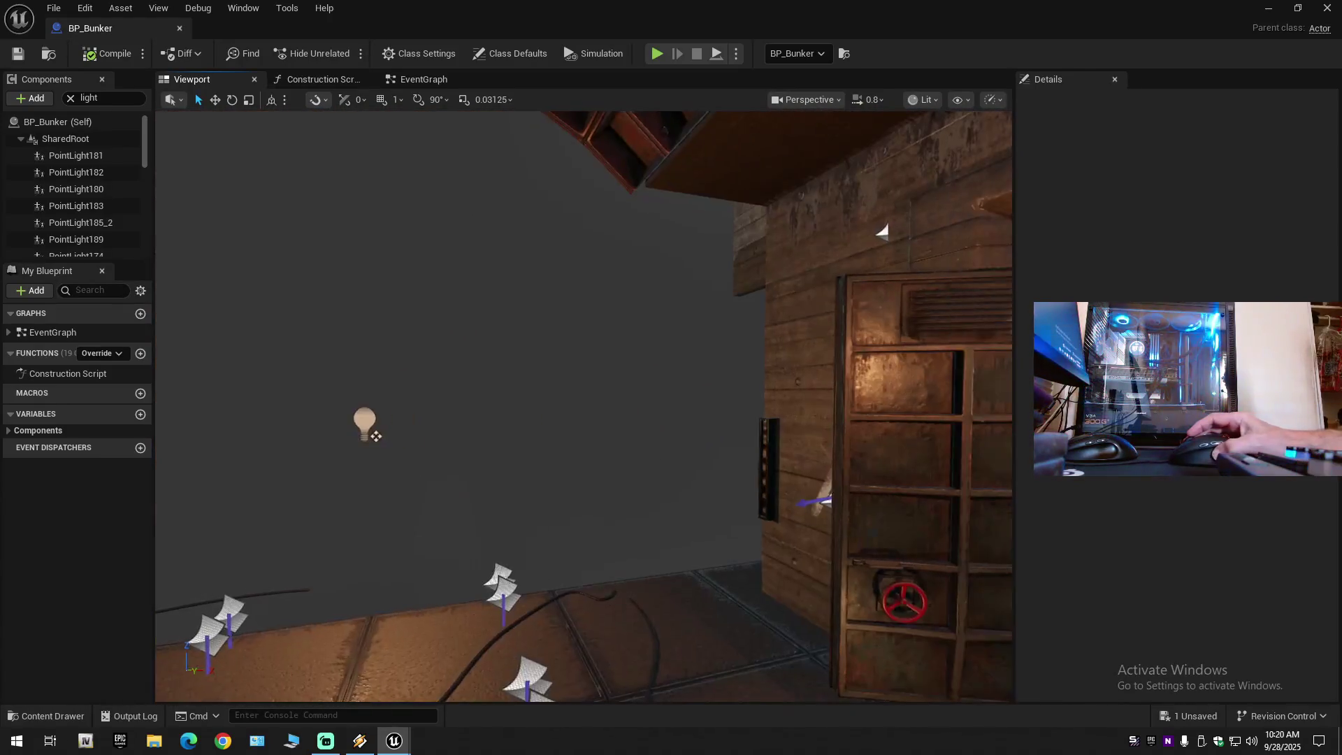
mouse_move(376, 436)
mouse_down()
mouse_move(539, 411)
mouse_move(958, 440)
mouse_move(285, 420)
mouse_move(503, 437)
mouse_move(402, 211)
mouse_up()
drag(584, 405, 542, 311)
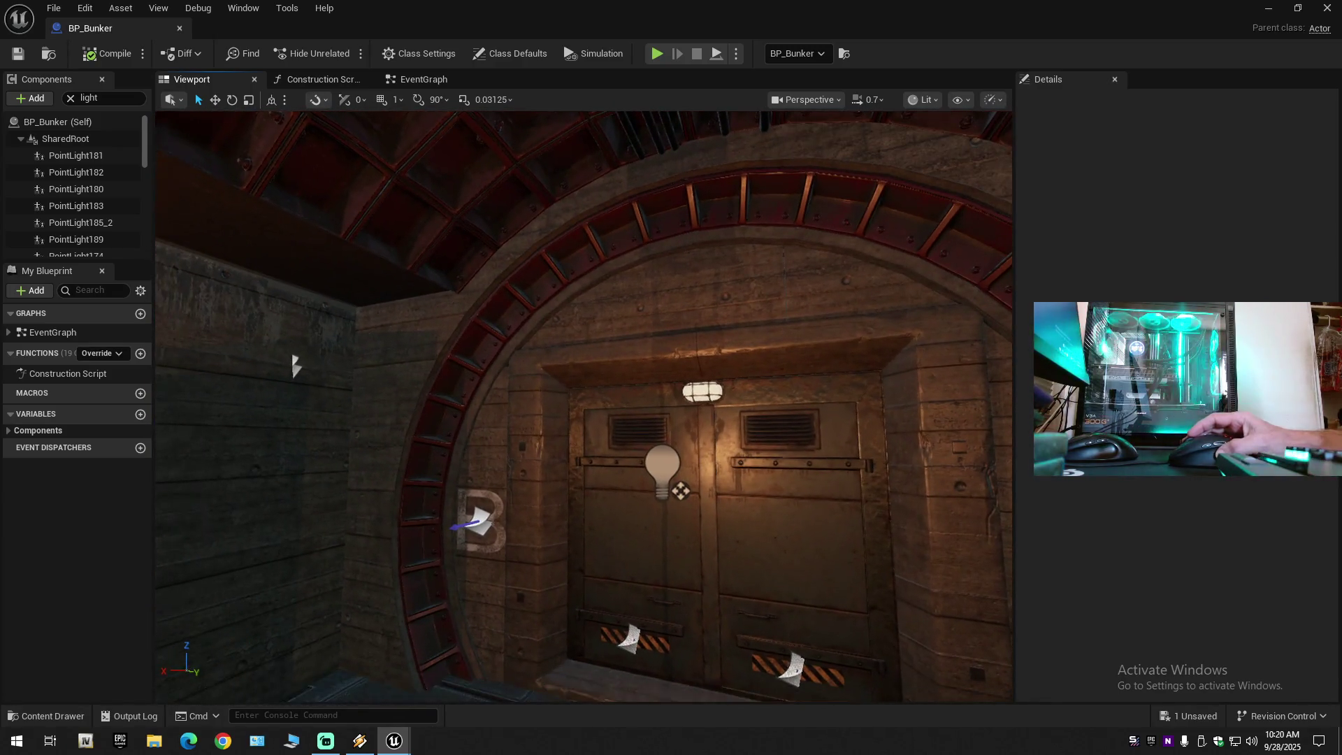
mouse_move(320, 369)
mouse_down()
mouse_move(303, 331)
mouse_move(309, 385)
mouse_move(279, 369)
mouse_move(332, 371)
mouse_move(294, 366)
mouse_move(311, 369)
mouse_move(311, 328)
mouse_move(279, 329)
mouse_move(308, 328)
mouse_move(311, 294)
mouse_move(287, 294)
mouse_move(329, 294)
mouse_up()
scroll(301, 328, up, 1)
scroll(308, 315, up, 1)
scroll(311, 294, up, 1)
scroll(294, 294, down, 1)
click(91, 54)
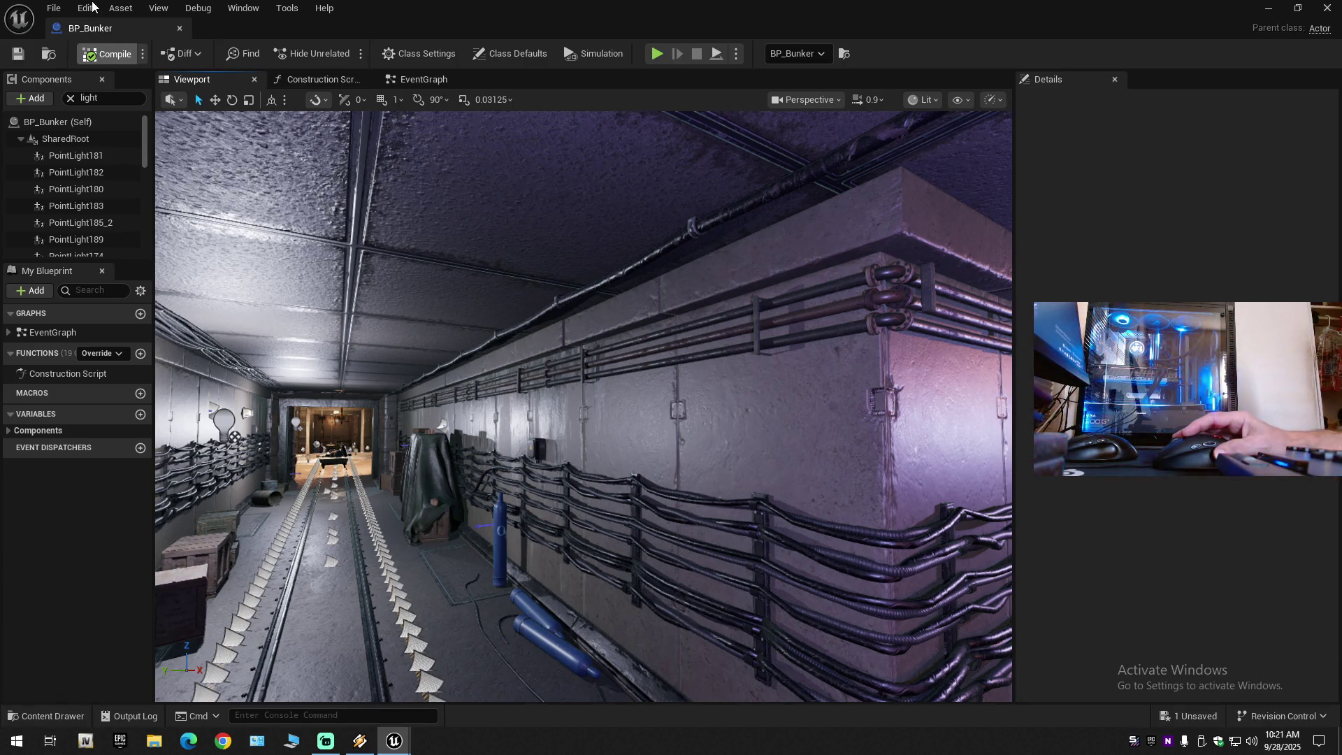
click(21, 56)
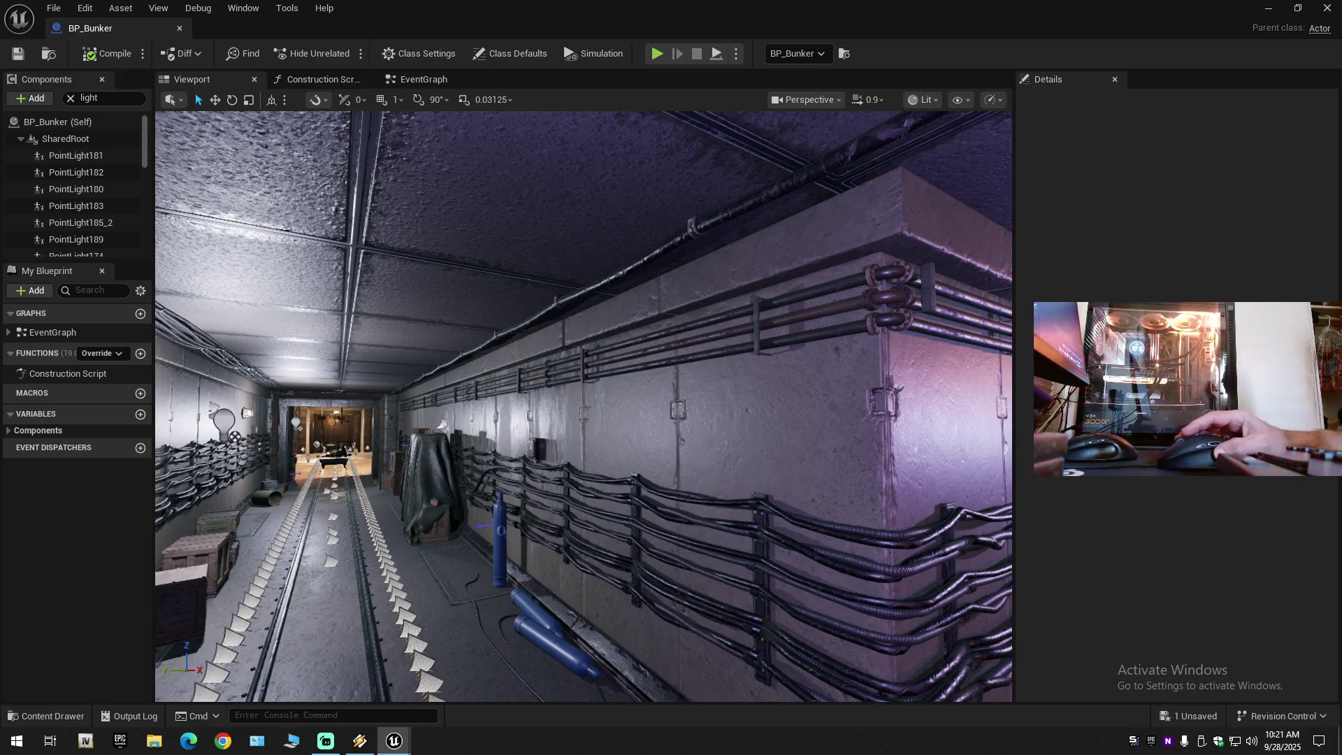
Close the BP_Bunker blueprint editor and deselect the bunker in the level.
click(180, 31)
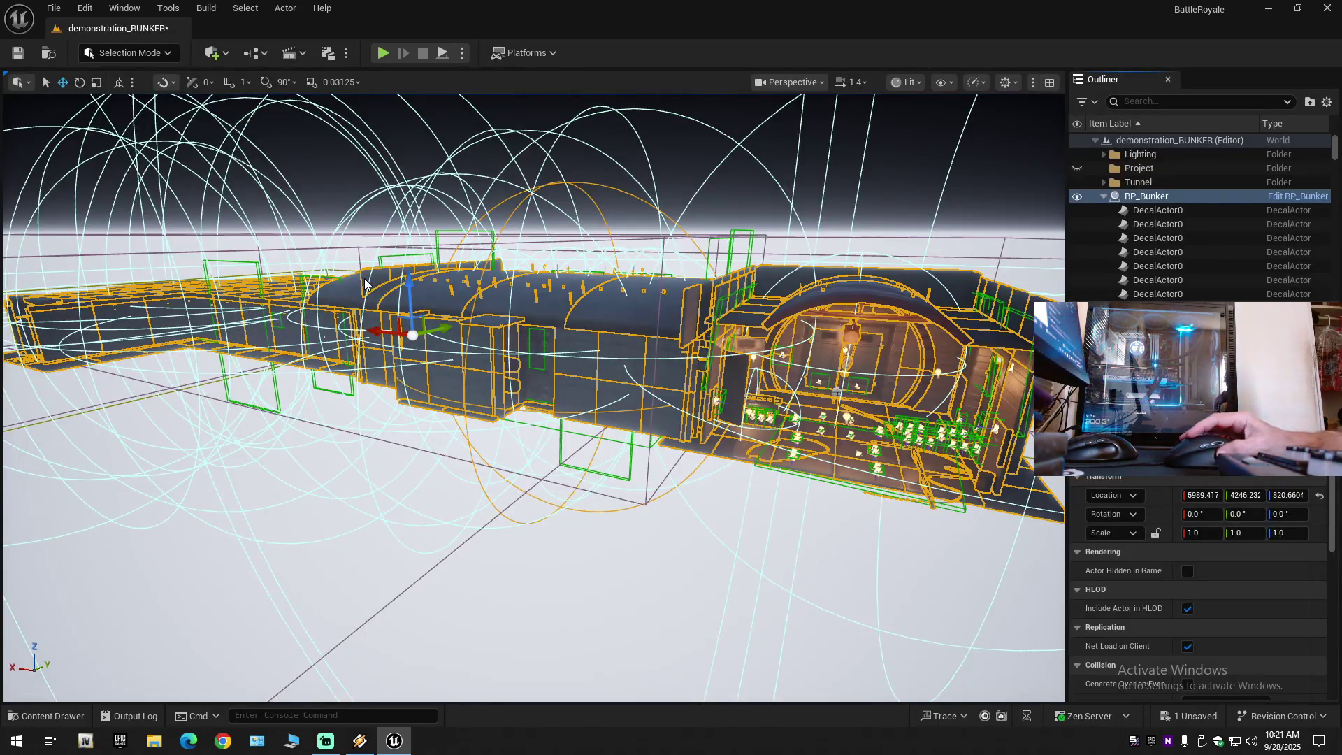
key(Escape)
drag(383, 386, 365, 362)
Save the demonstration_BUNKER map and bring up the Content Drawer.
drag(348, 292, 348, 292)
click(20, 56)
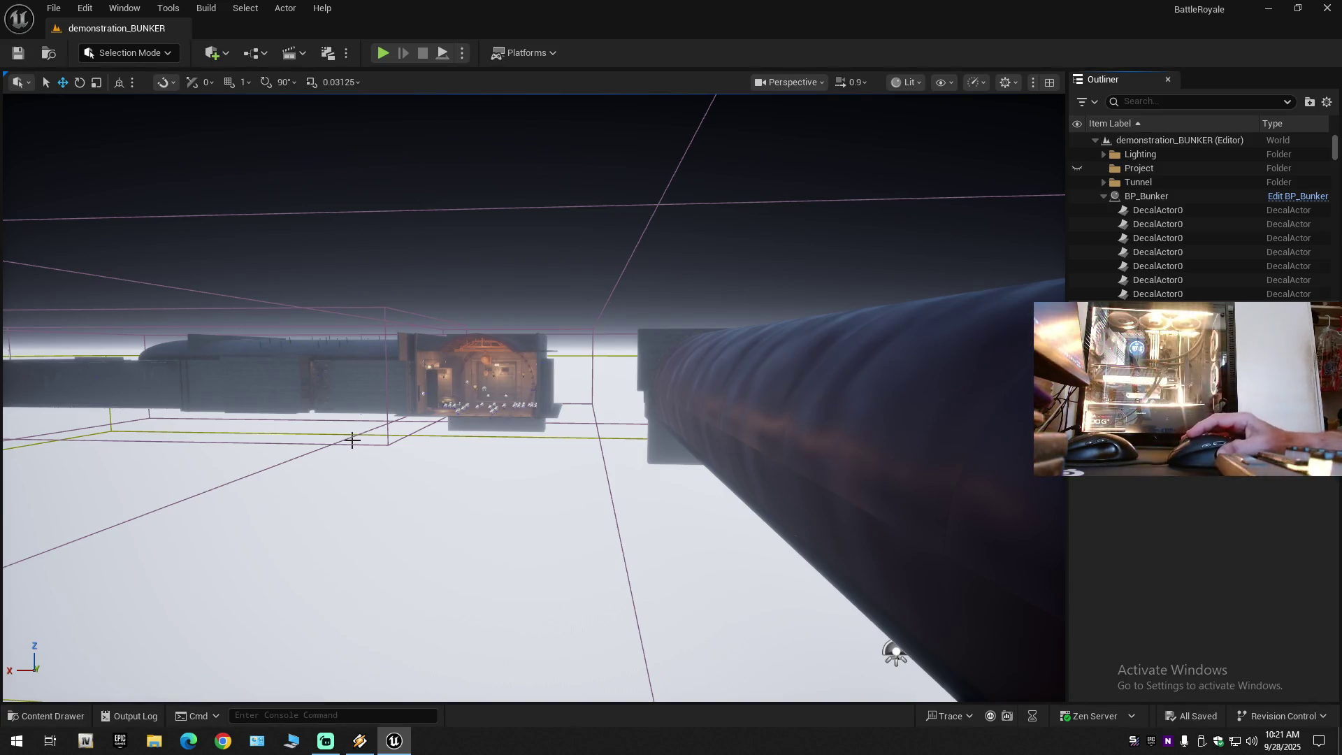
click(49, 714)
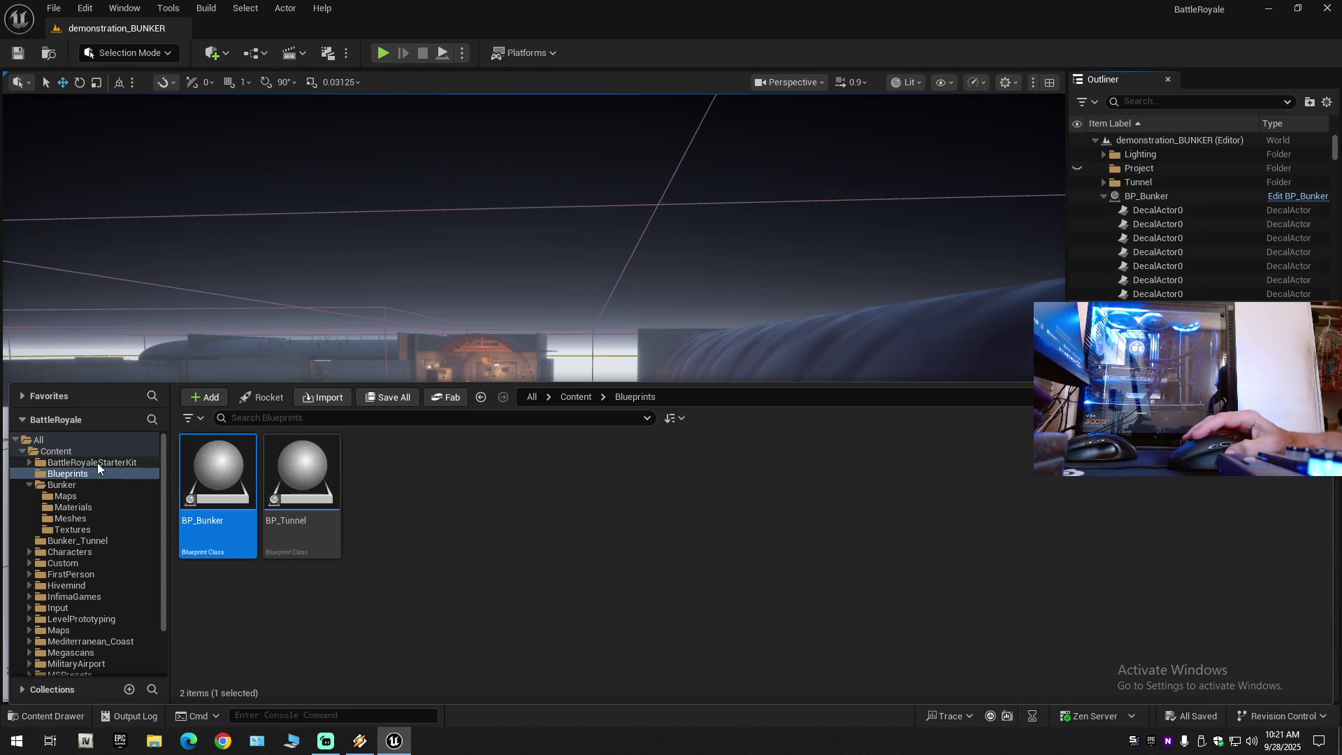
Expand the Content folders and check BP_Bunker inside the Blueprints folder.
click(70, 453)
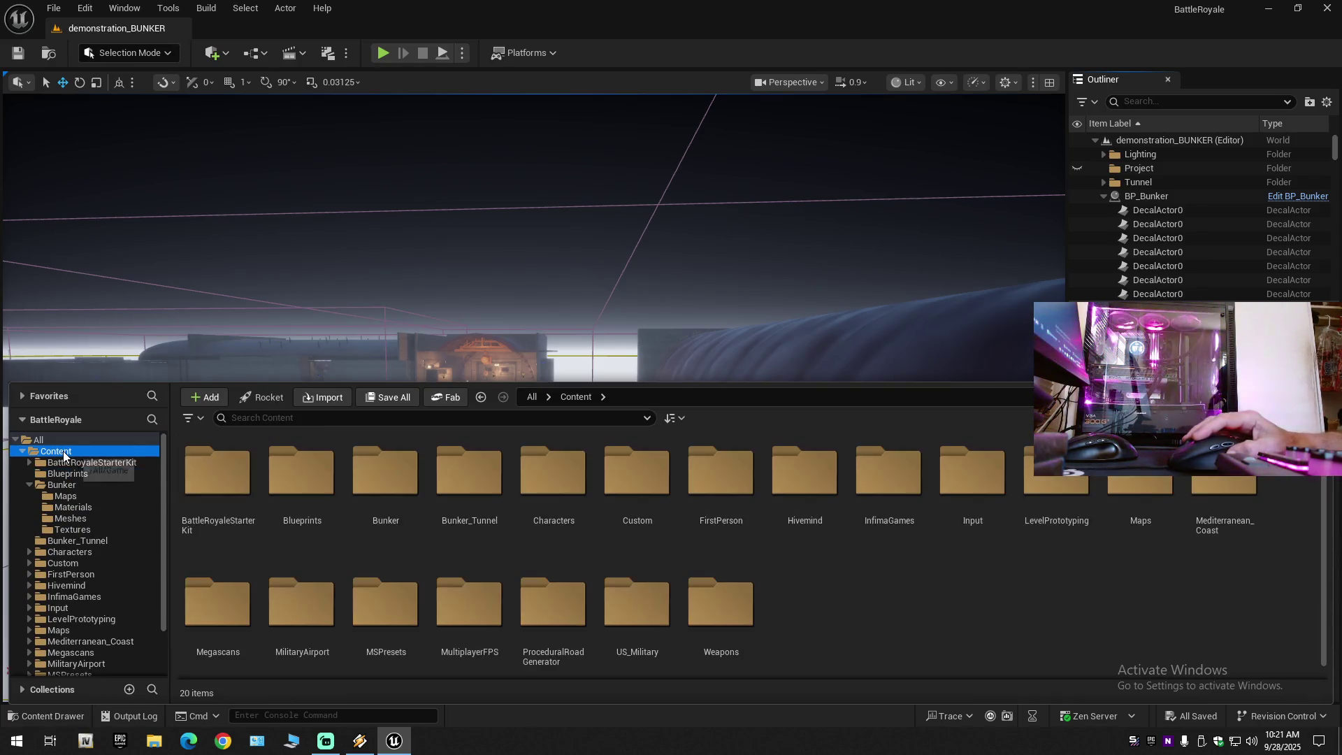
click(29, 485)
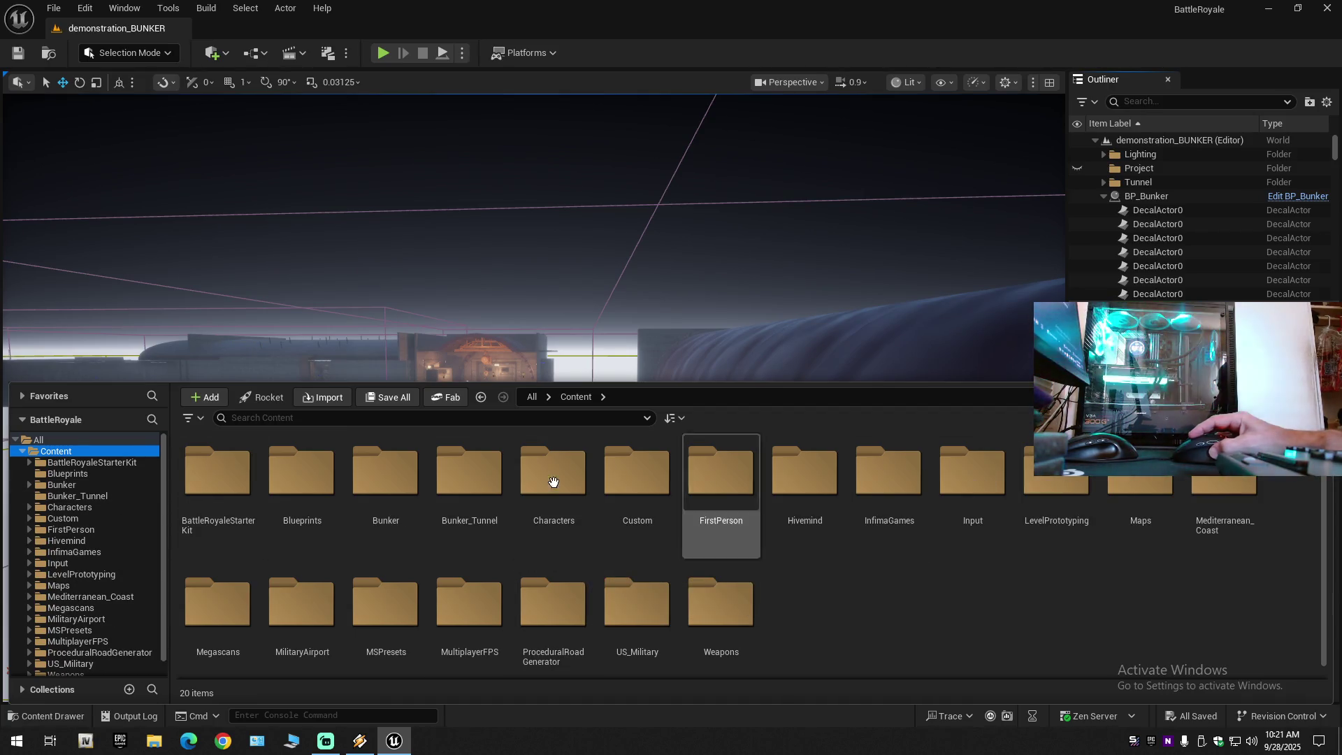
double_click(312, 477)
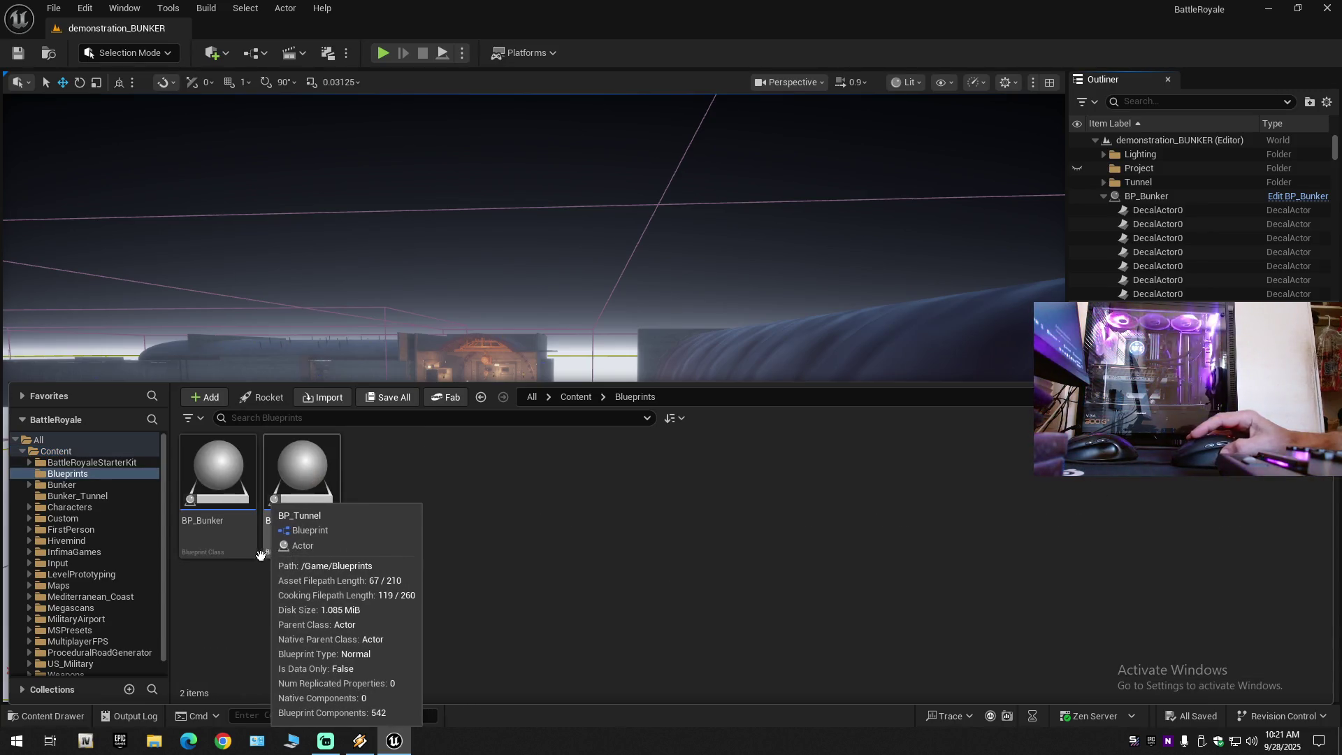
key(alt+Left)
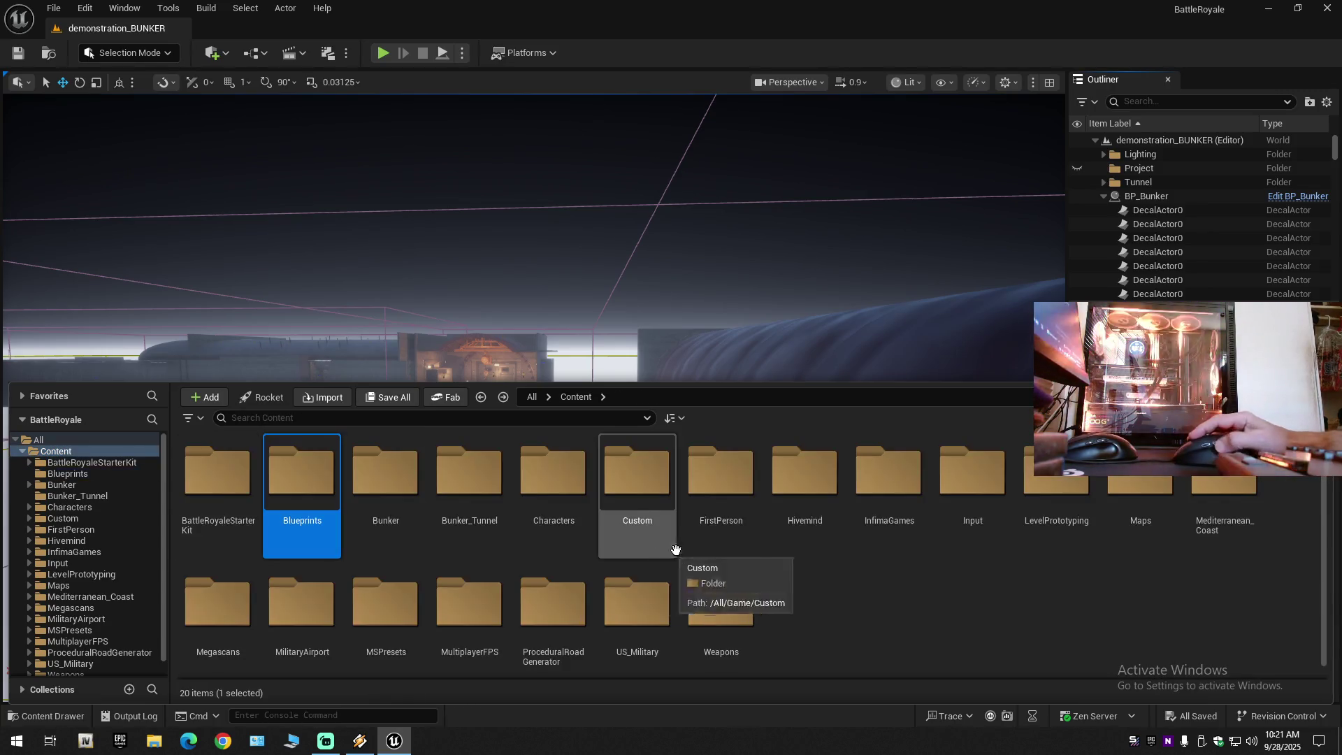
Load the Backup level from the Maps folder.
double_click(1137, 503)
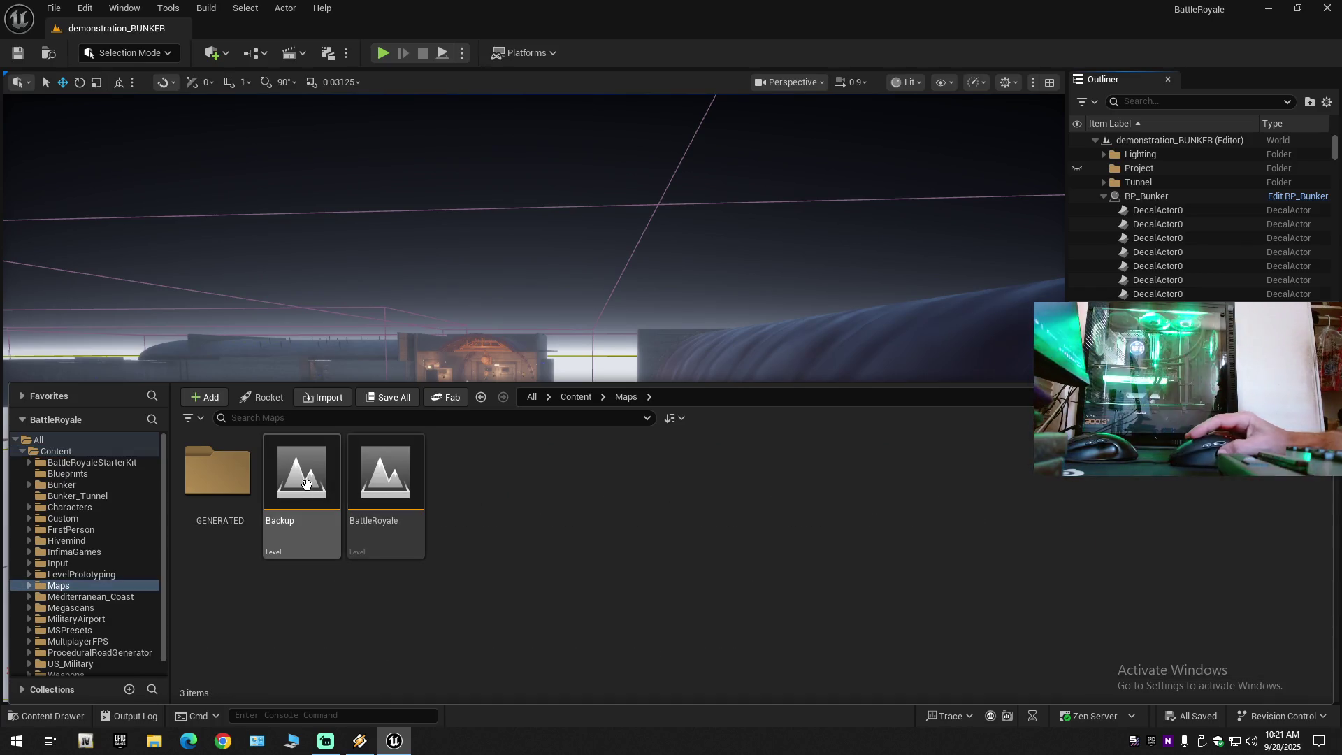
click(297, 485)
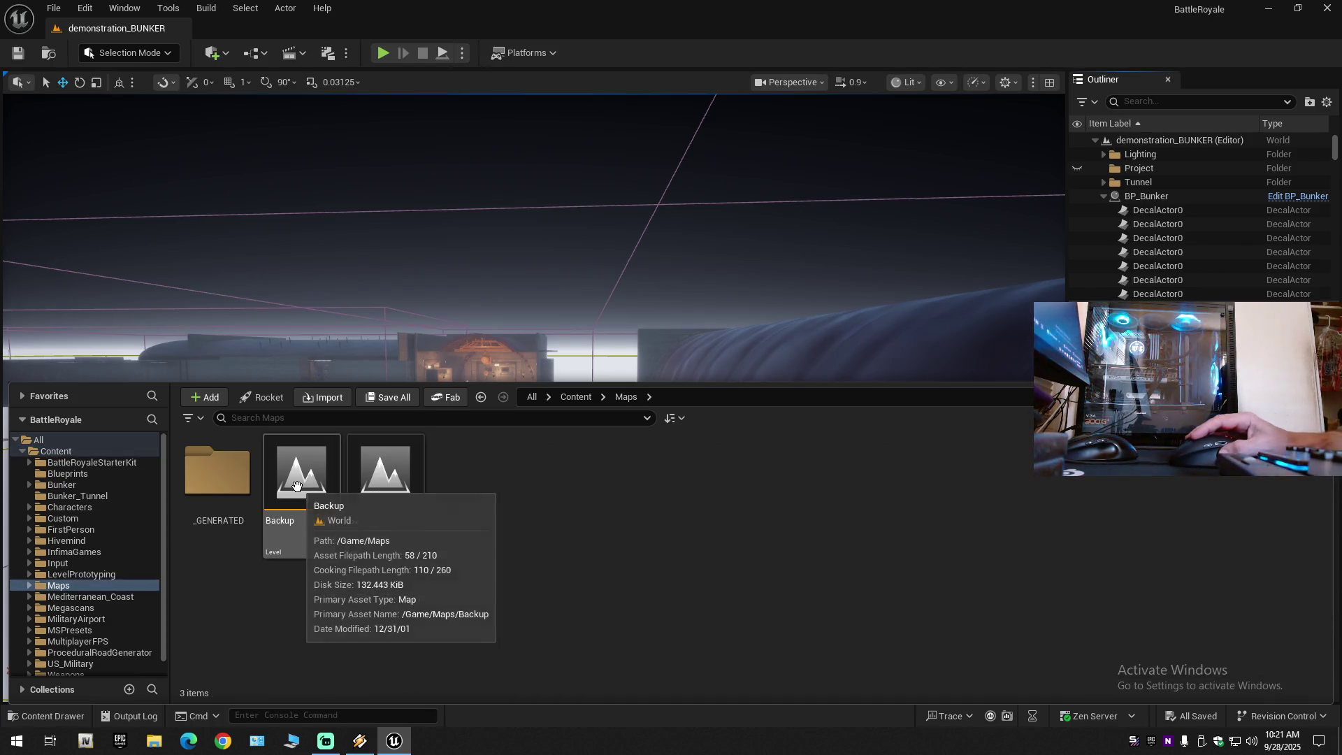
double_click(297, 486)
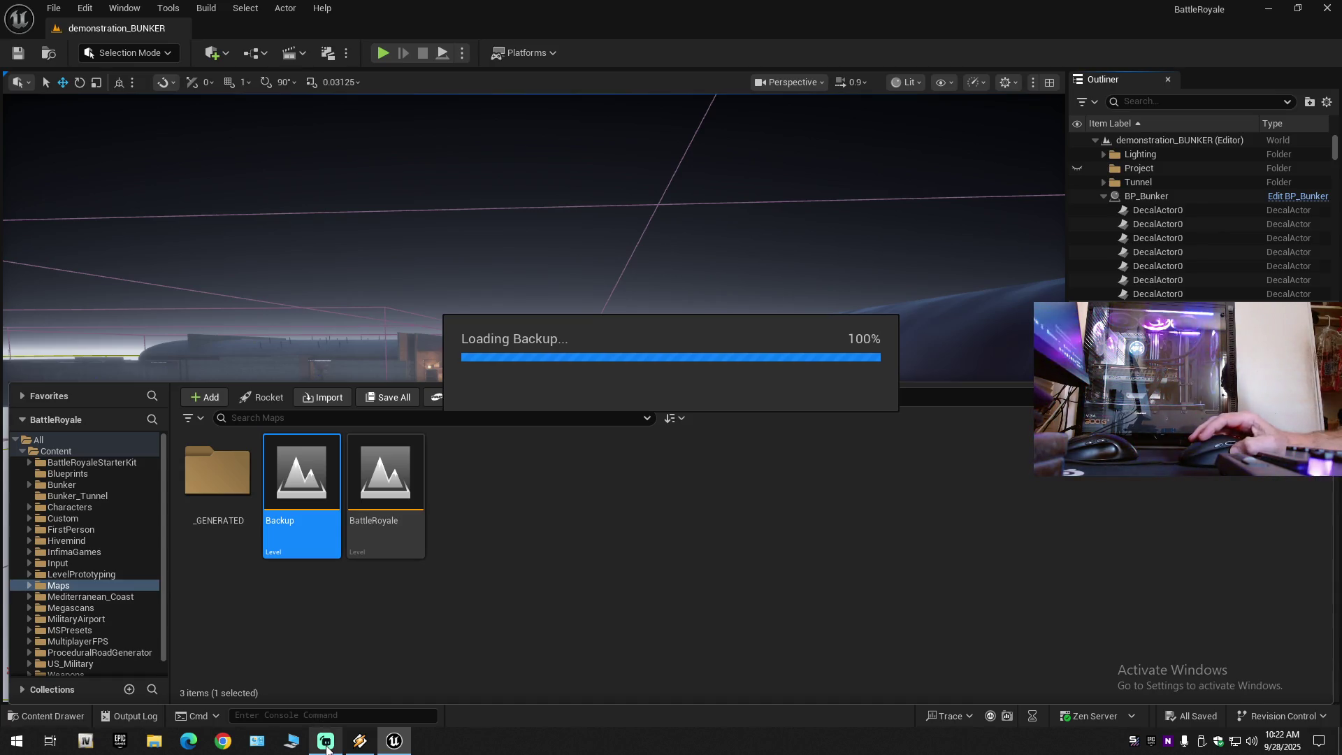
Let the Backup level finish loading in the viewport and Outliner.
mouse_move(326, 739)
mouse_move(323, 710)
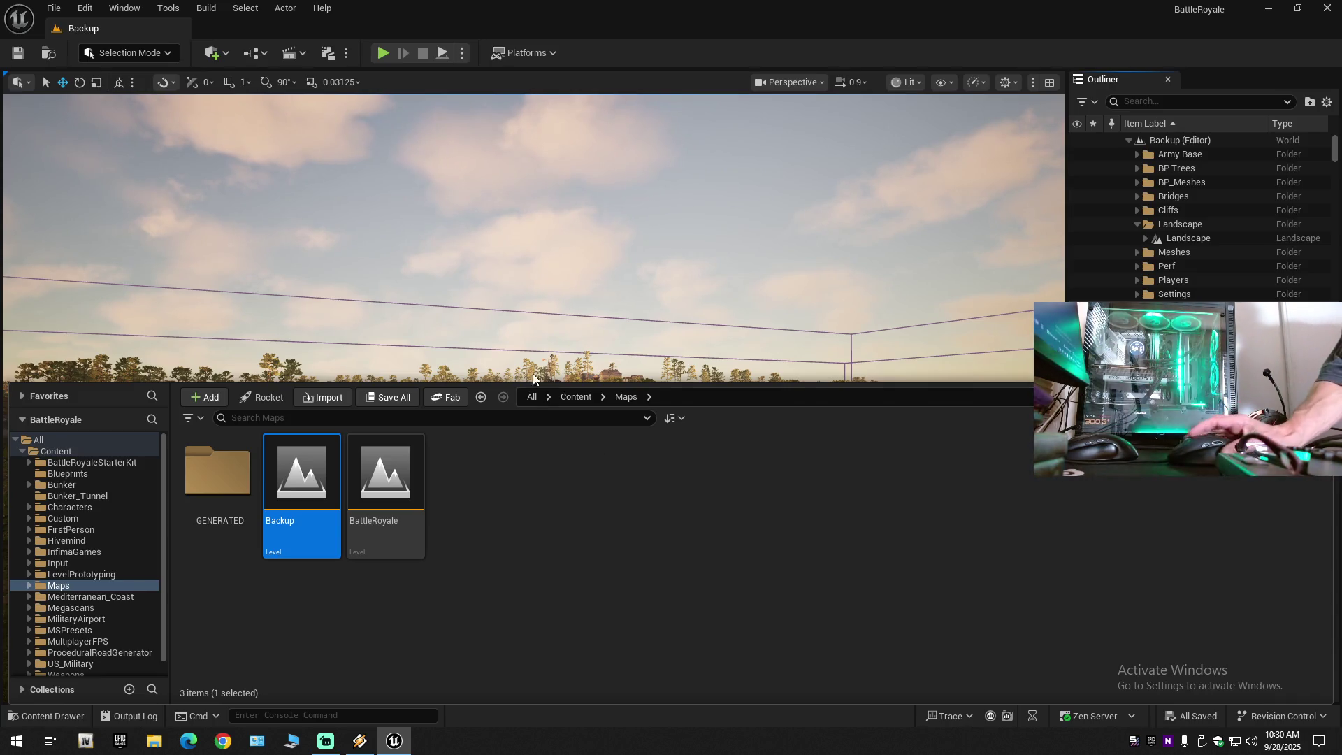
click(618, 495)
mouse_move(680, 309)
mouse_down()
mouse_move(679, 350)
mouse_move(672, 299)
mouse_up()
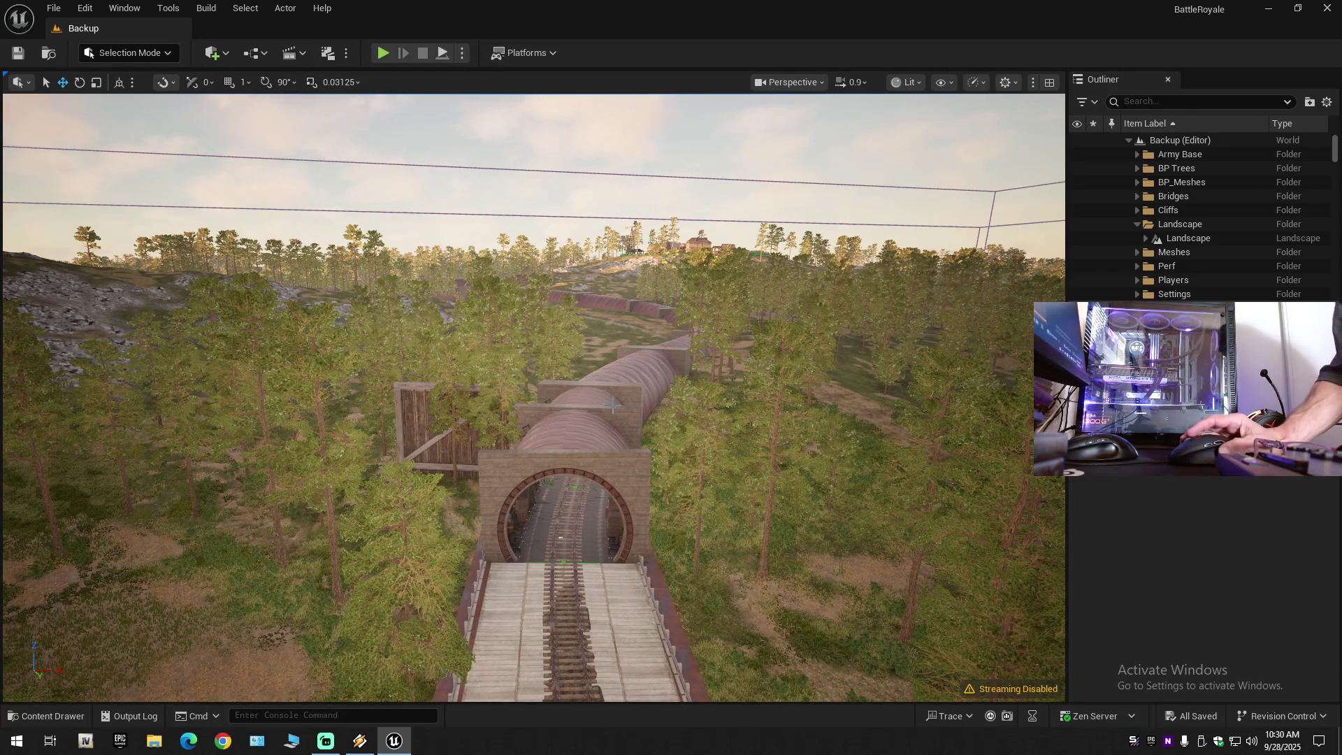
click(49, 715)
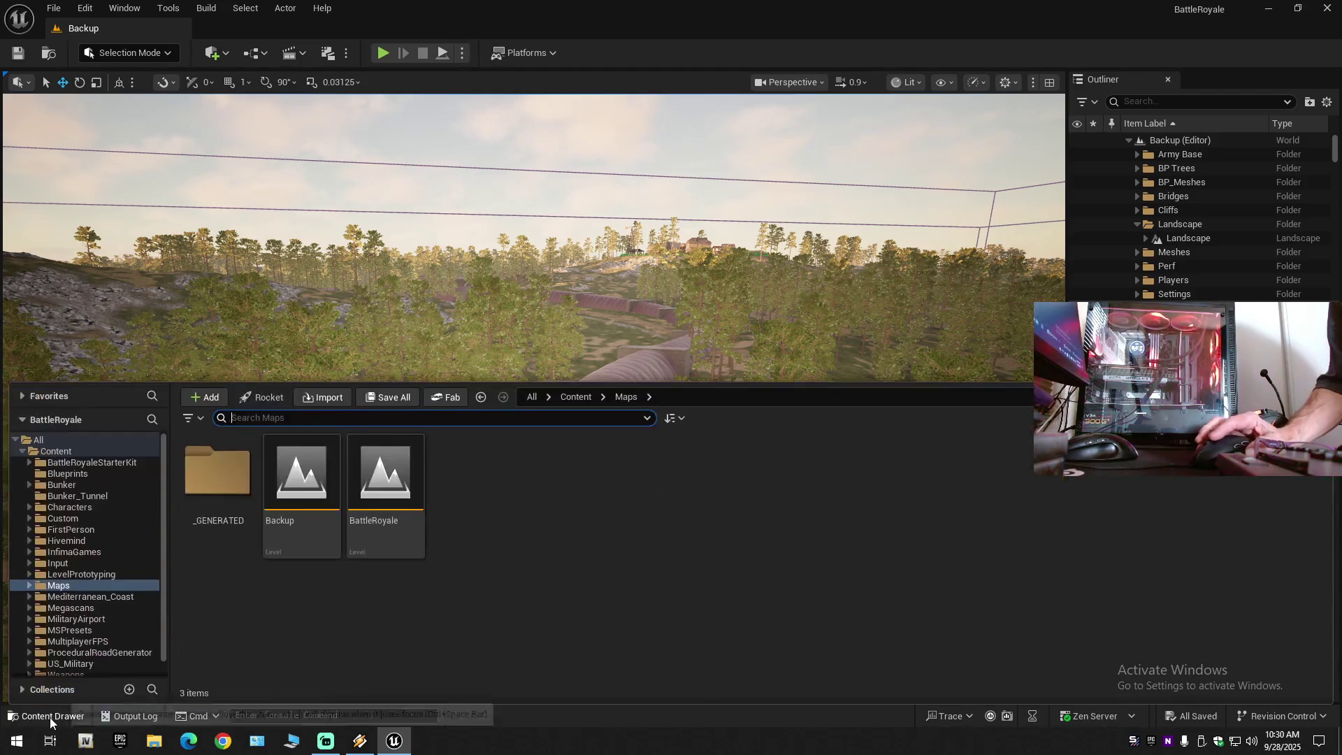
Load the BattleRoyale level from the Maps folder, then bring Streamlabs Desktop forward.
double_click(395, 478)
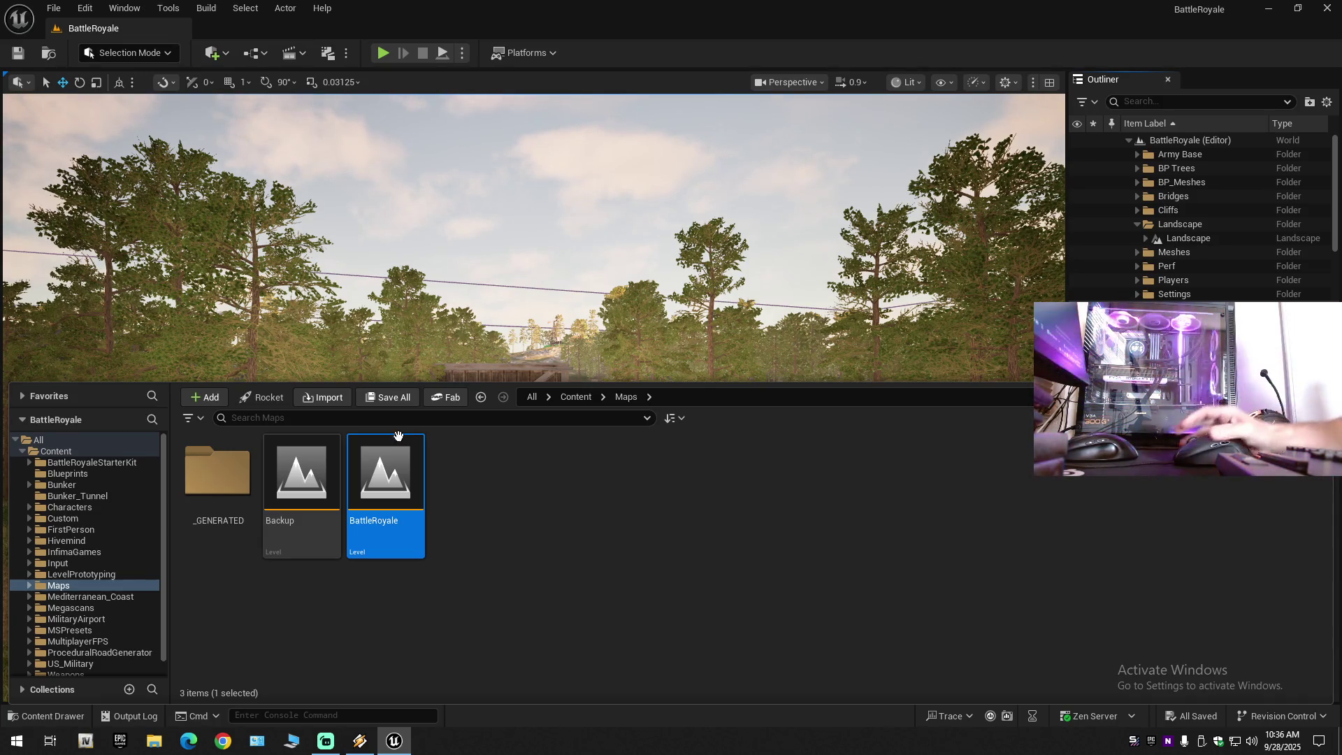
click(325, 740)
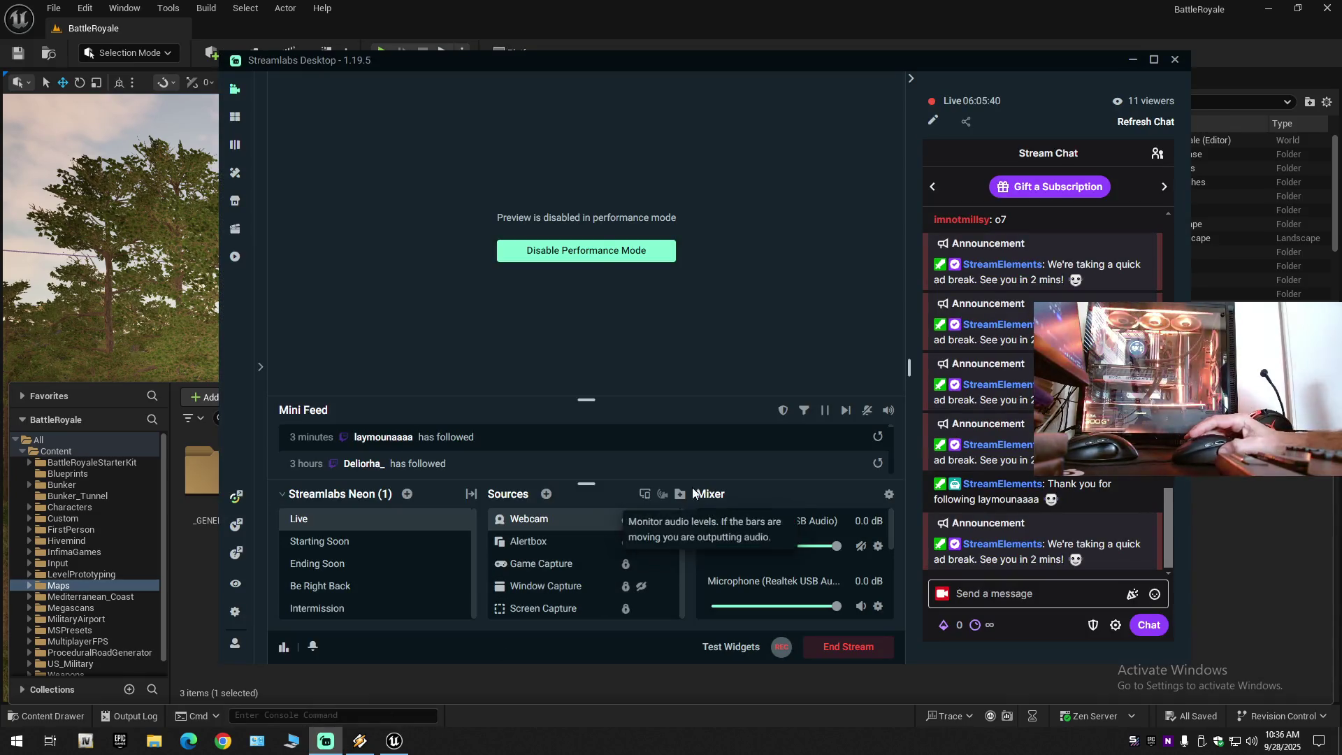
Switch the stream to the Be Right Back scene, return to the editor, and close the Content Drawer.
click(330, 589)
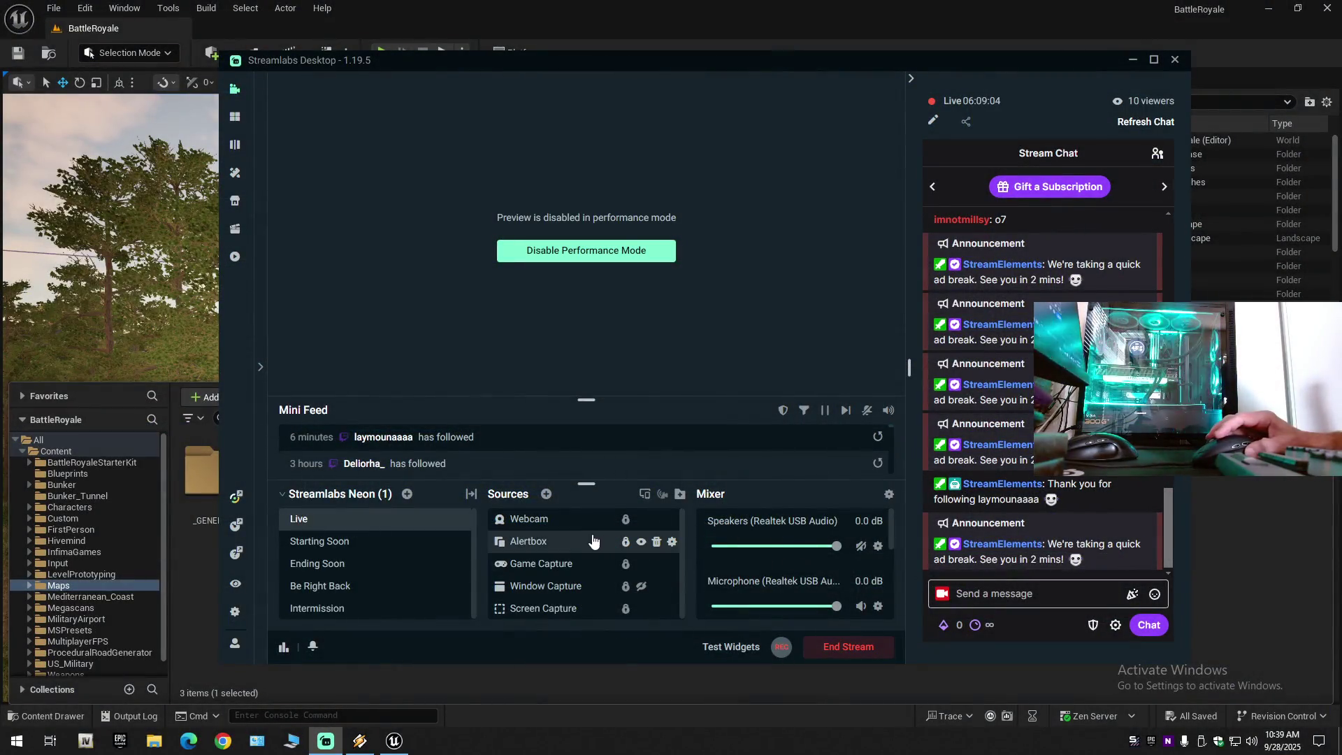
key(alt+Tab)
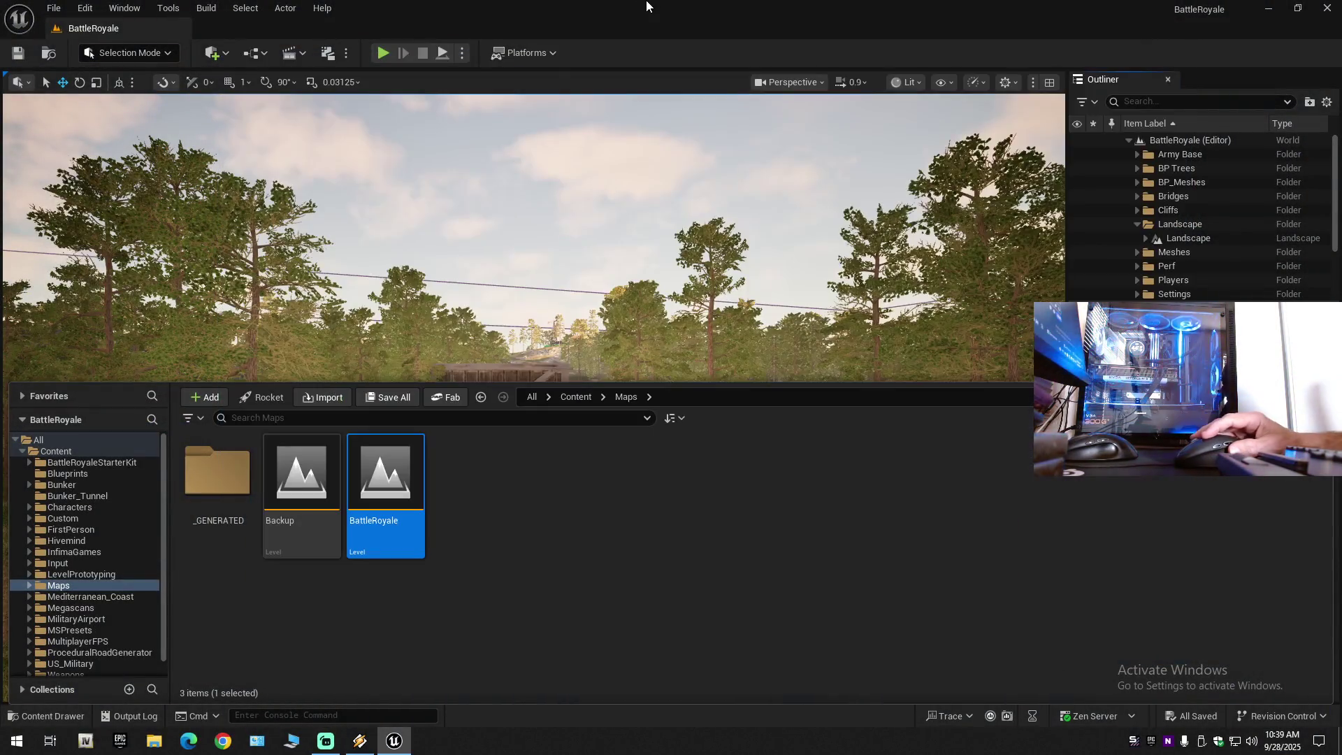
key(ctrl+space)
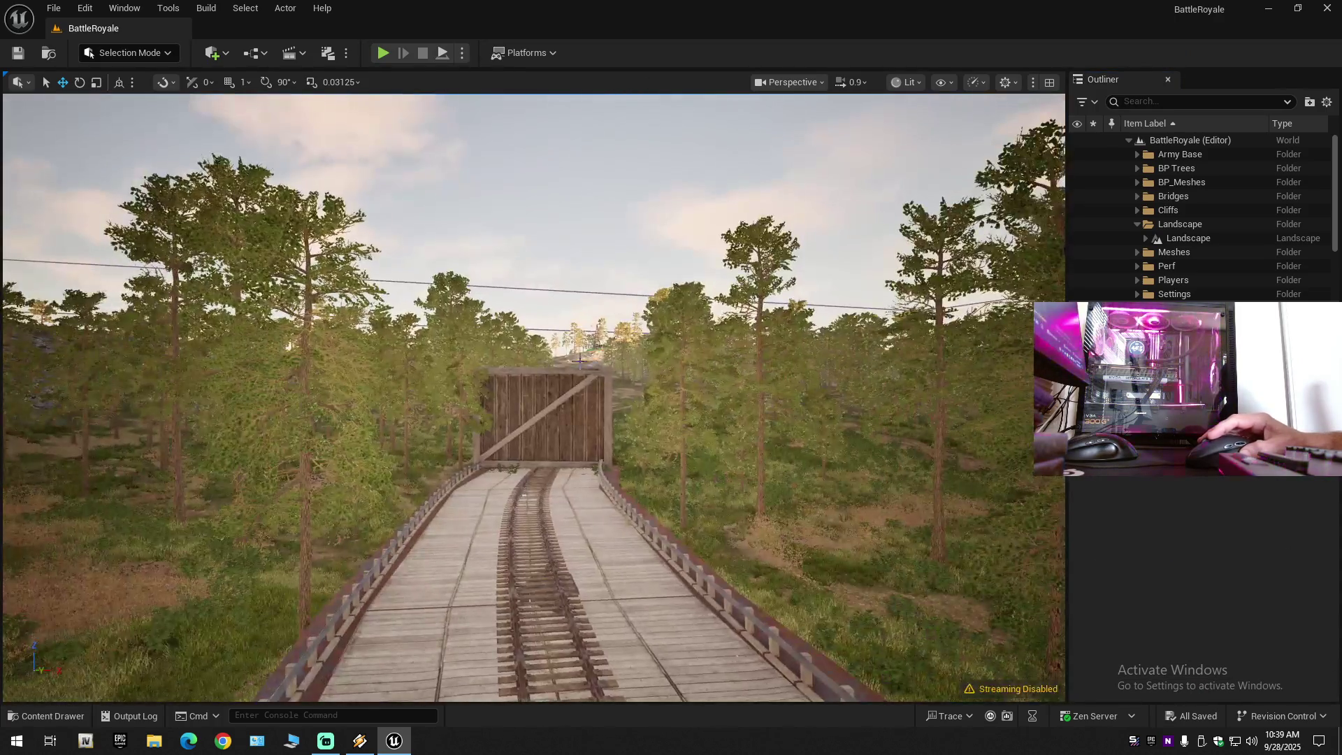